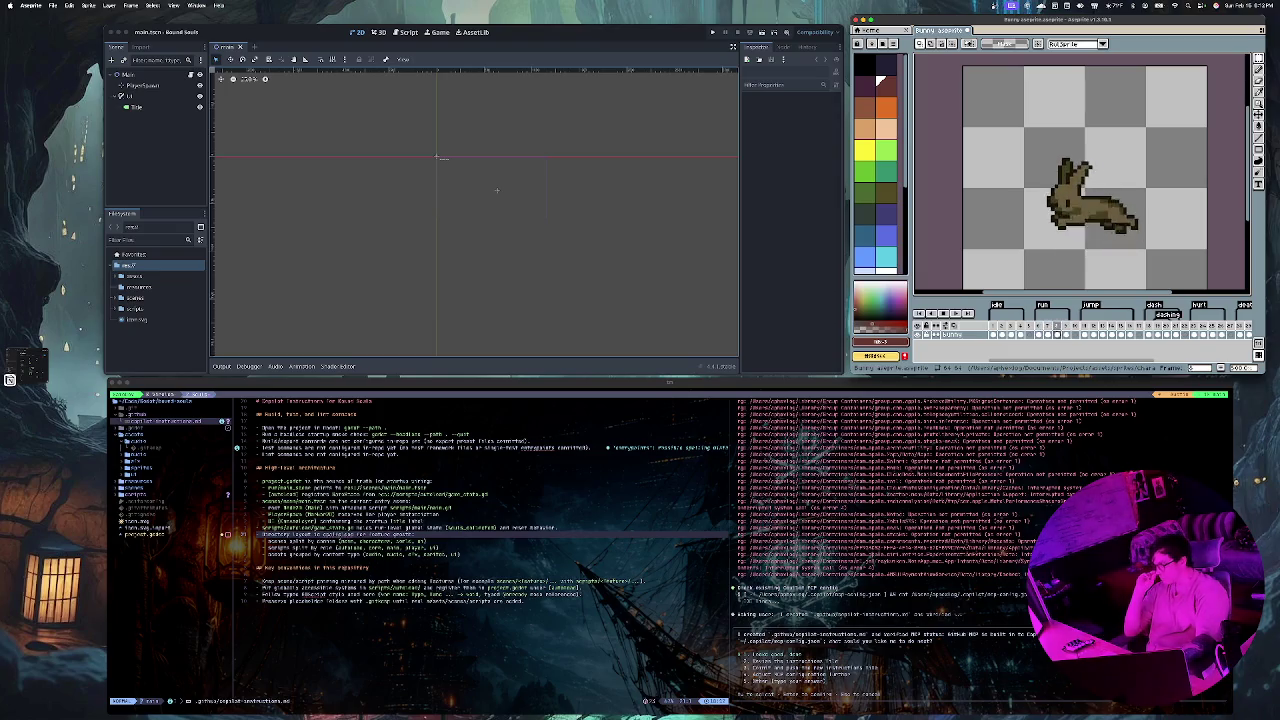
Step: Bring WezTerm forward and dismiss the coding agent's MCP option menu so the server reconnects
key("super+Tab")
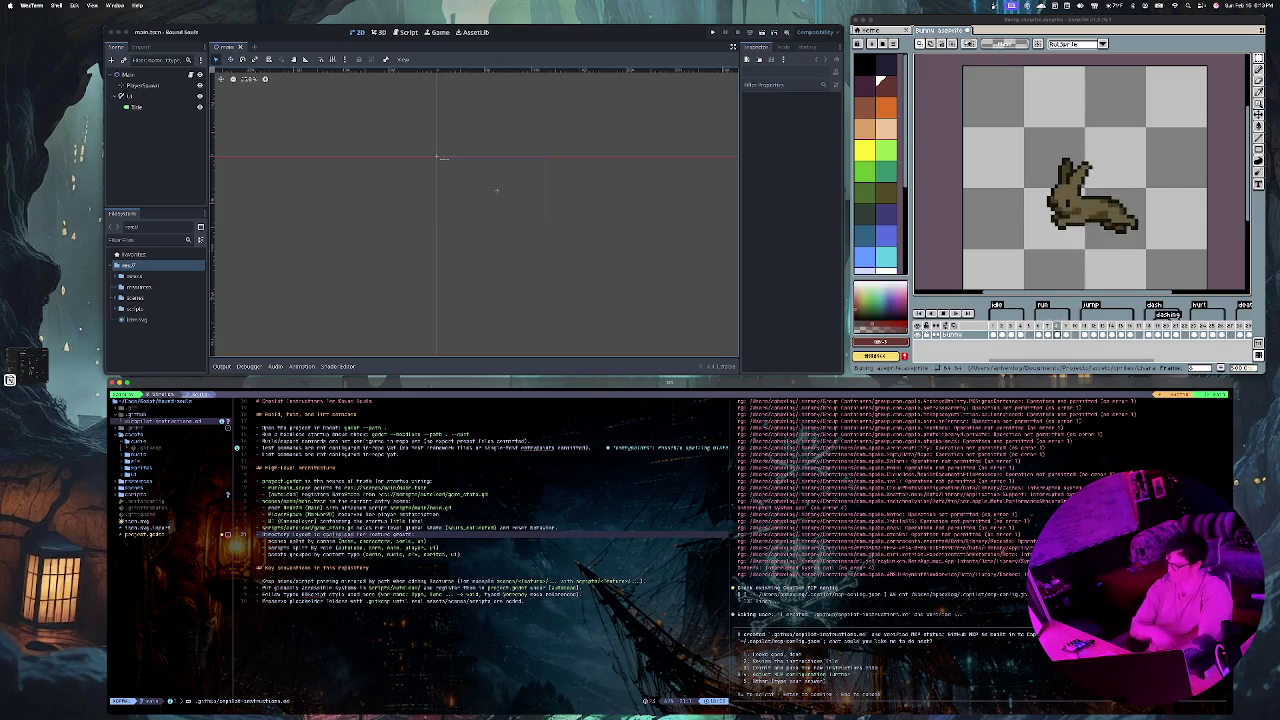
key("Return")
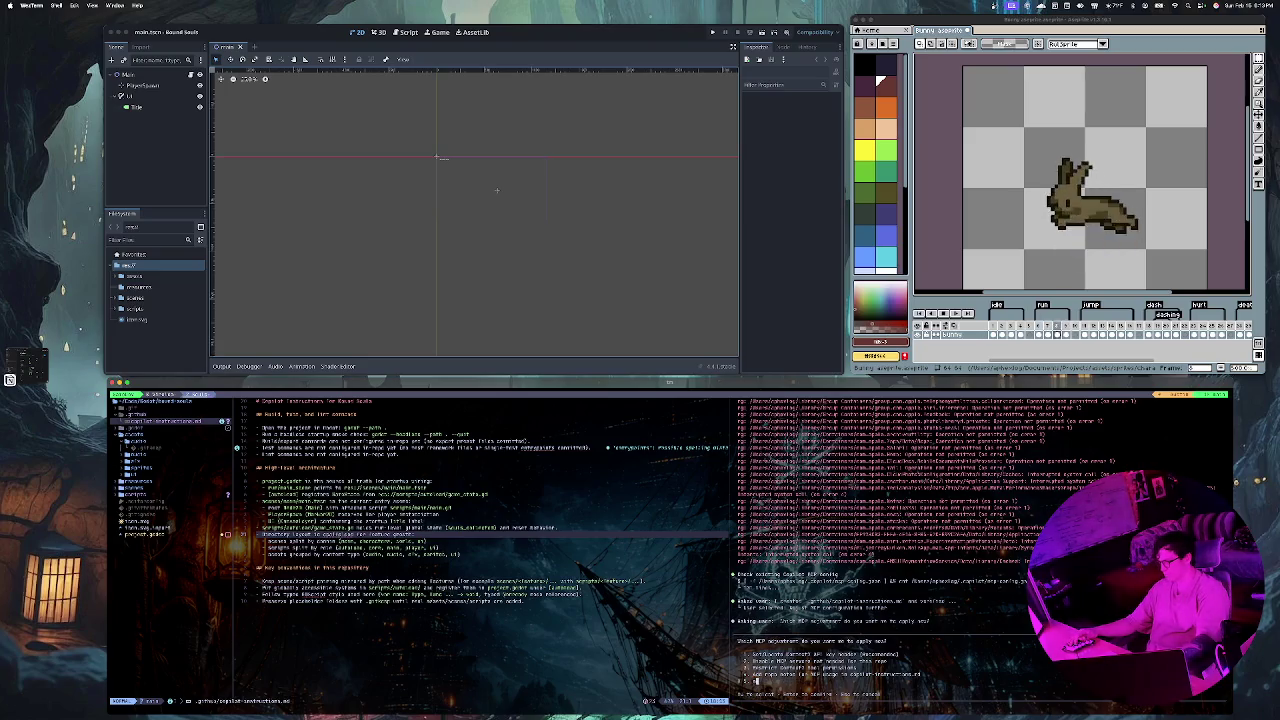
Step: Ask the agent to make the game more fun with more enemies, approving both commands it runs
type("take.ga")
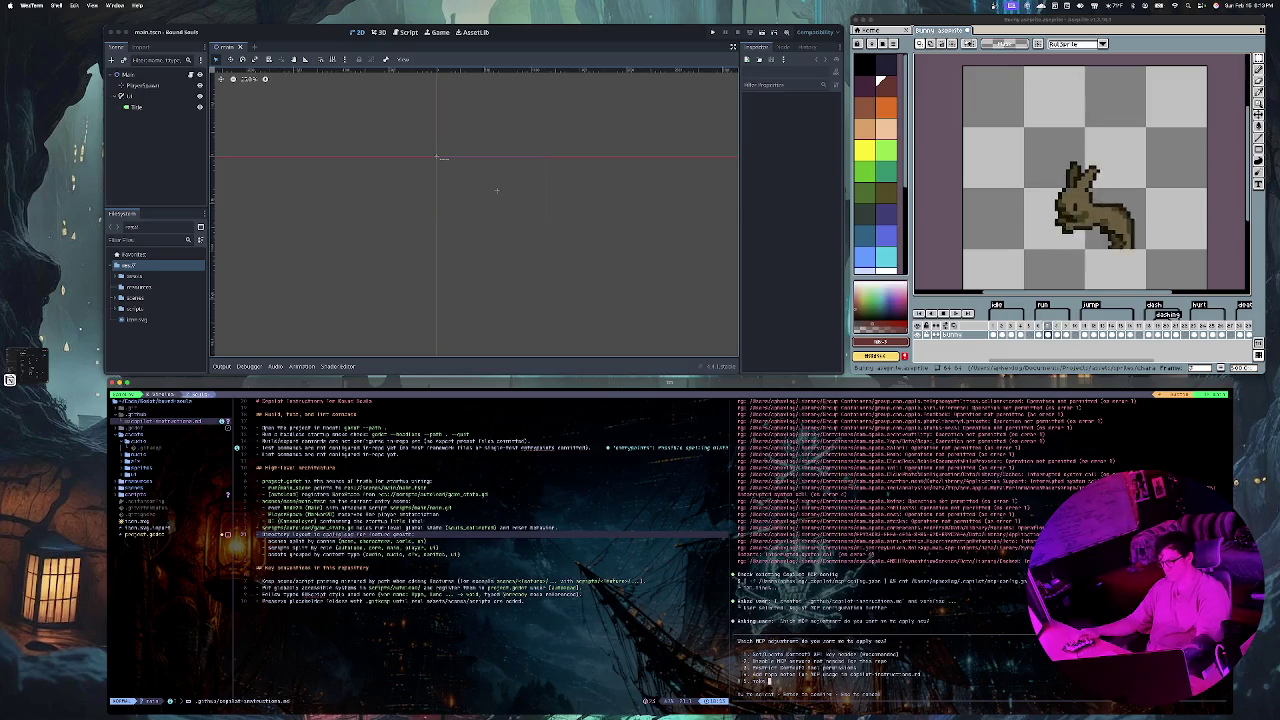
type("me fun")
type(" and")
type(" more enemies")
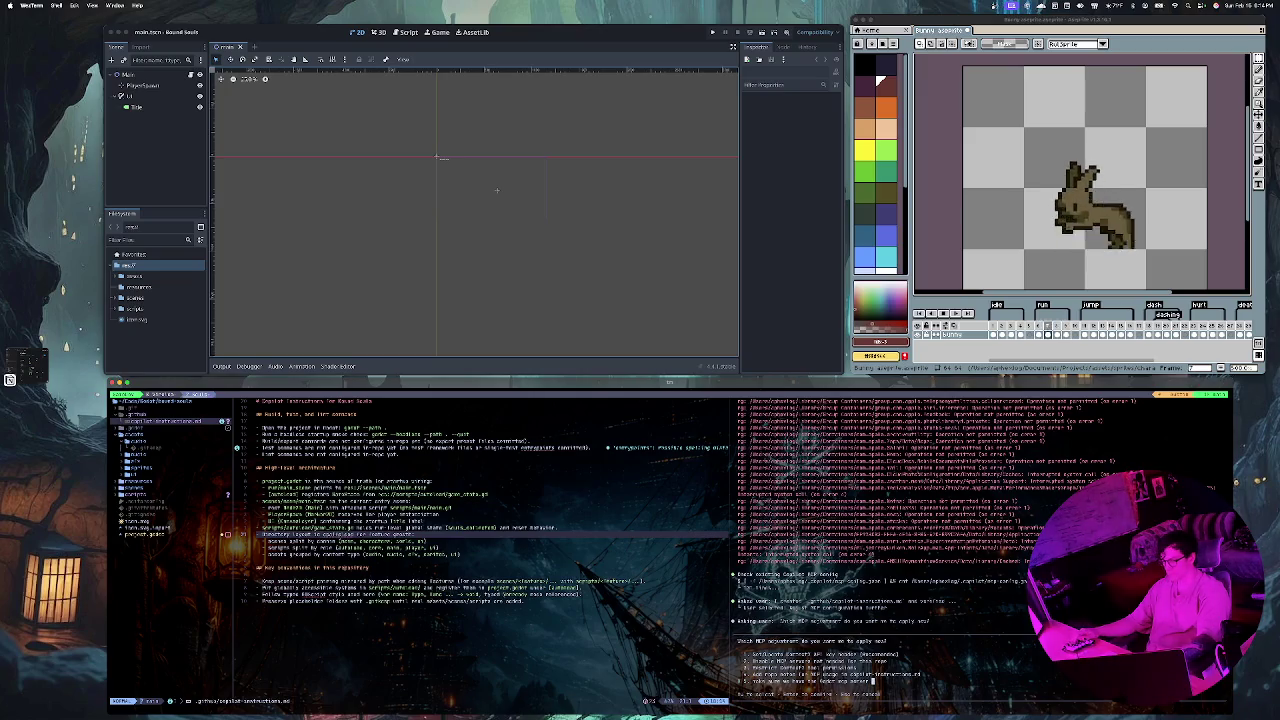
type(" and")
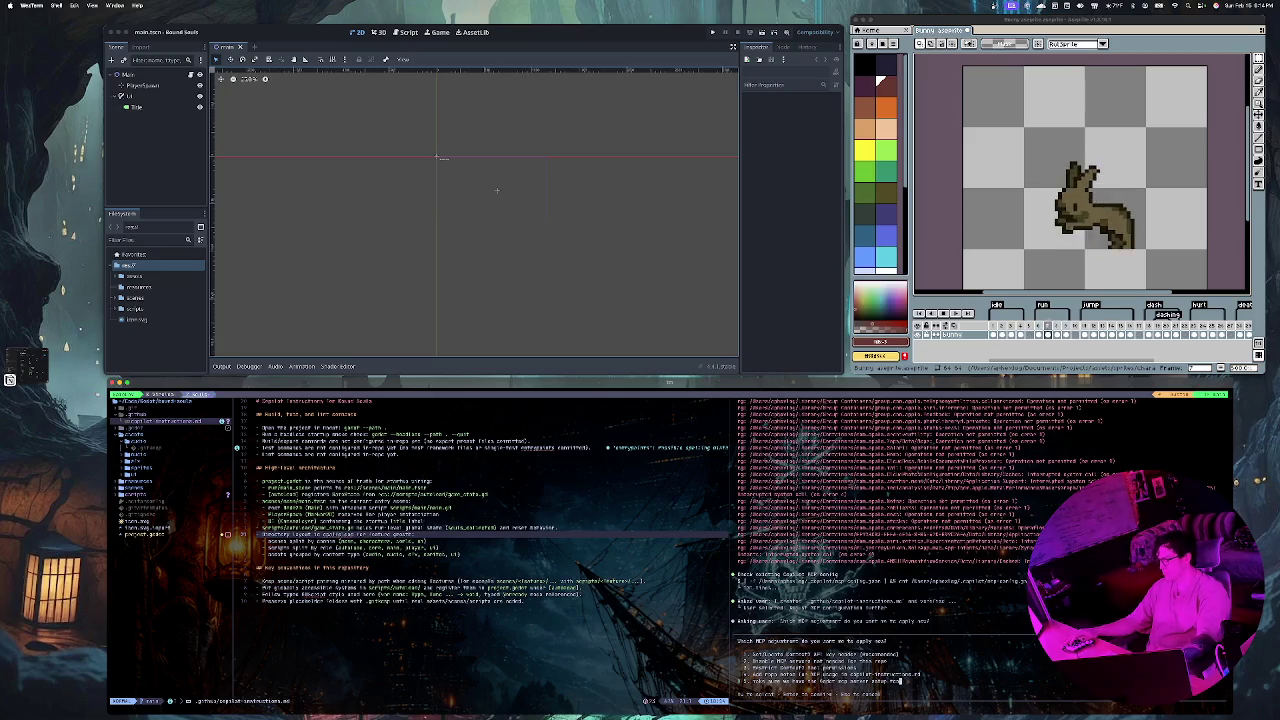
key("Return")
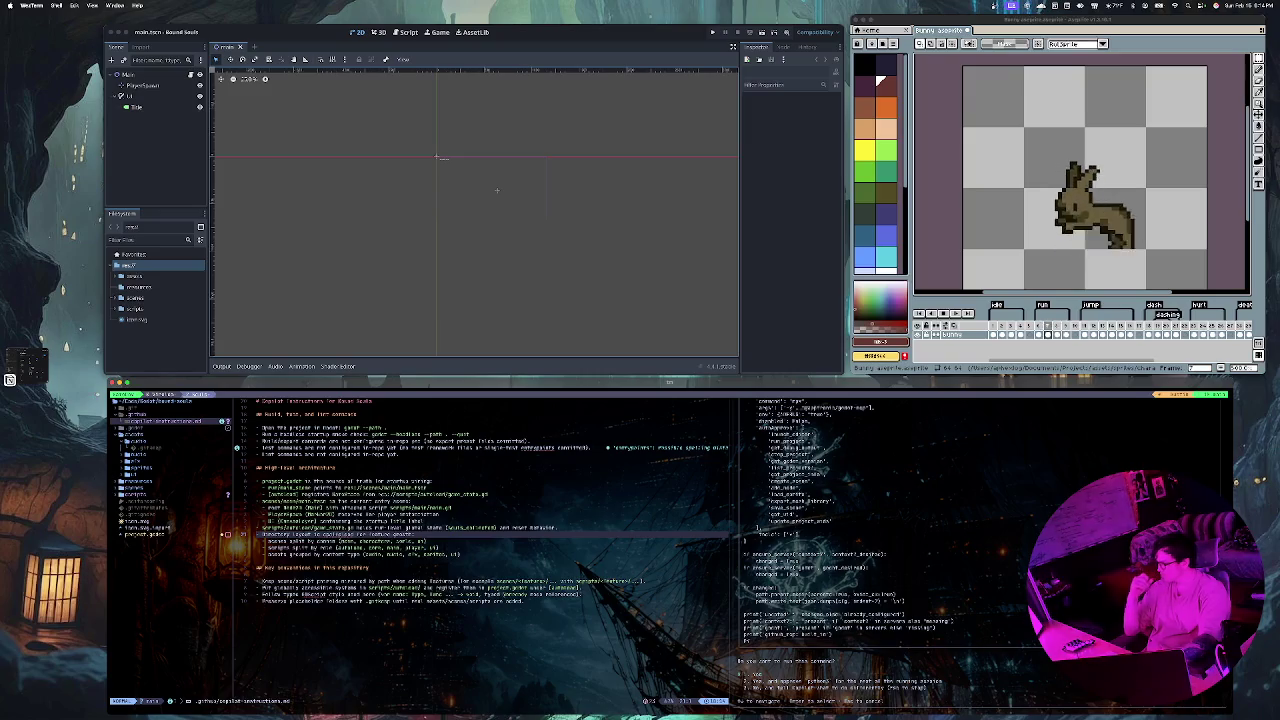
key("Return")
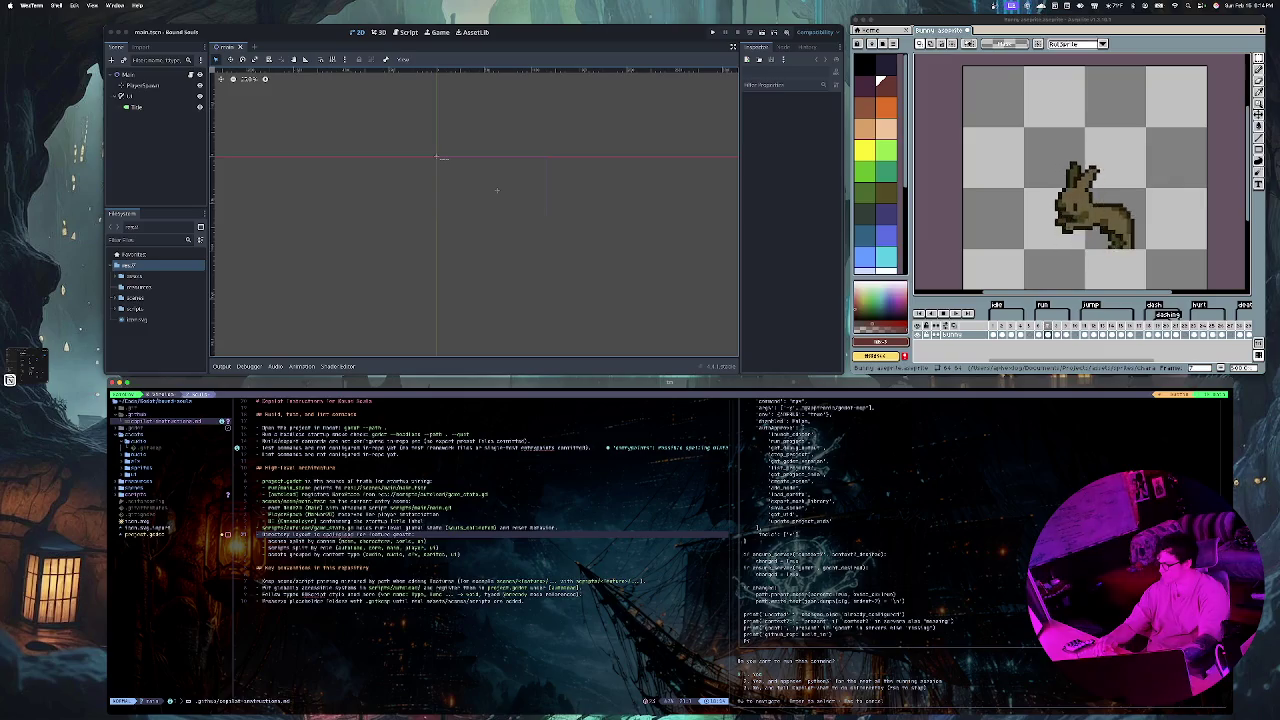
key("Return")
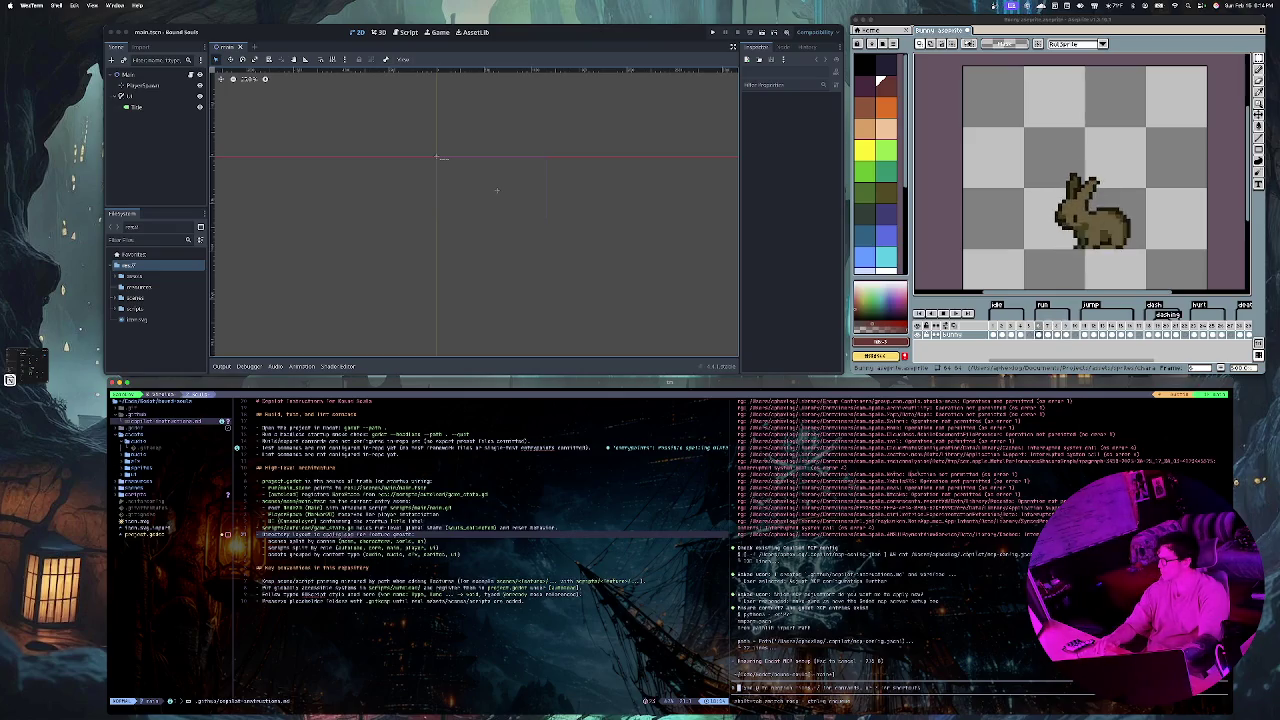
Step: In Aseprite, stop the bunny animation on frame 1, choose the Paint Bucket and pick yellow
key("super+Tab")
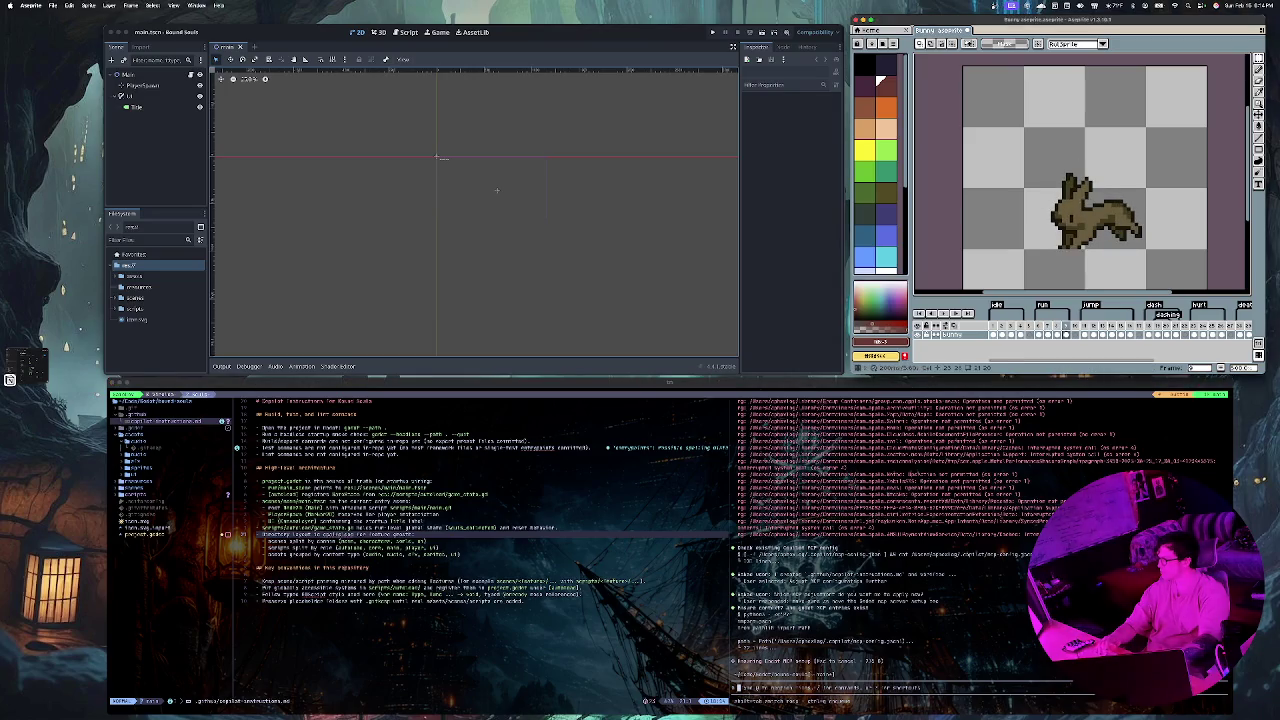
key("Return")
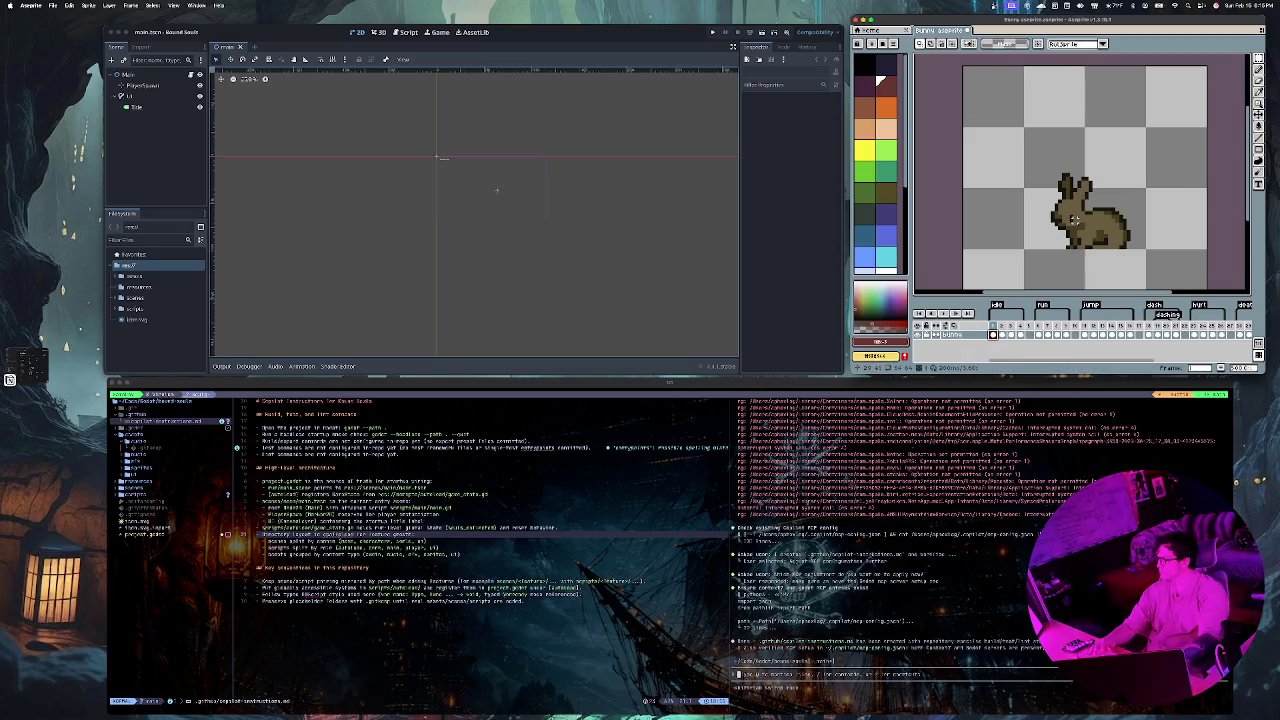
scroll(1078, 218, "up", 2)
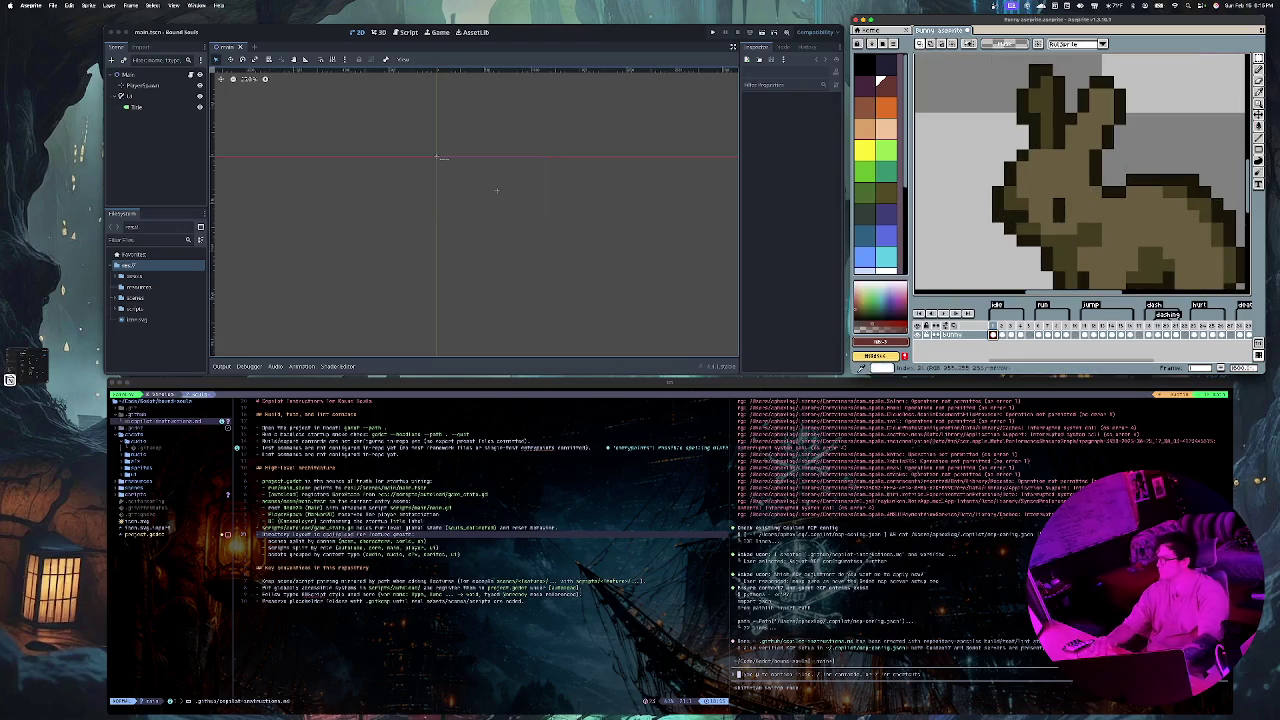
scroll(880, 80, "down", 5)
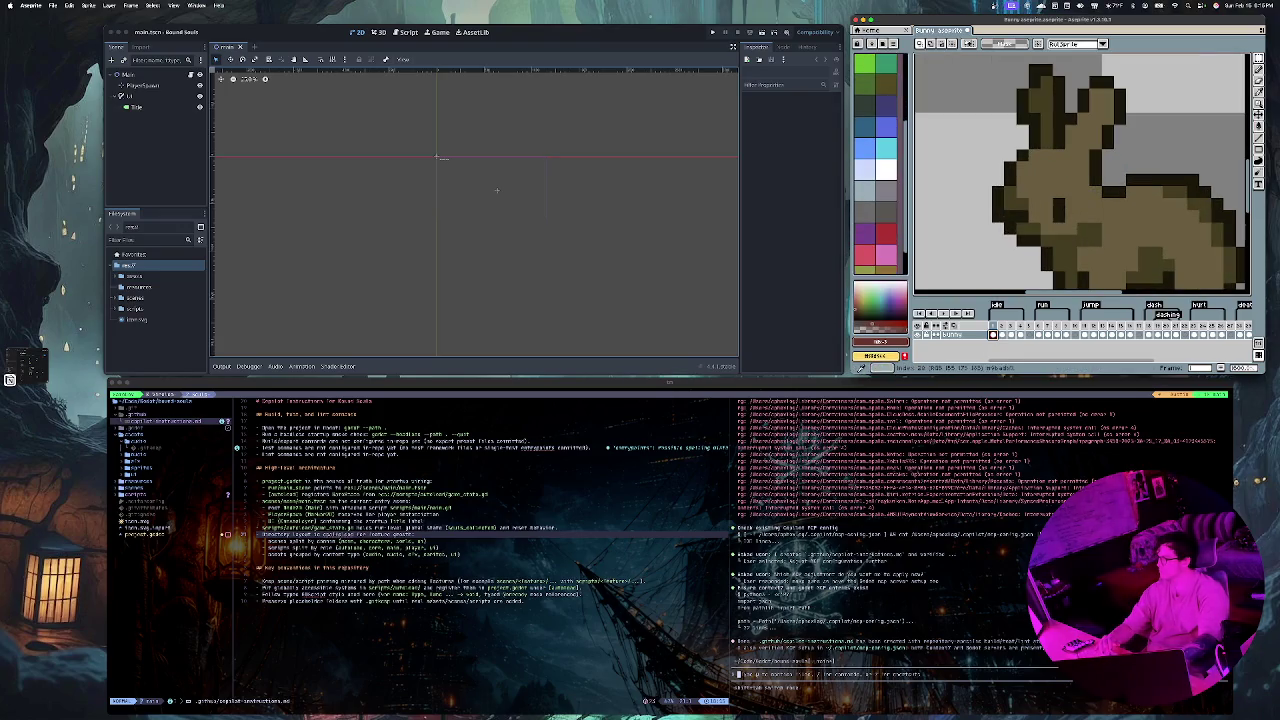
left_click(880, 207)
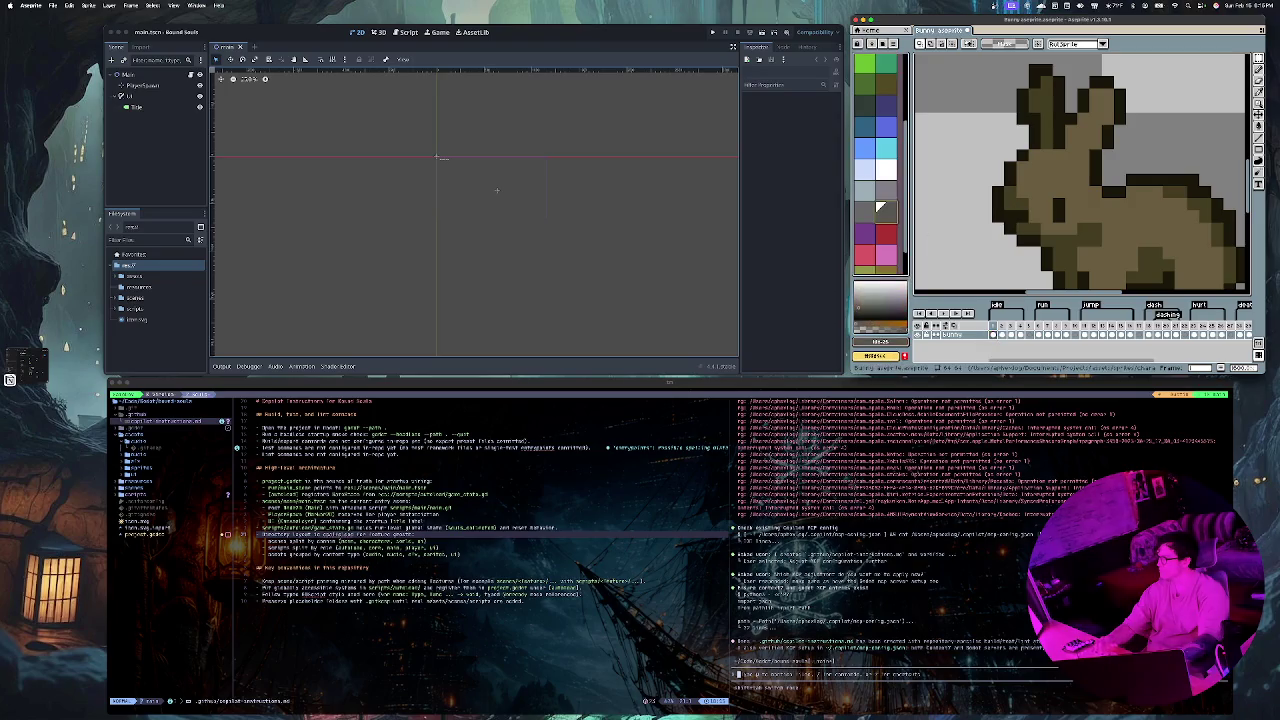
left_click(885, 232)
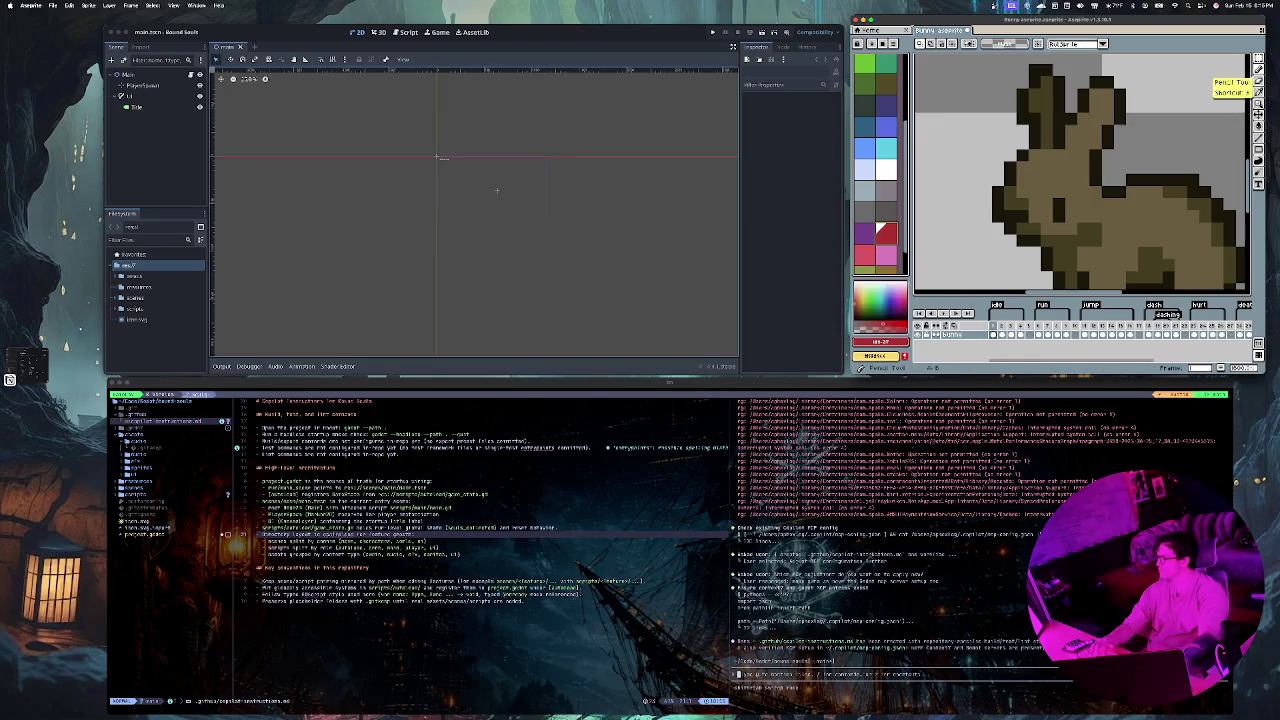
left_click(1257, 126)
scroll(876, 160, "up", 3)
left_click(864, 150)
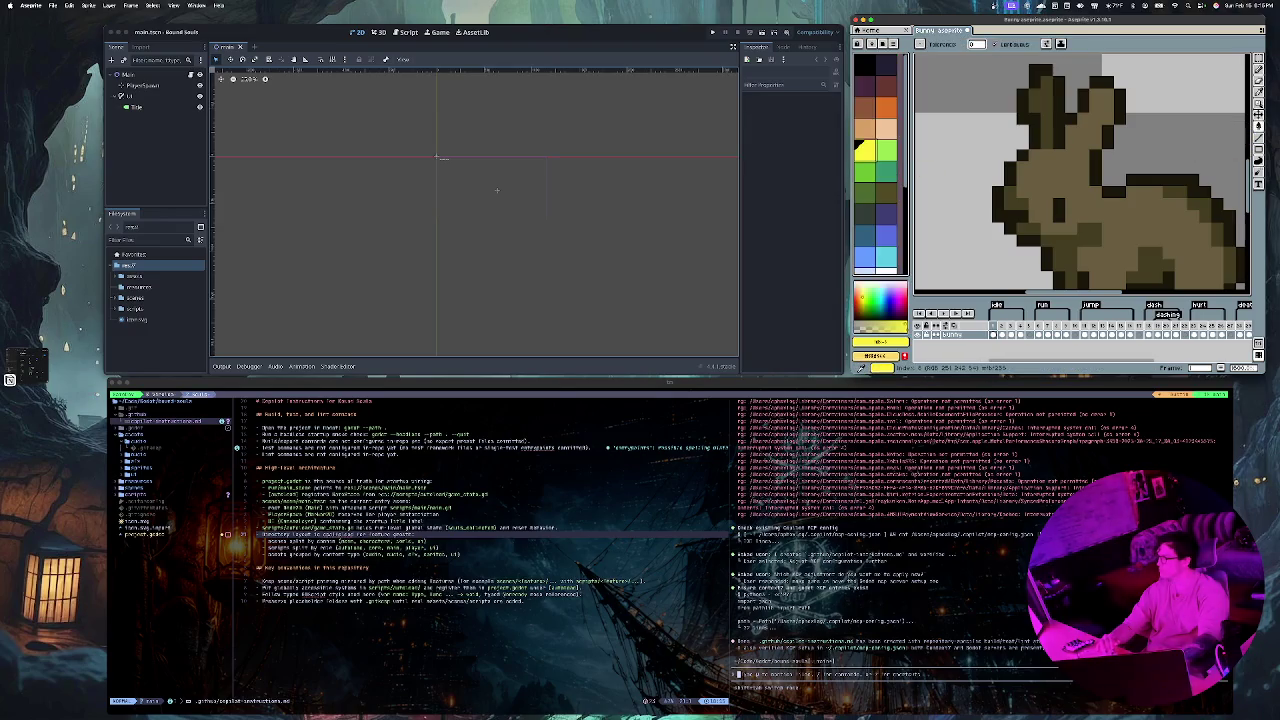
Step: Fill a bunny region yellow and recolour the bunny's body dark navy
left_click(1059, 209)
left_click(1022, 240)
key("ctrl+z")
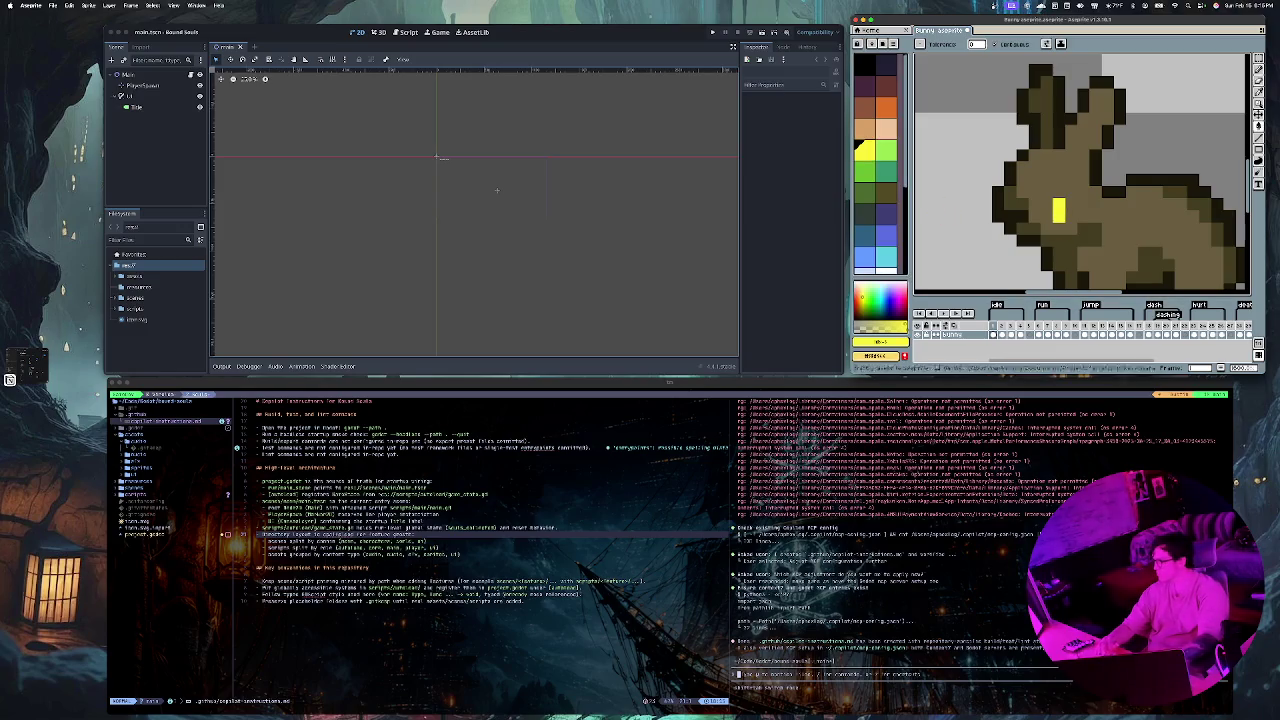
left_click(885, 64)
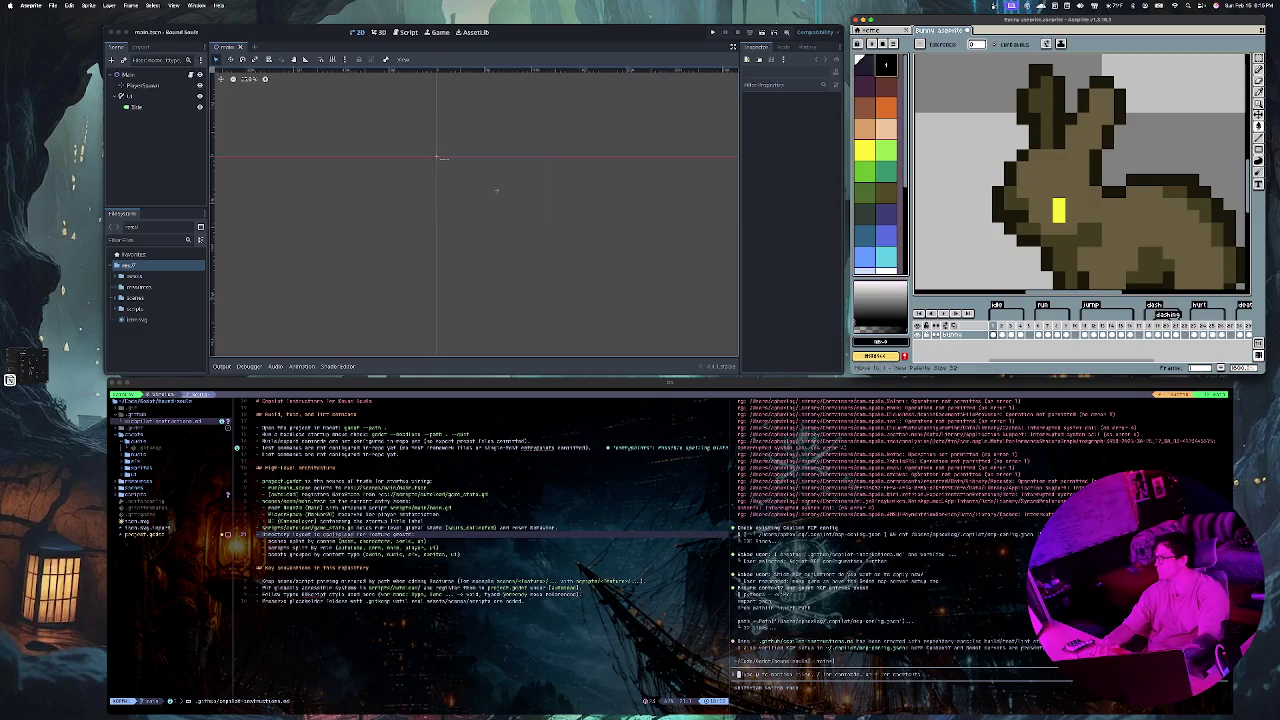
left_click(1035, 167)
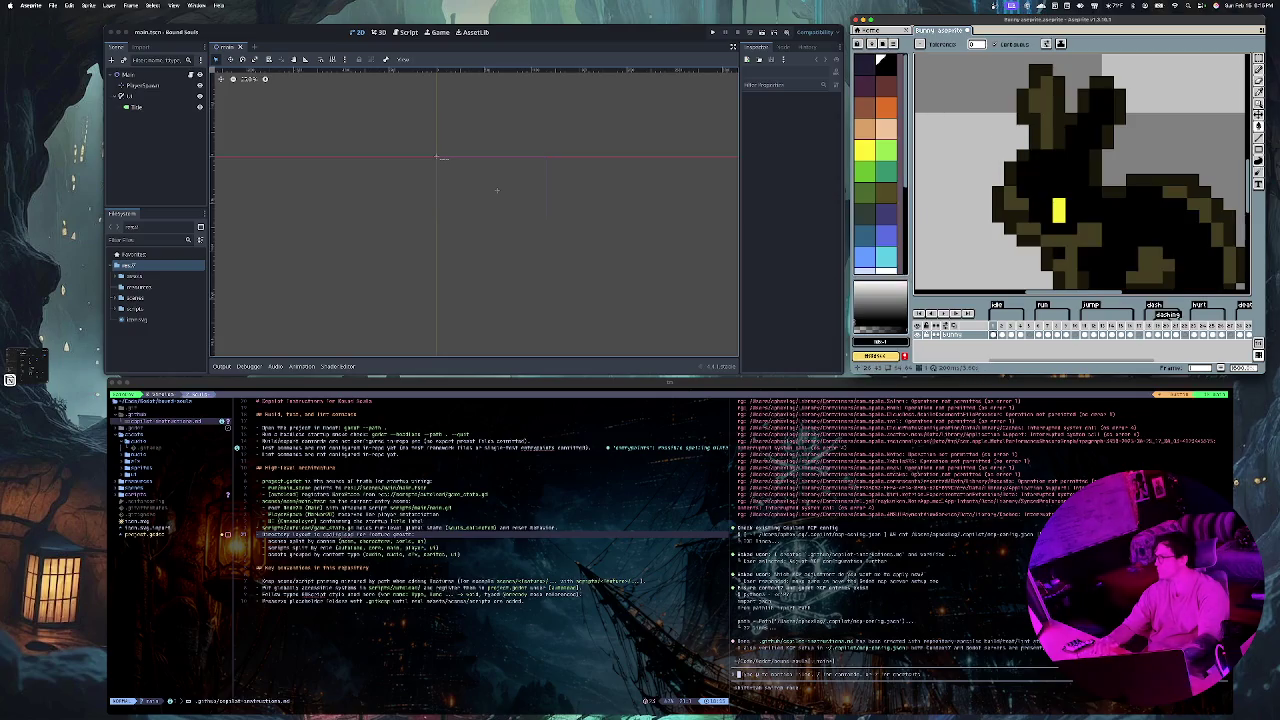
left_click(862, 64)
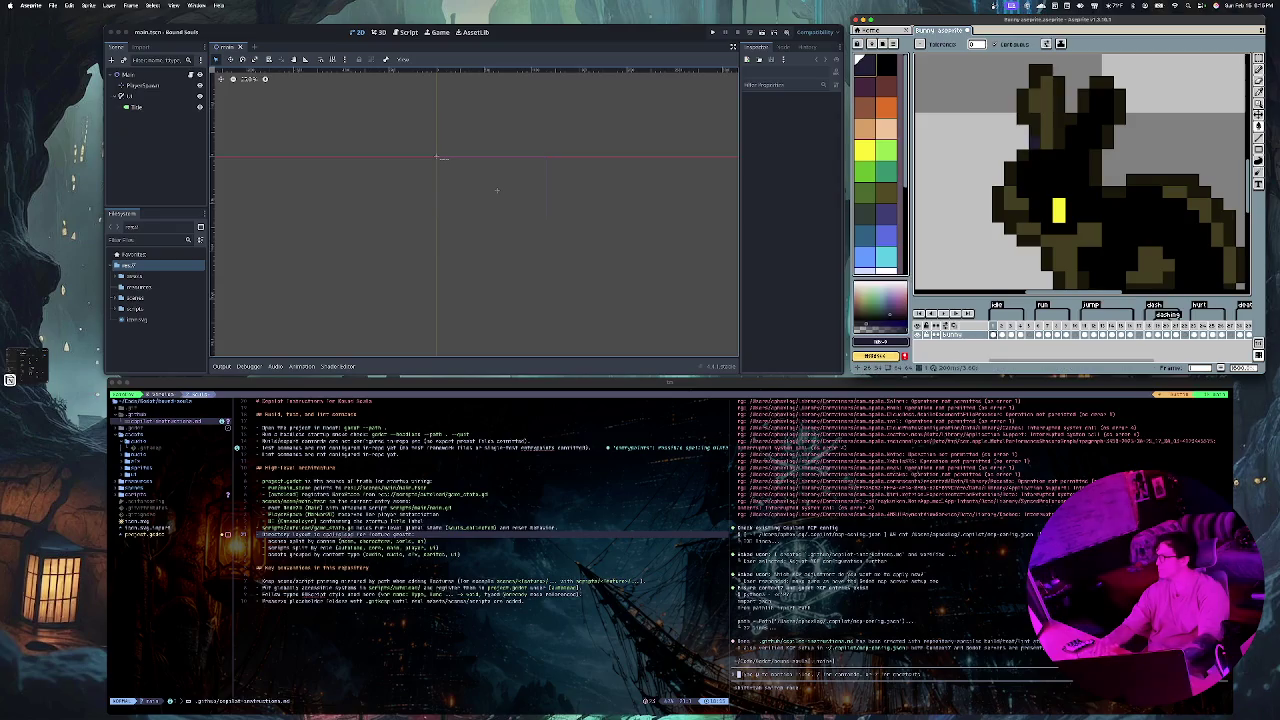
left_click(1035, 167)
Step: Paint black pixel strokes down the bunny's side and along its back outline
scroll(1080, 170, "down", 5)
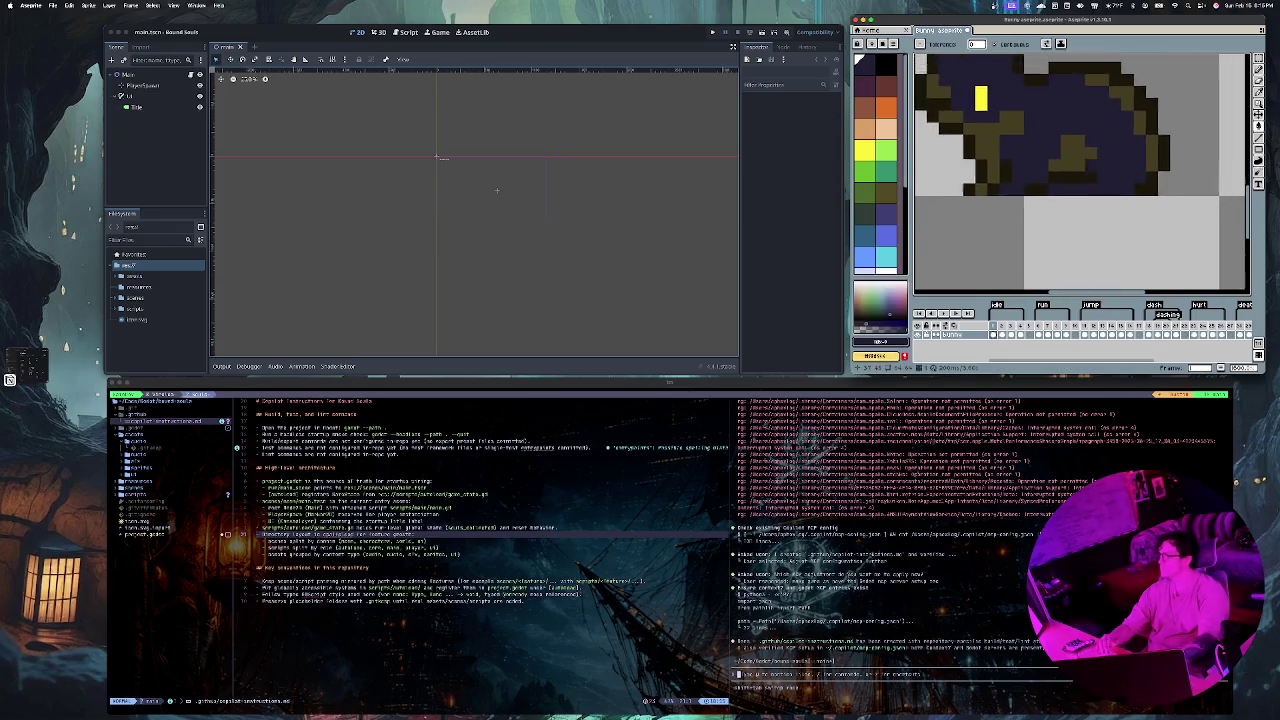
scroll(1095, 158, "down", 3)
scroll(1095, 158, "up", 3)
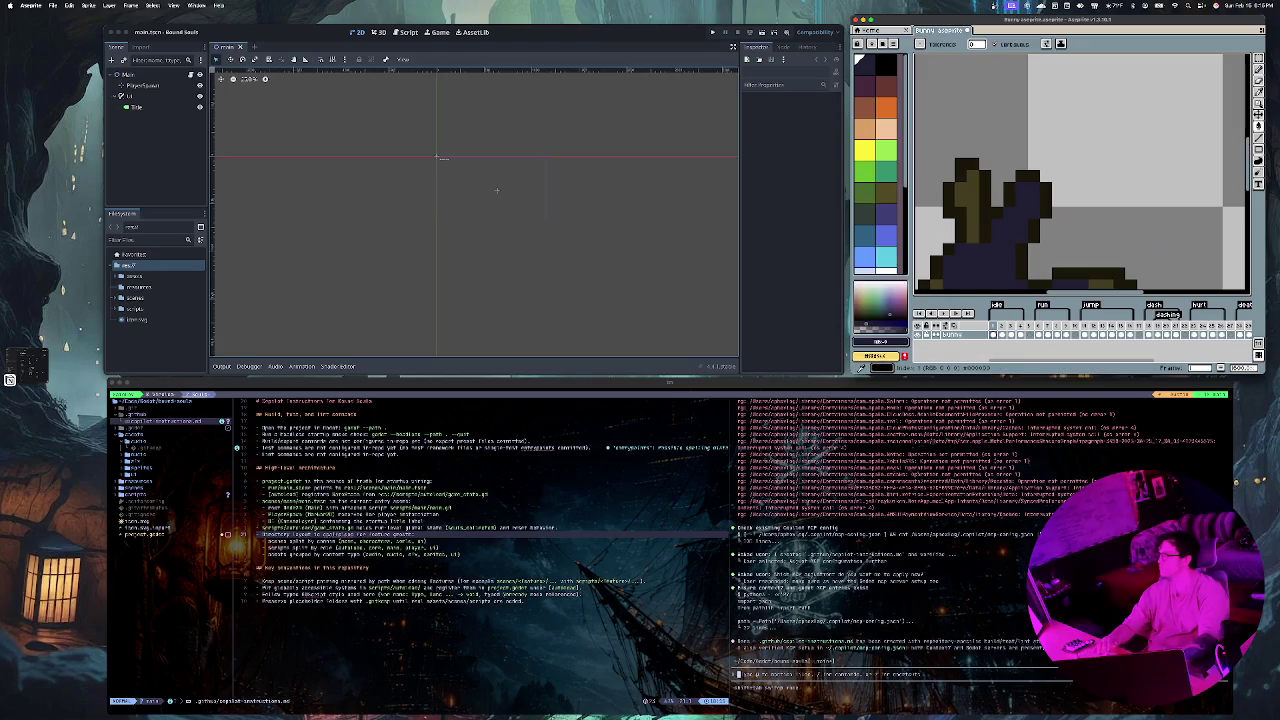
left_click(880, 61)
left_click_drag(975, 175, 966, 235)
scroll(1080, 190, "down", 3)
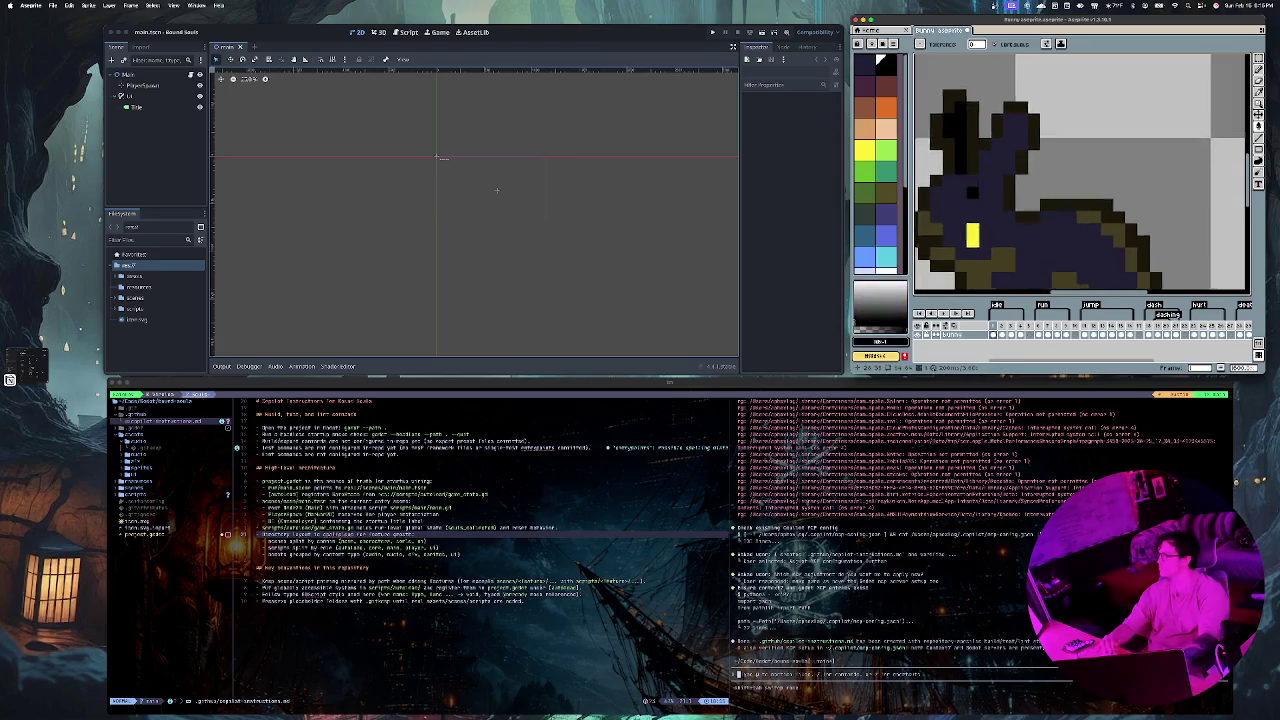
mouse_move(1080, 198)
left_mouse_down()
mouse_move(1100, 199)
mouse_move(1134, 236)
left_mouse_up()
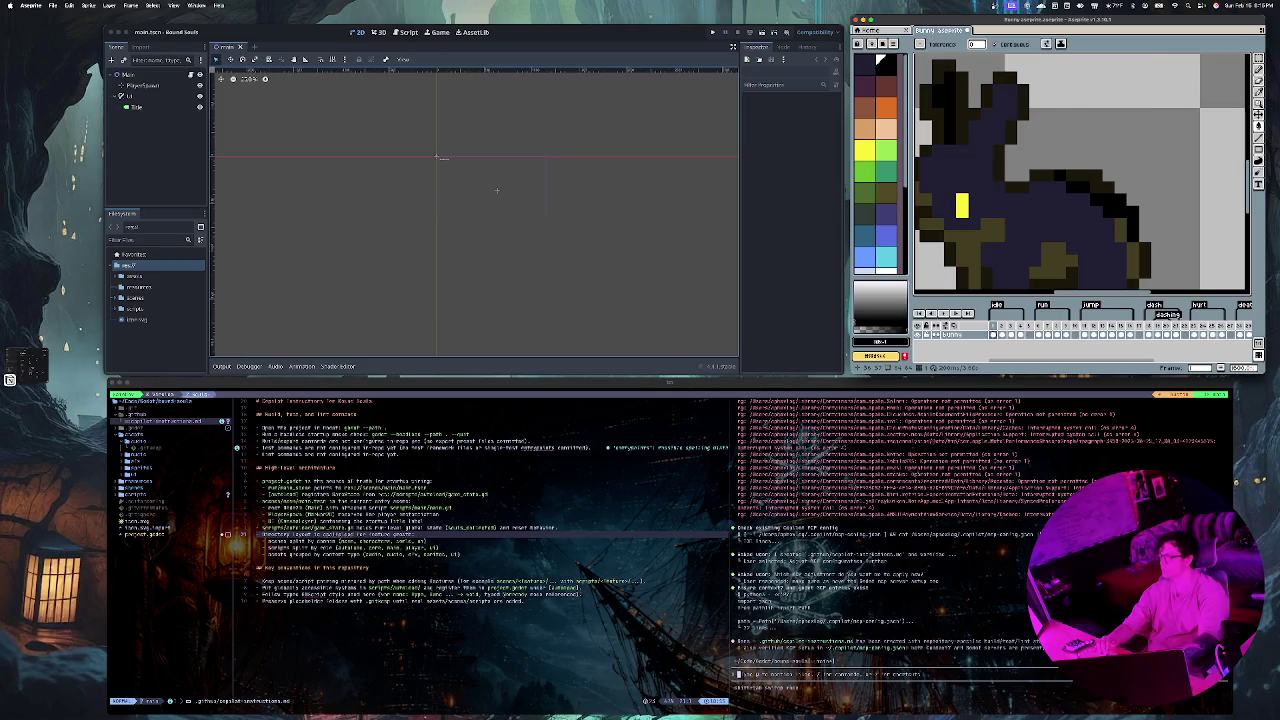
Step: Fill the bunny's ear outlines and the gap between the ears with dark olive
key("g")
left_click(940, 110)
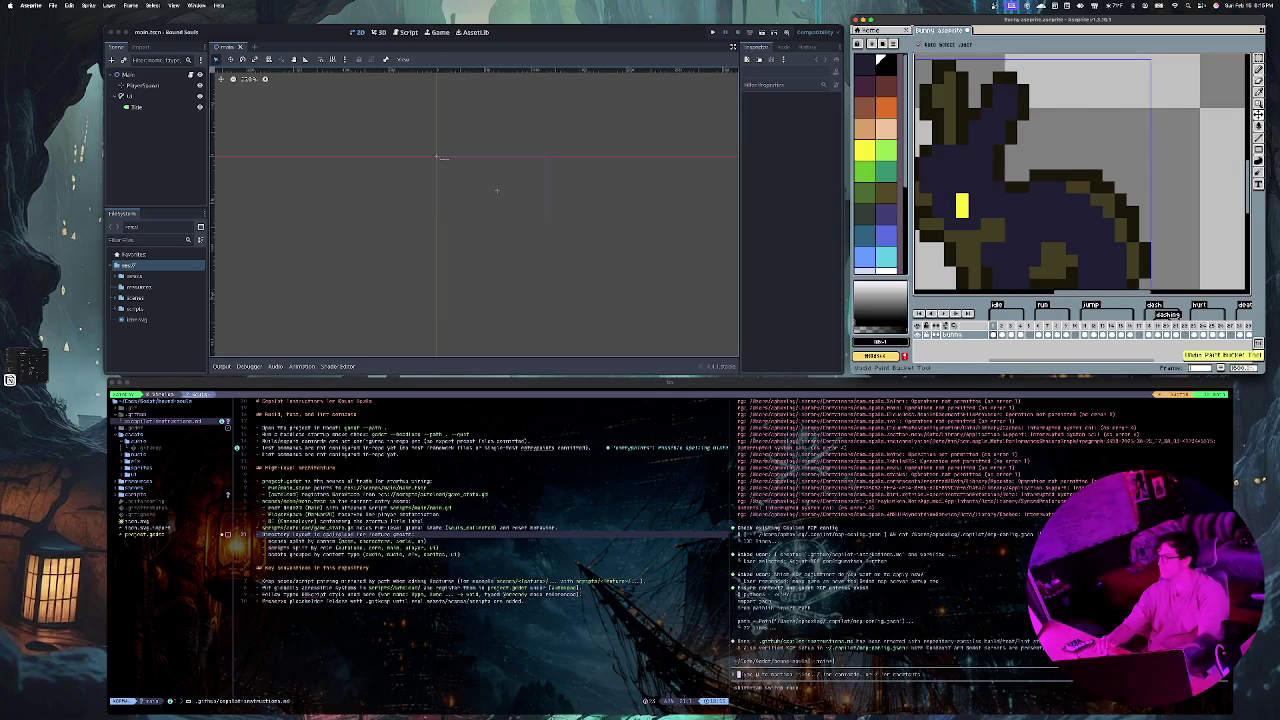
key("ctrl")
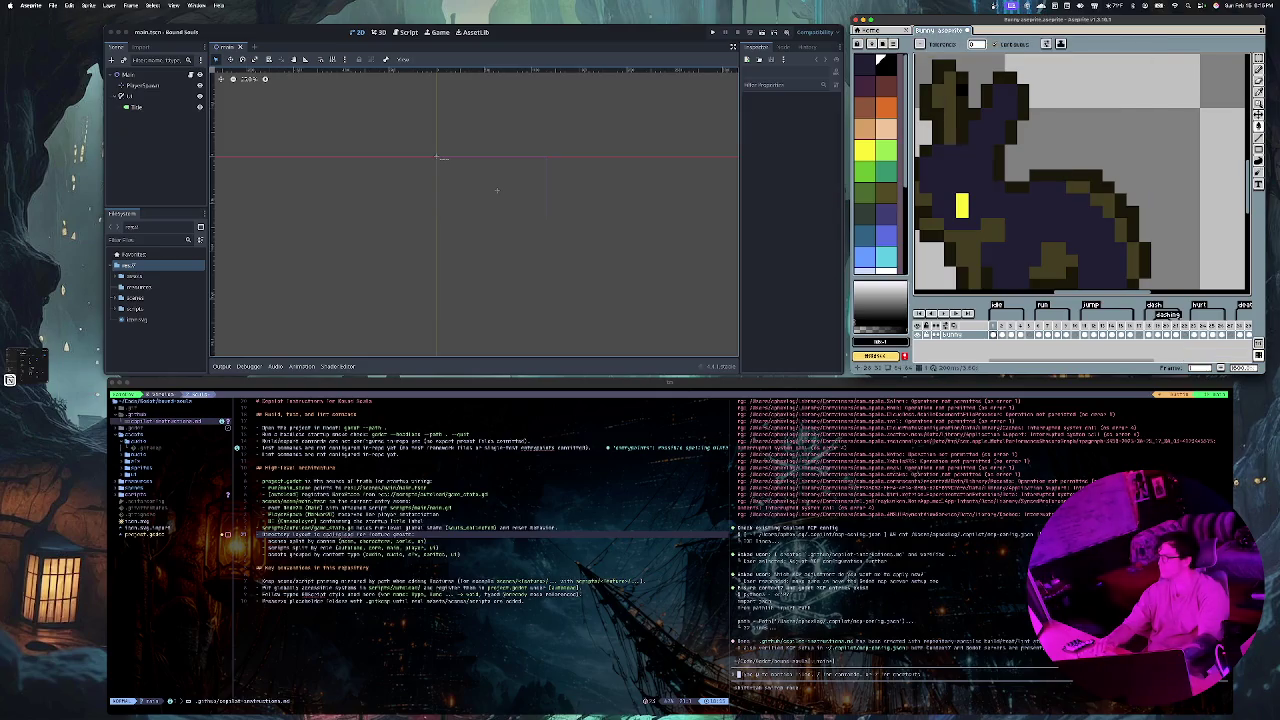
left_click(968, 120)
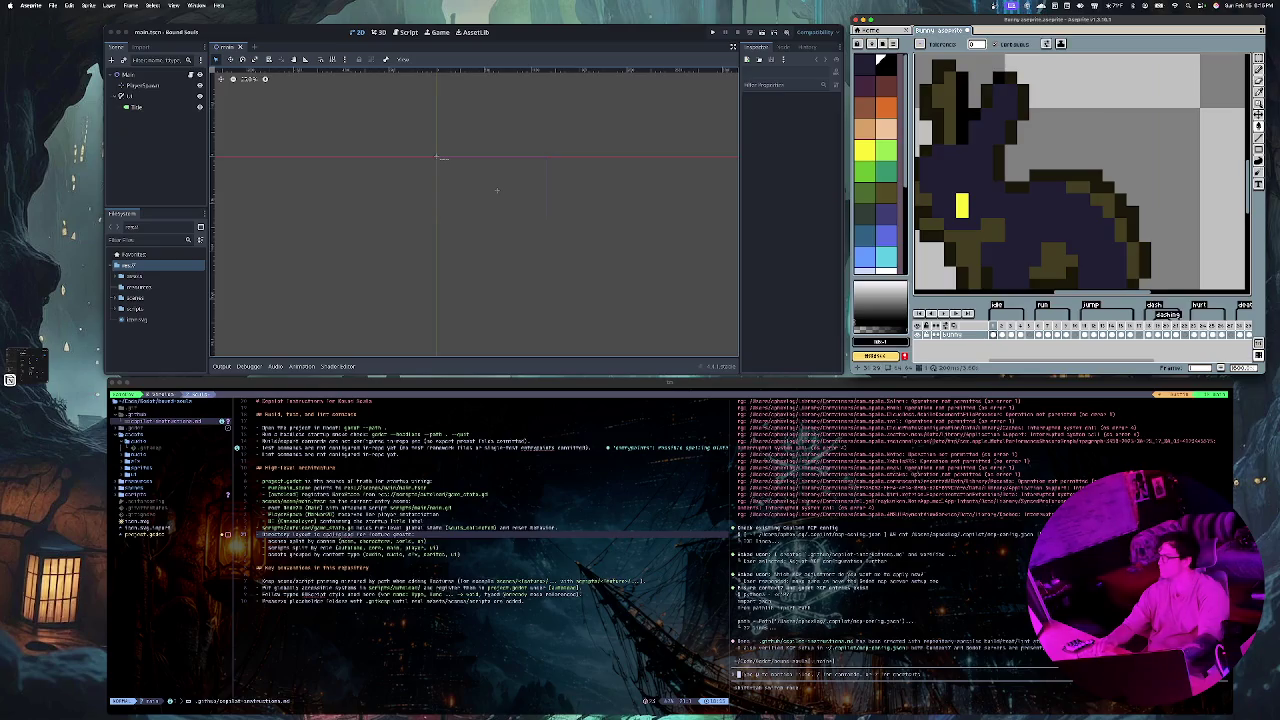
left_click(996, 90)
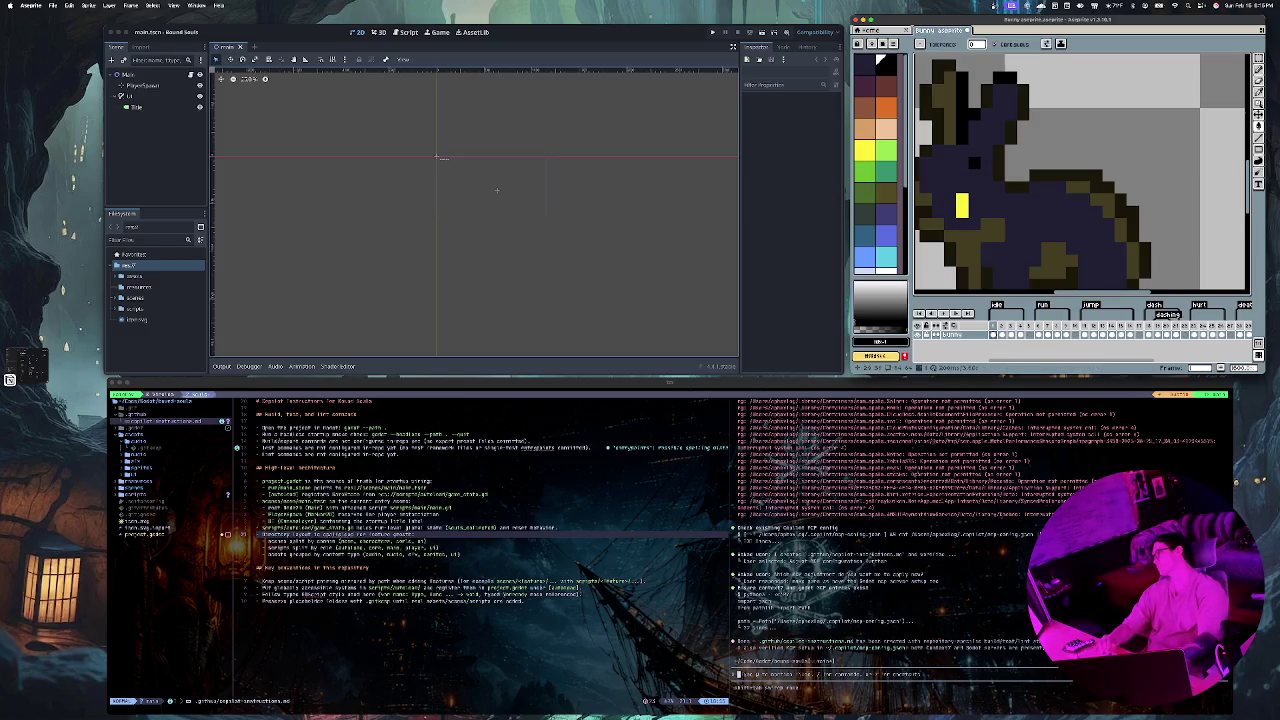
Step: Try a black fill on the bunny's body, undo it, and return to the terminal
scroll(1080, 170, "down", 3)
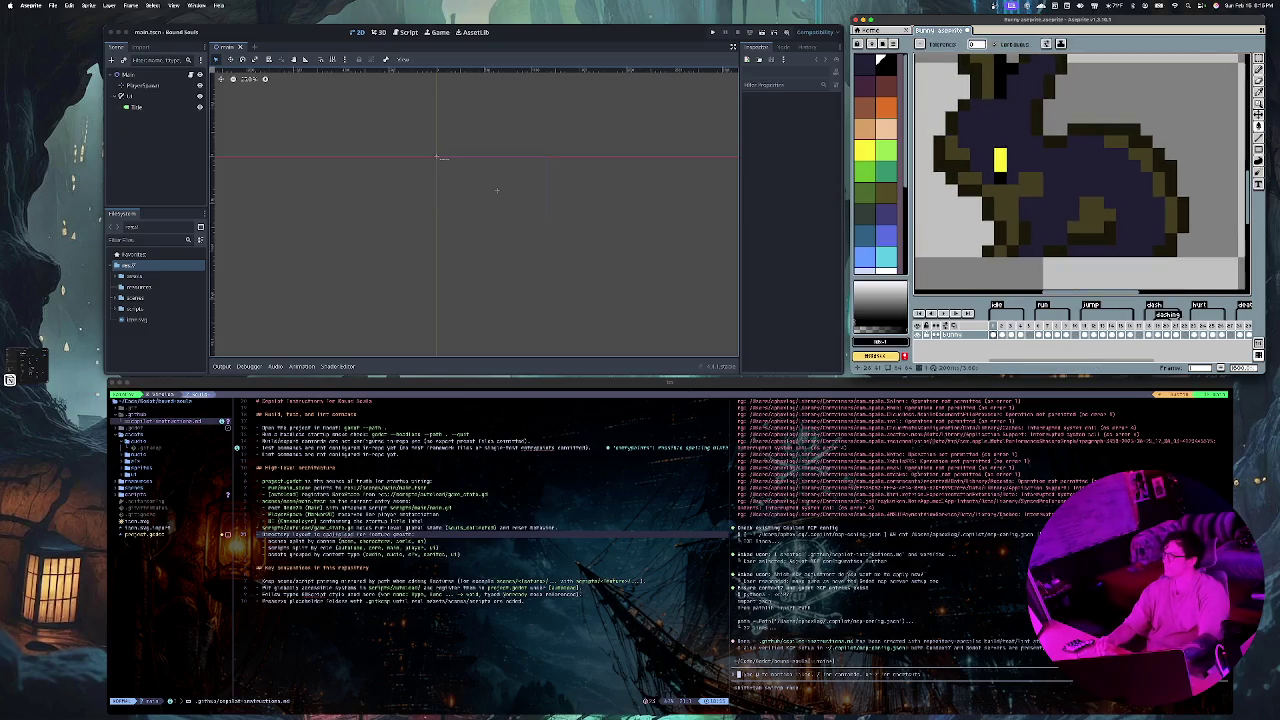
scroll(1080, 170, "down", 2)
scroll(1080, 170, "down", 1)
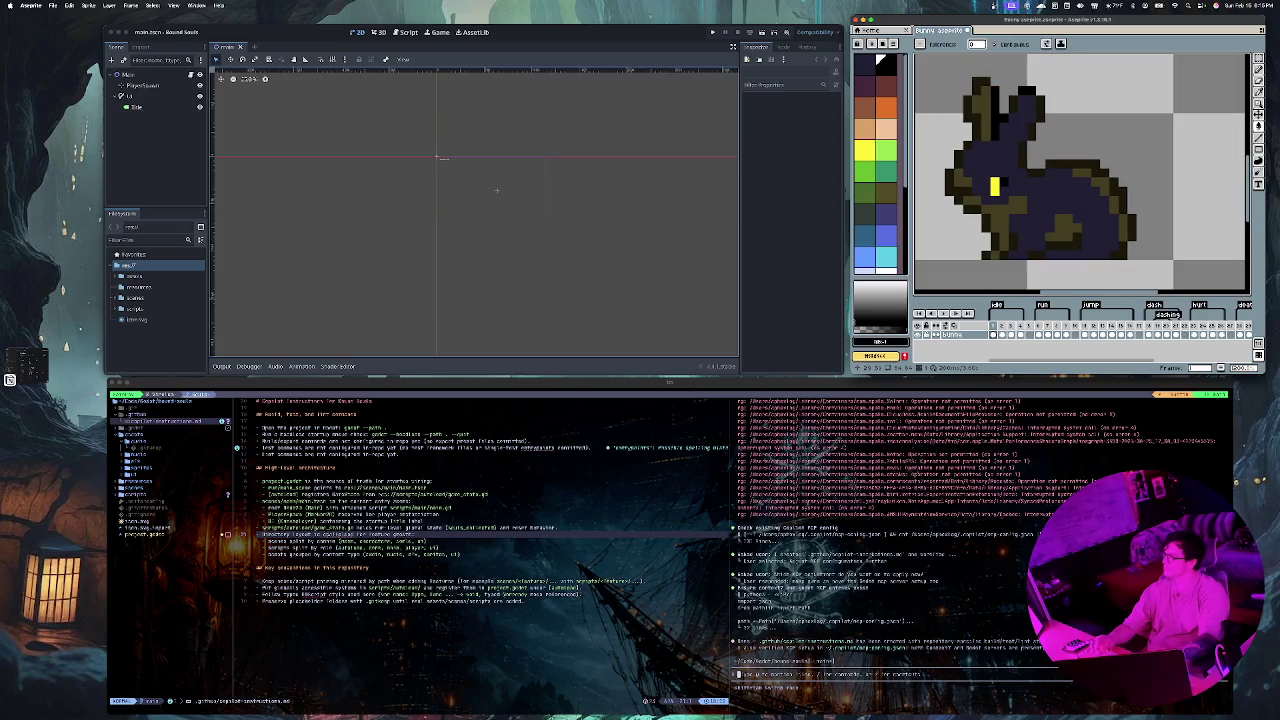
key("g")
left_click(999, 115)
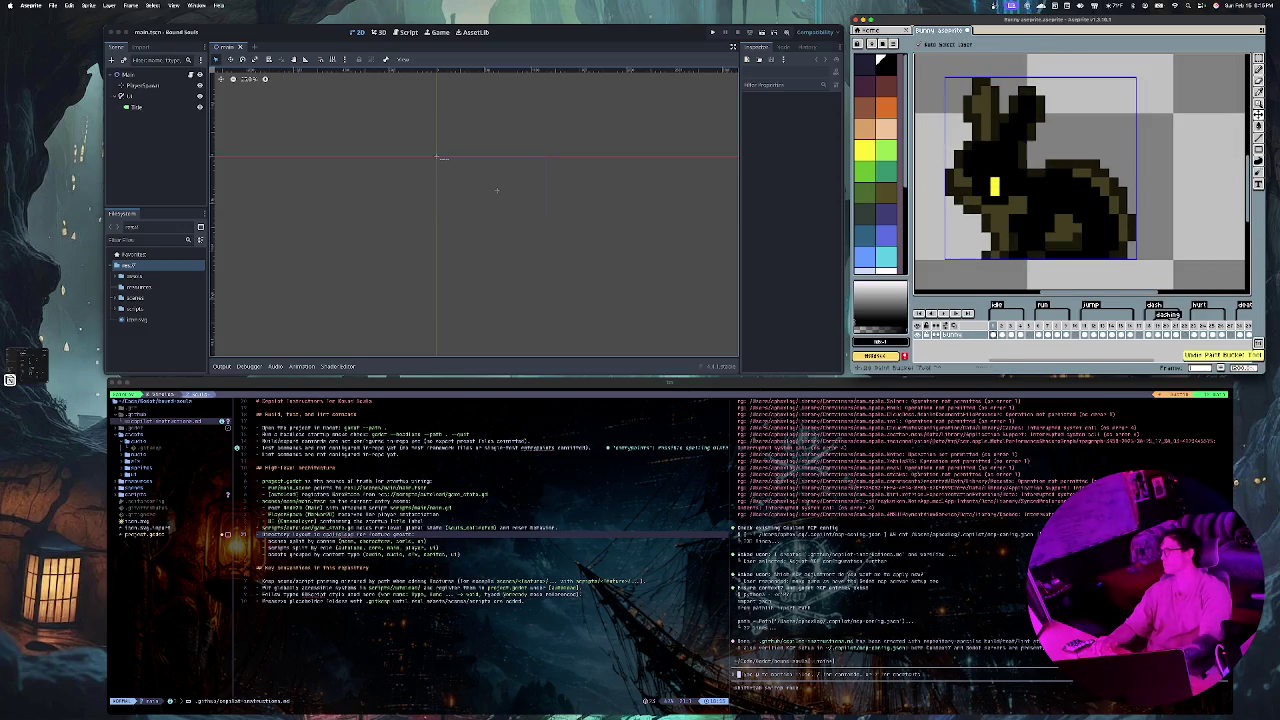
key("super+z")
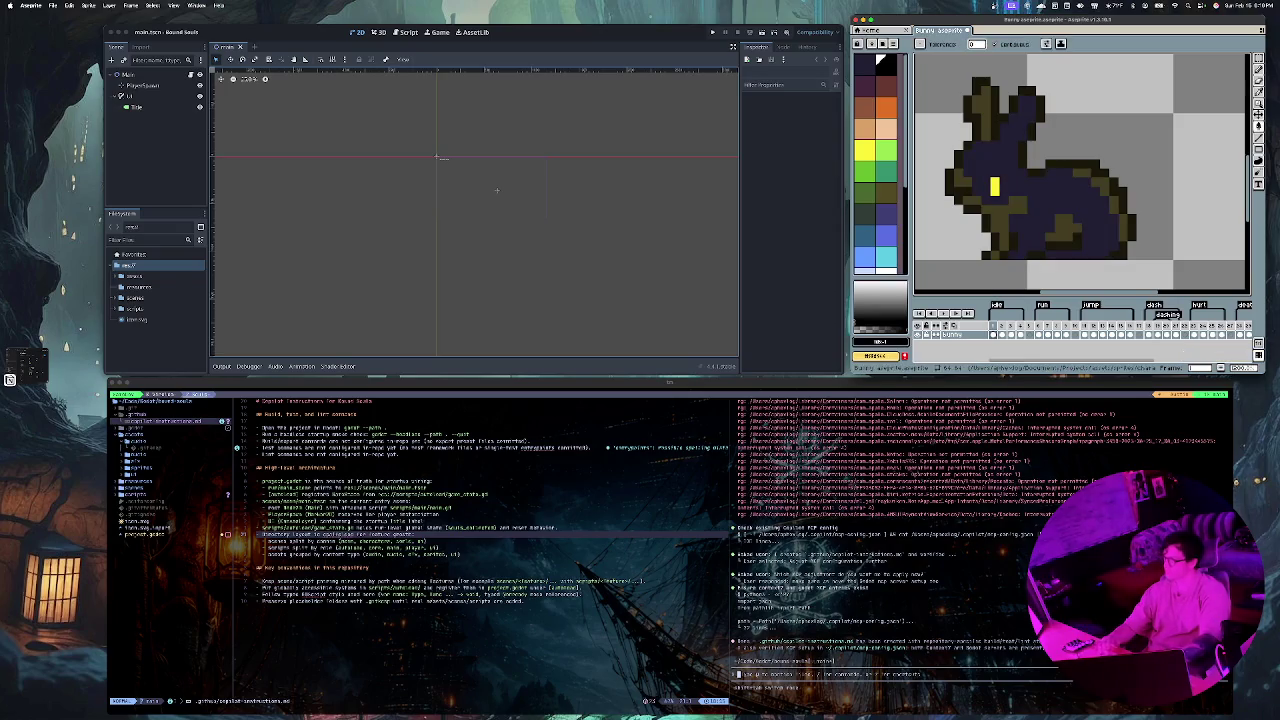
key("super+Tab")
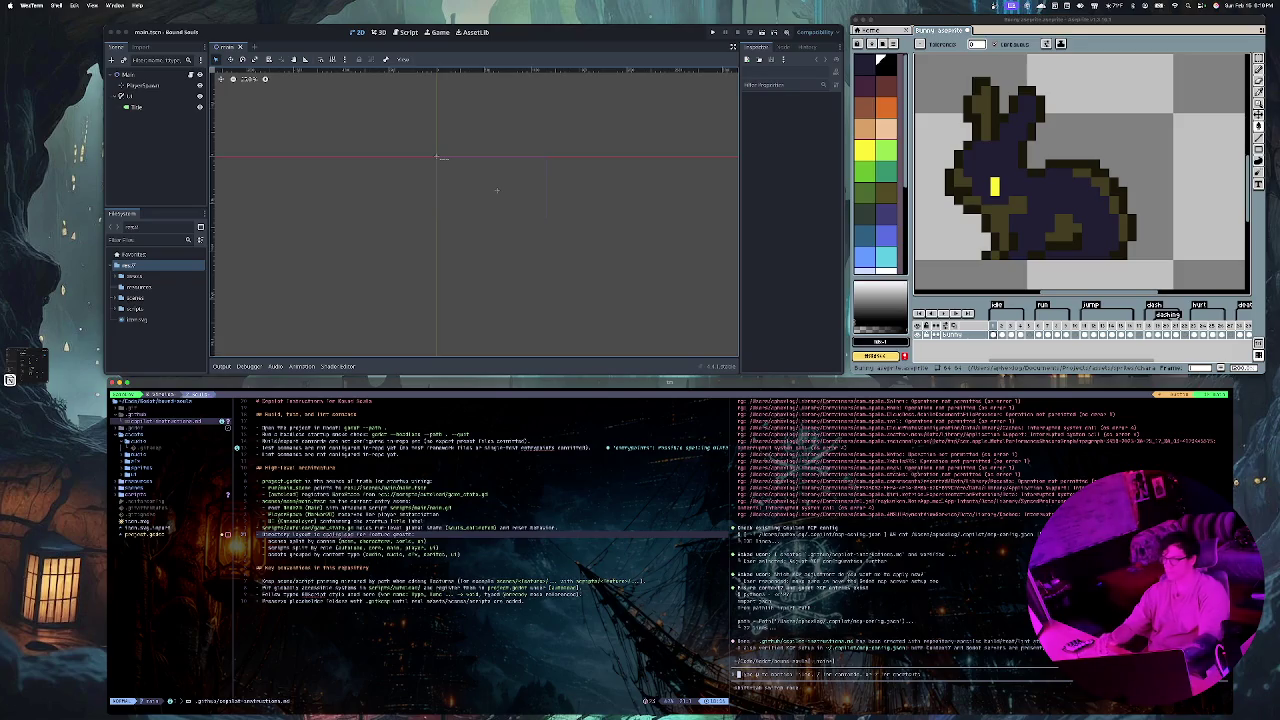
left_click(343, 527)
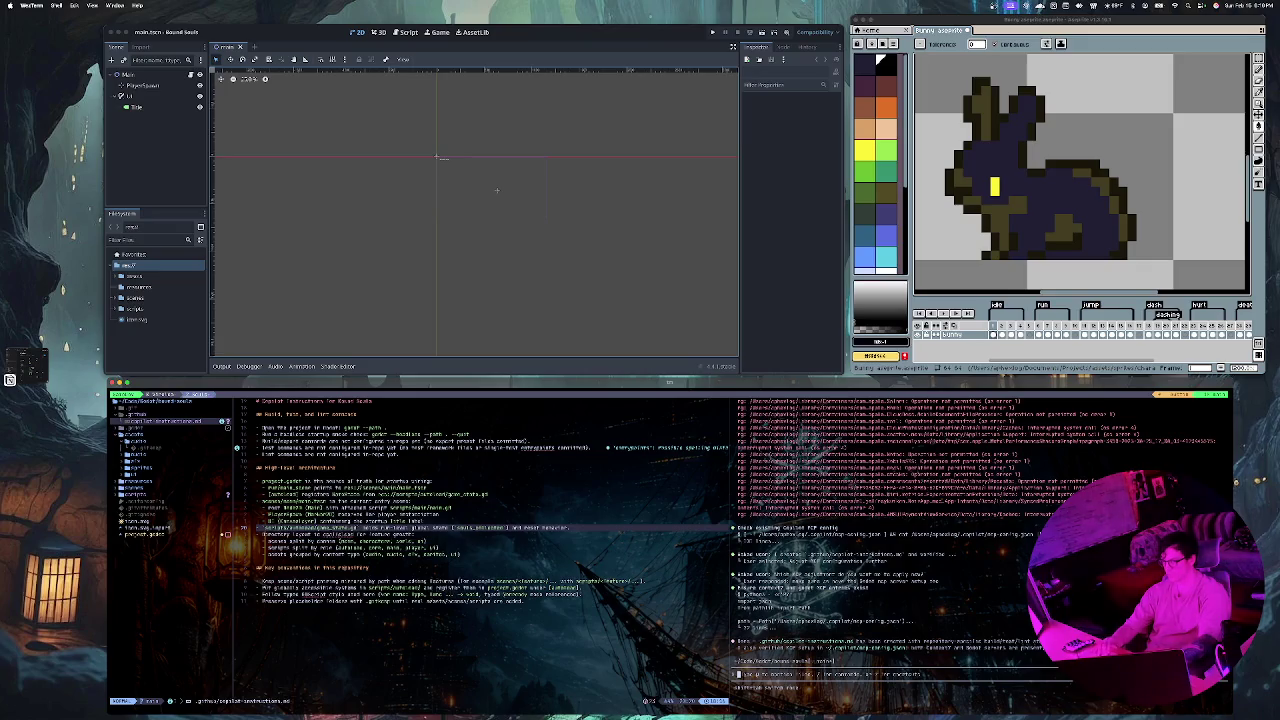
key("G")
Step: Open project.godot and step through its [application], [autoload] and [rendering] sections
key("Return")
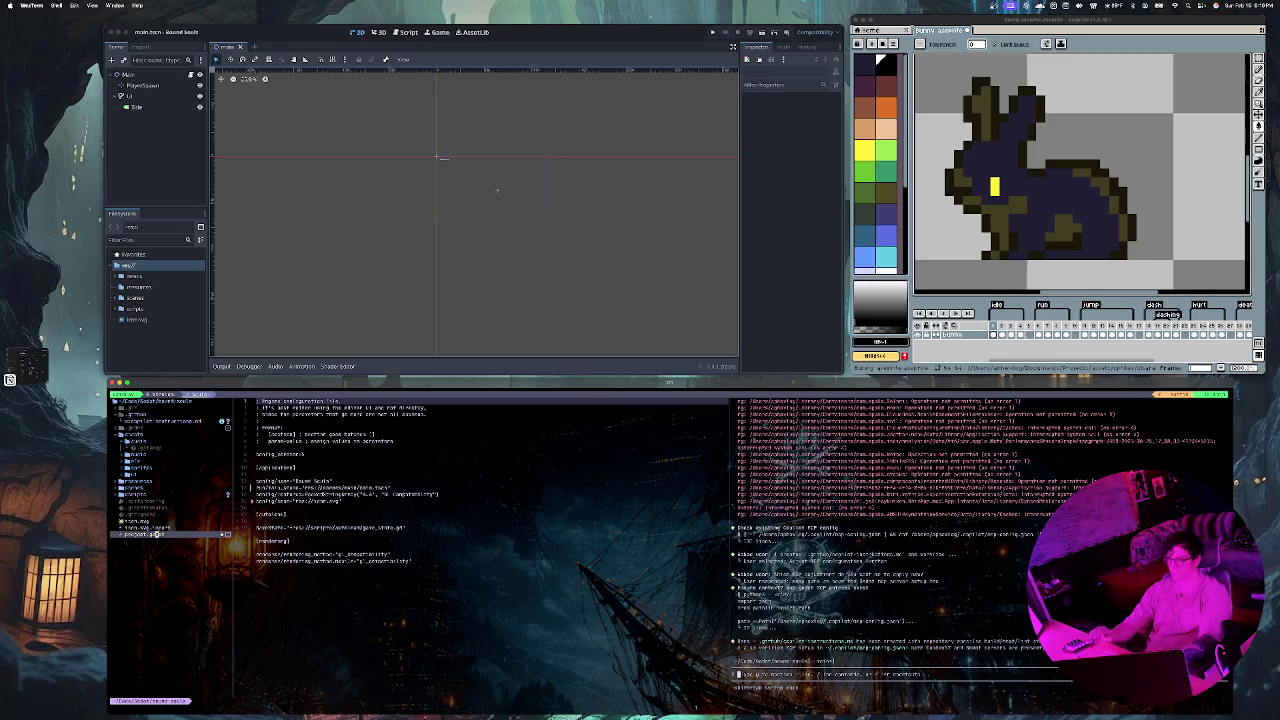
left_click(360, 561)
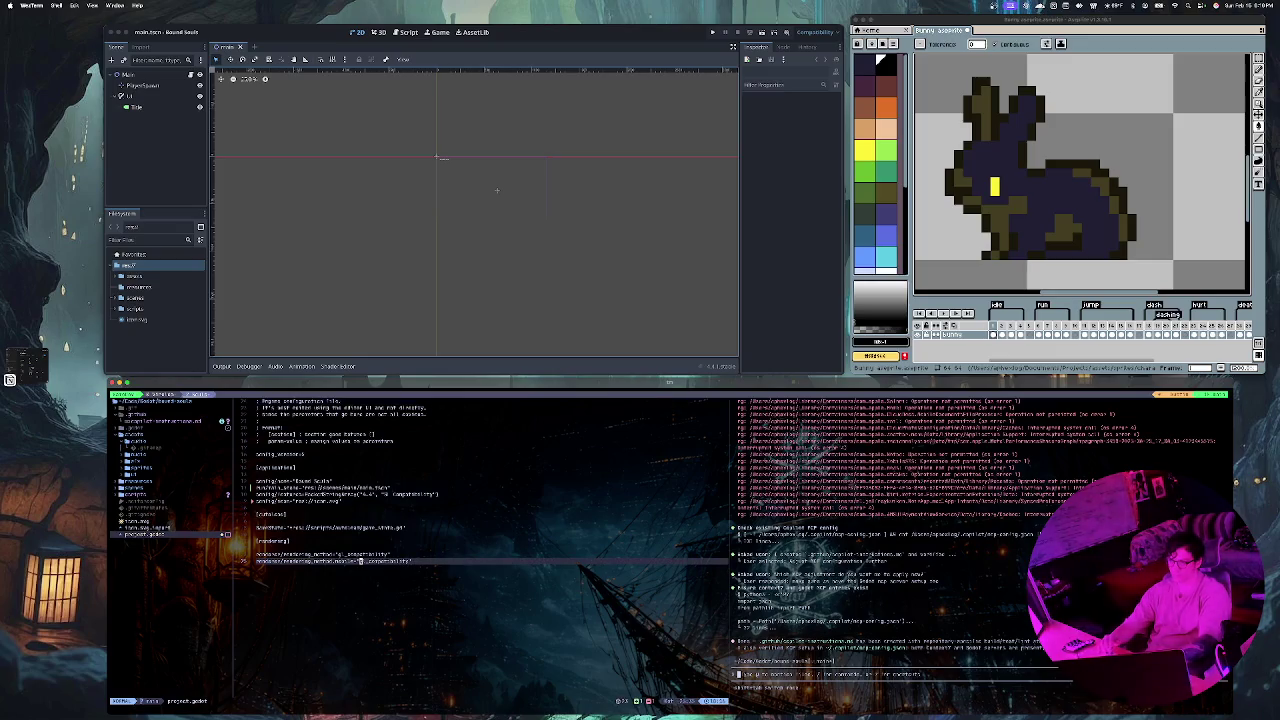
left_click(258, 462)
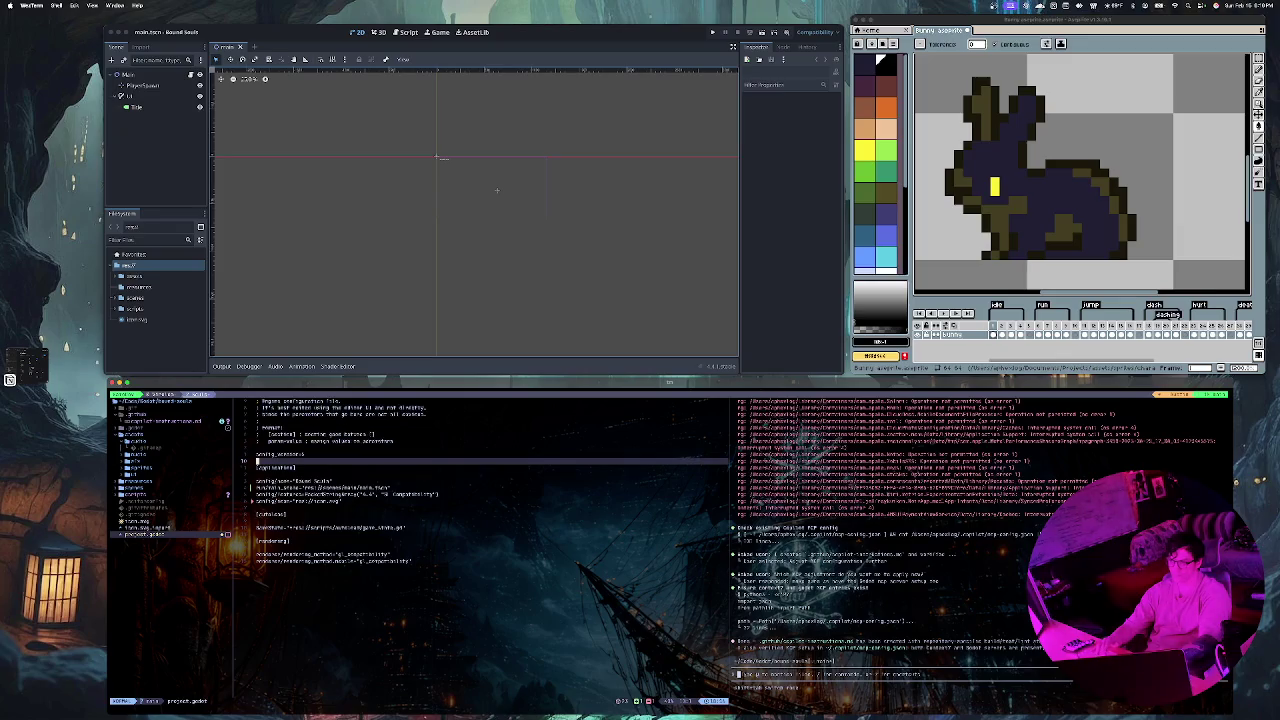
left_click(258, 532)
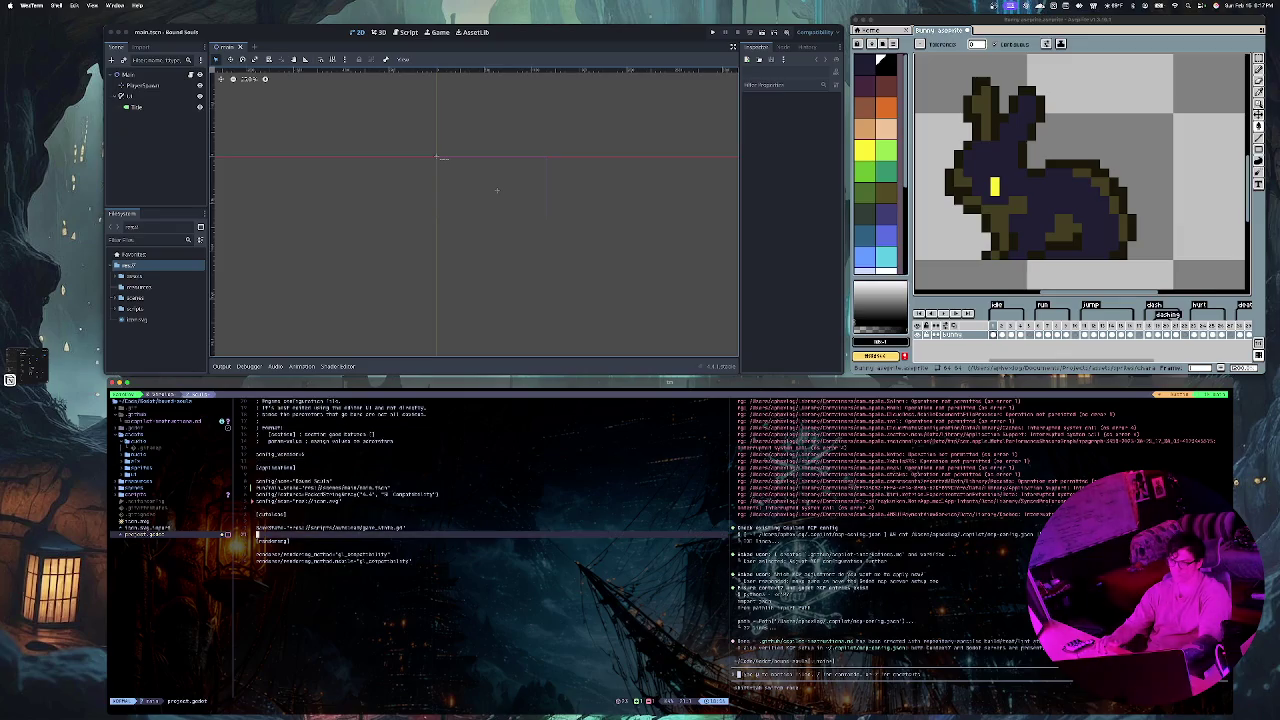
left_click(389, 561)
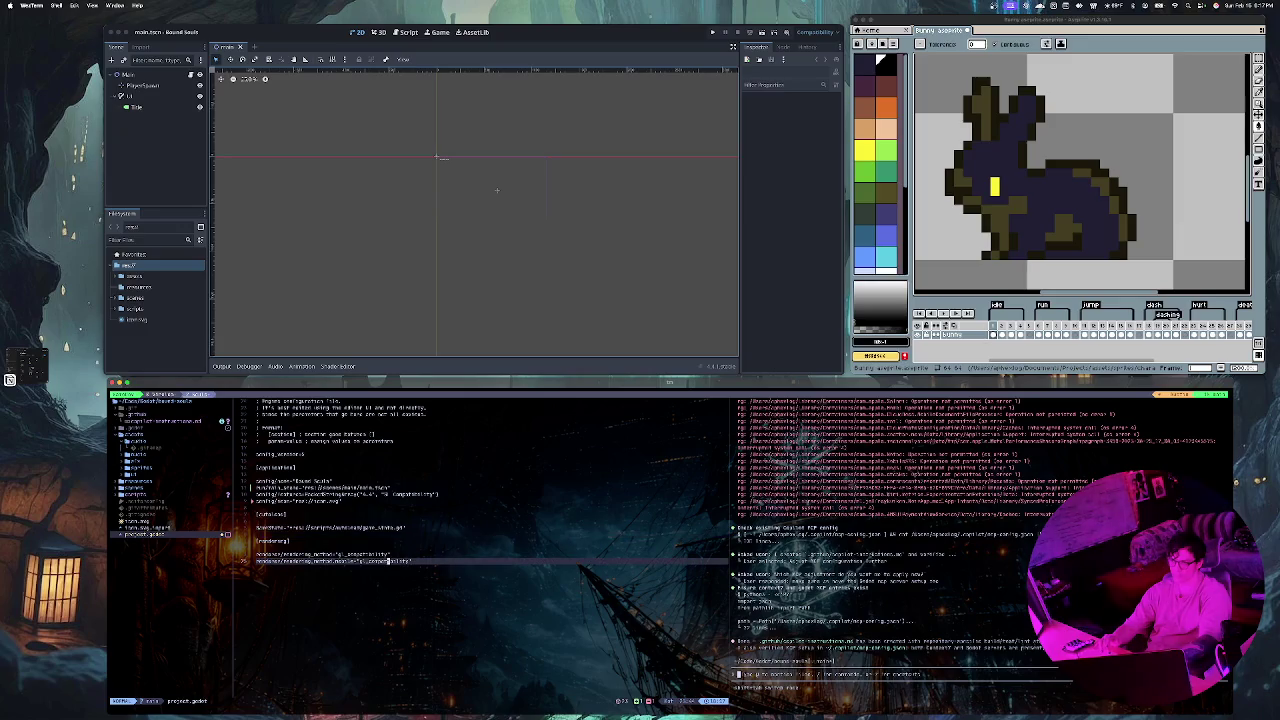
left_click(288, 541)
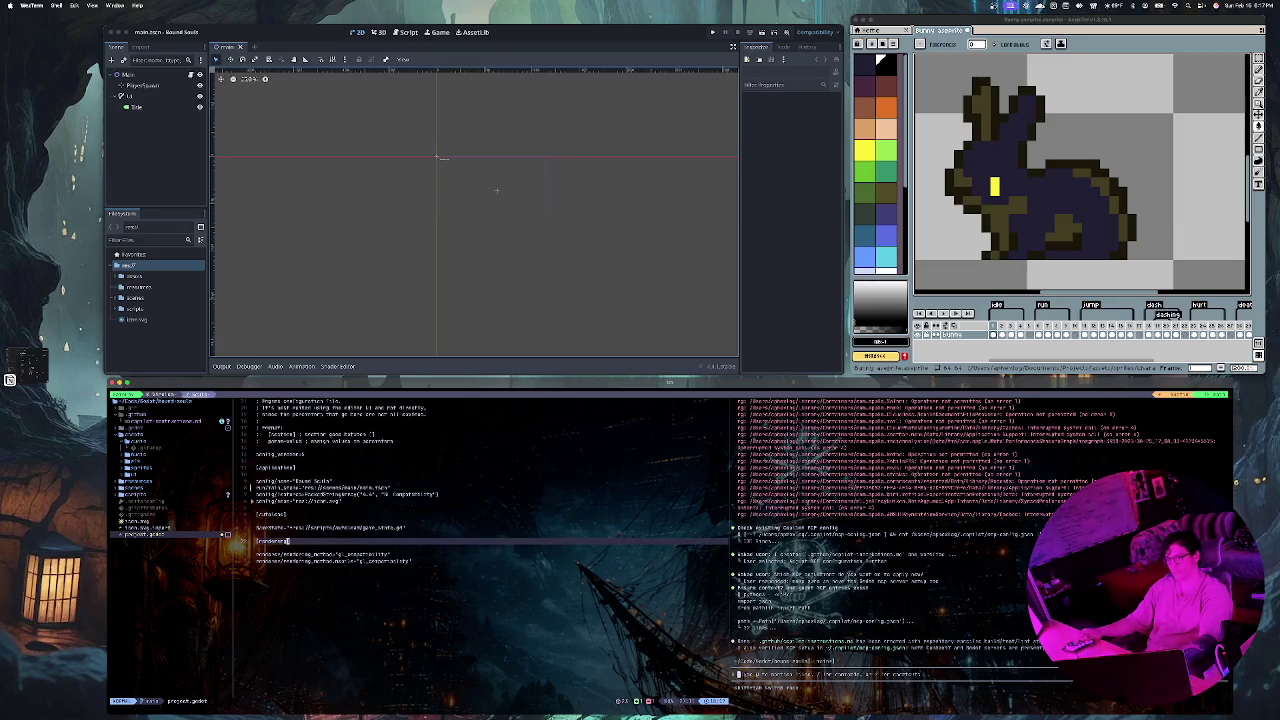
Step: Move up the file tree toward icon.svg.import, then return to project.godot with the tree collapsed
key("ctrl+h")
key("k")
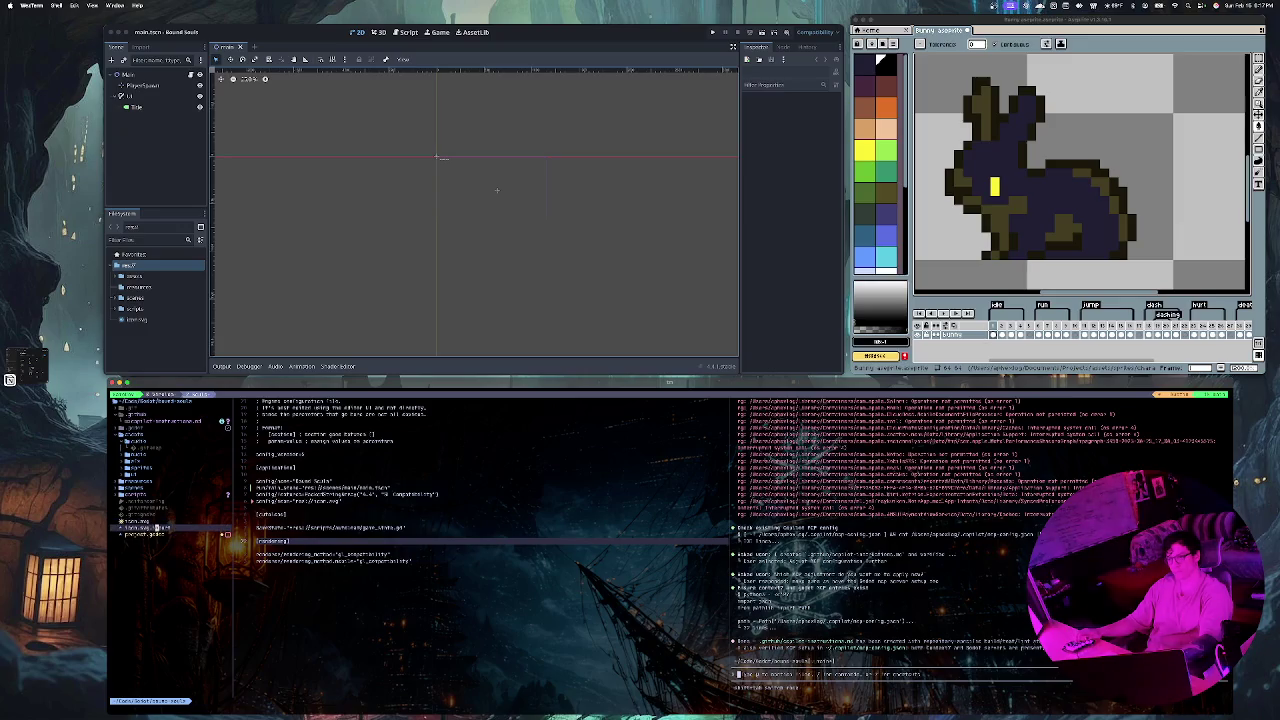
key("k")
key("k")
key("k")
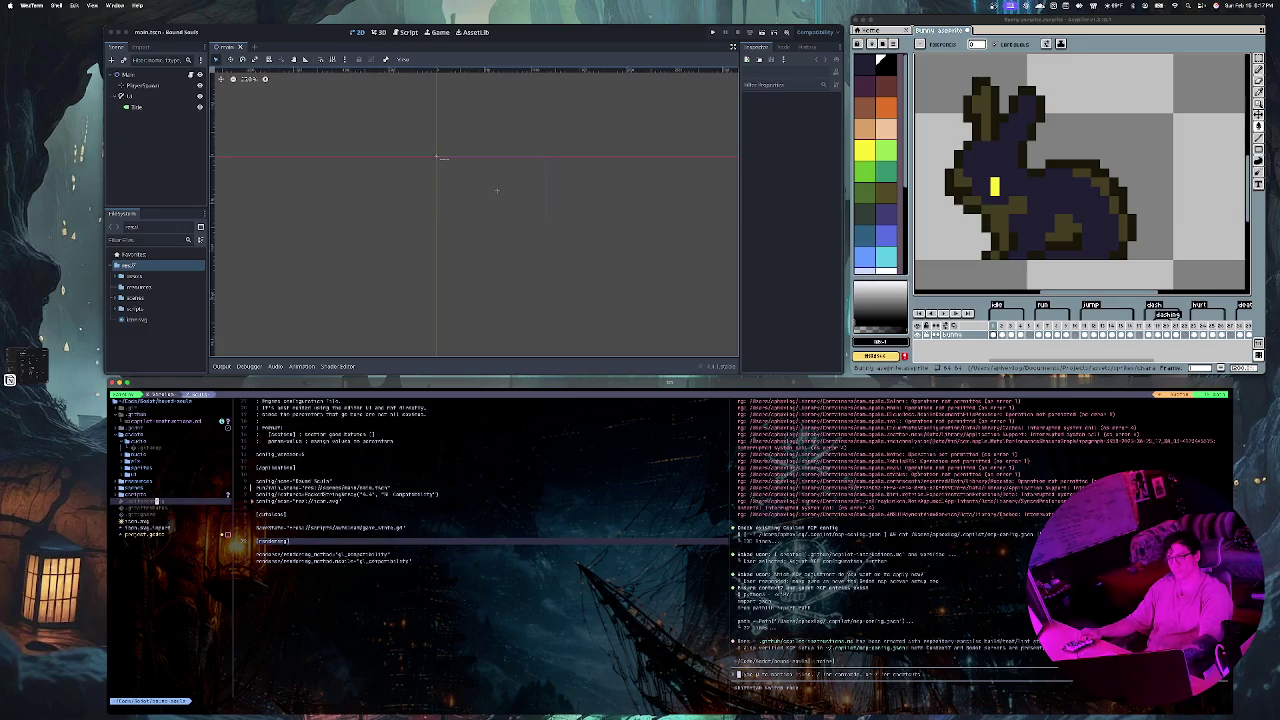
key("ctrl+l")
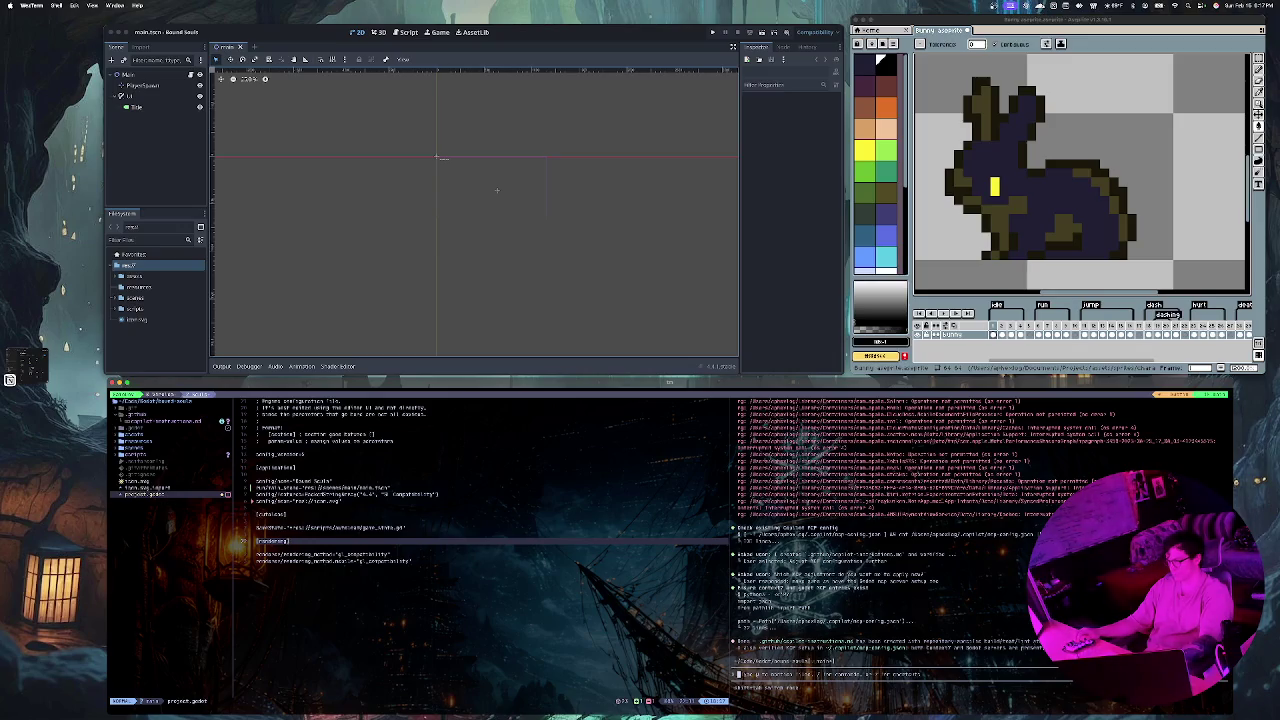
Step: Send the agent the request 'ass commit cmd' to commit the latest changes
type("ass commit cmd push")
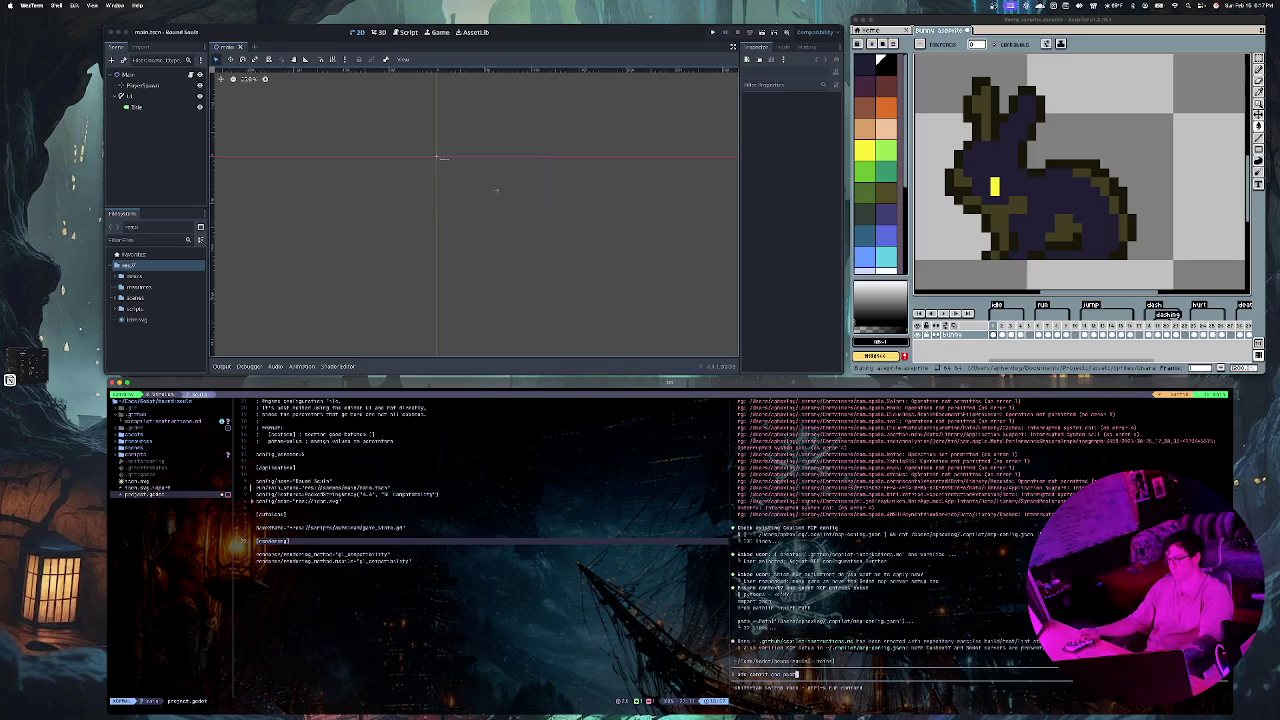
key("Return")
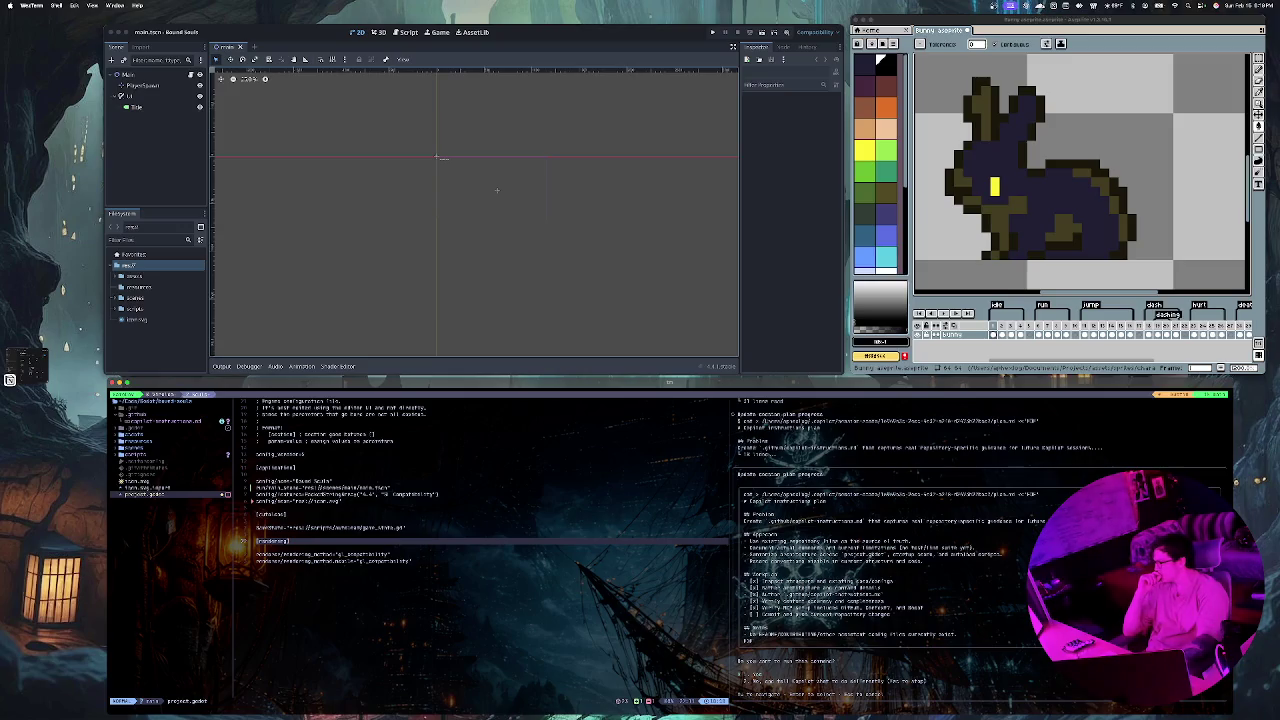
Step: Approve the agent's staging and commit commands so the changes get pushed
key("Return")
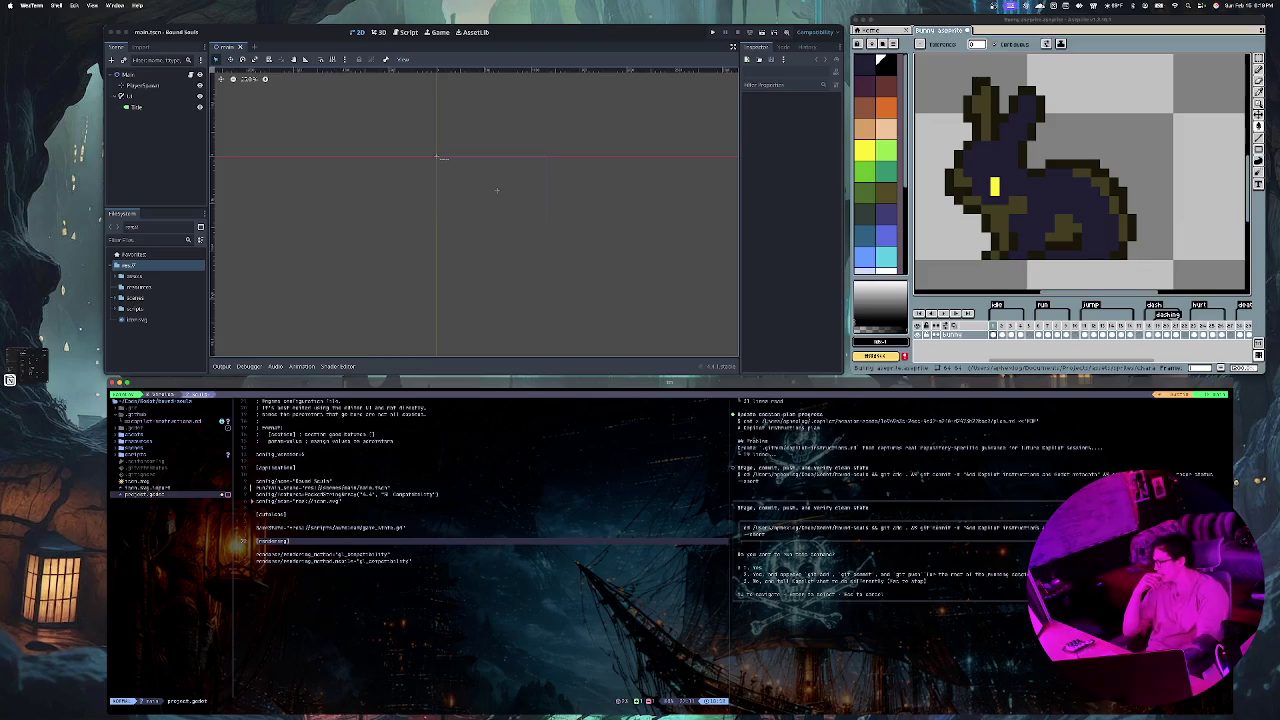
key("Return")
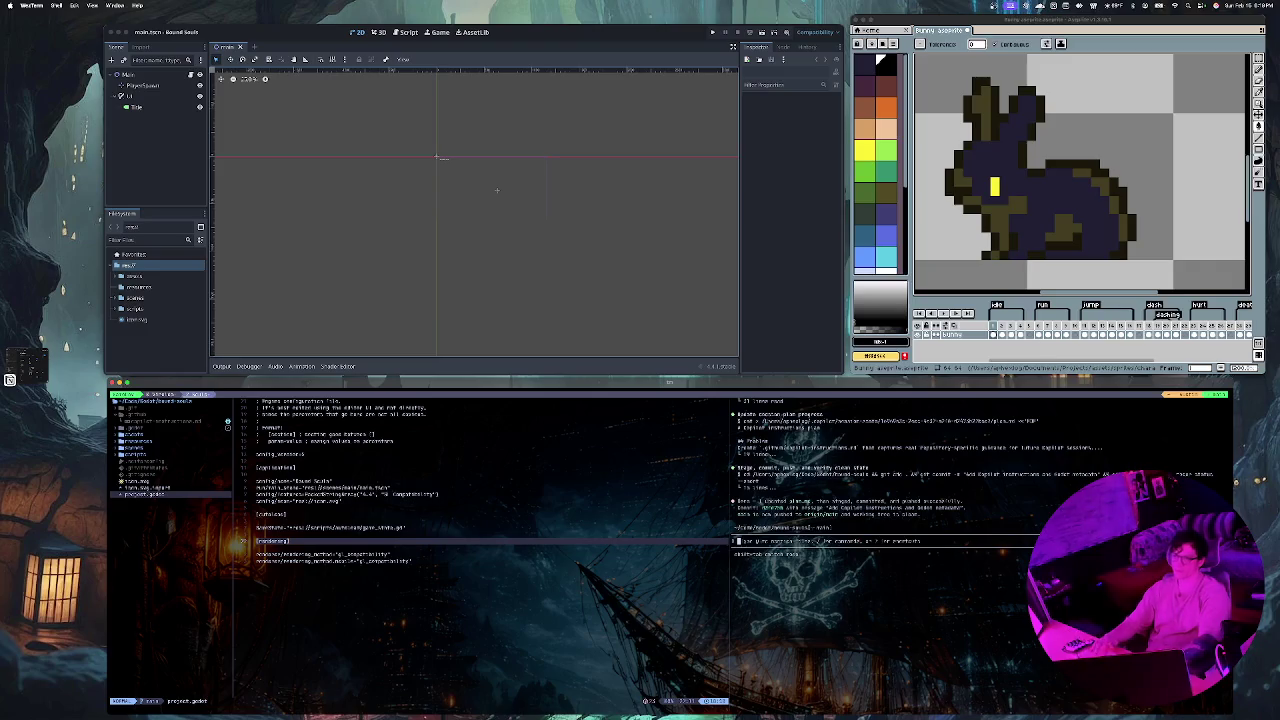
left_click(317, 561)
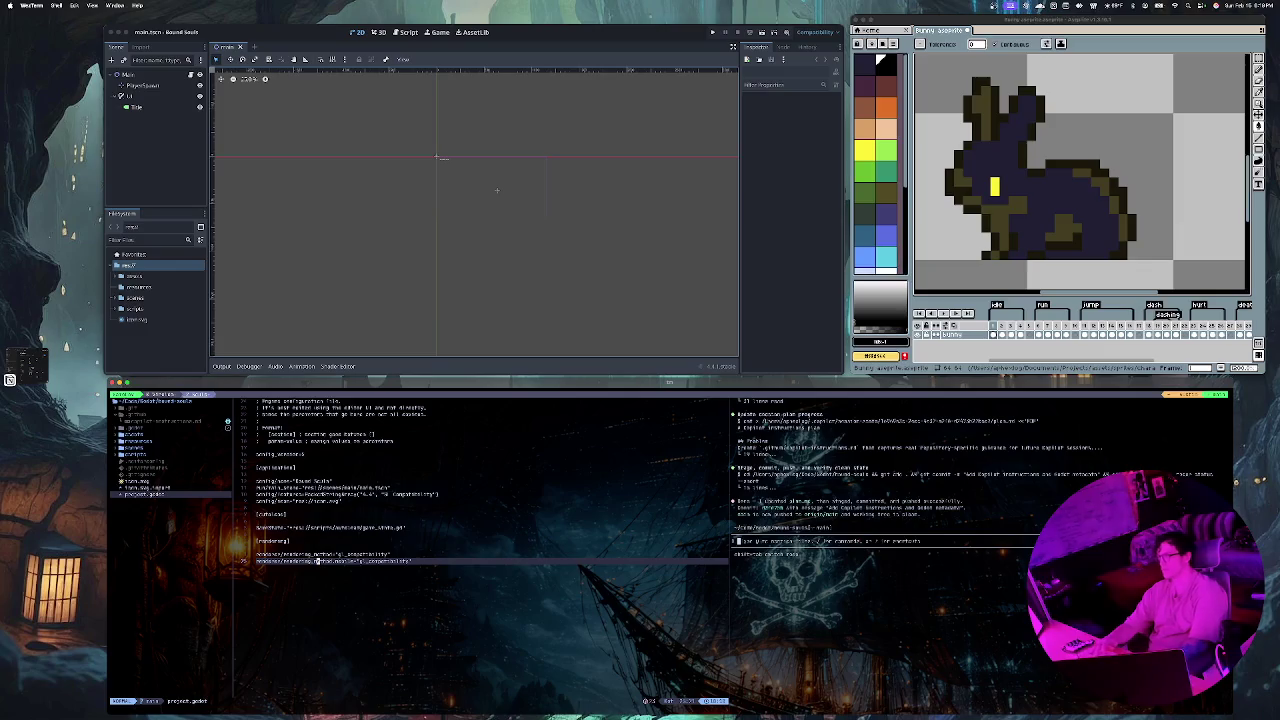
Step: Bring up Finder's Recents window from the Dock
mouse_move(423, 700)
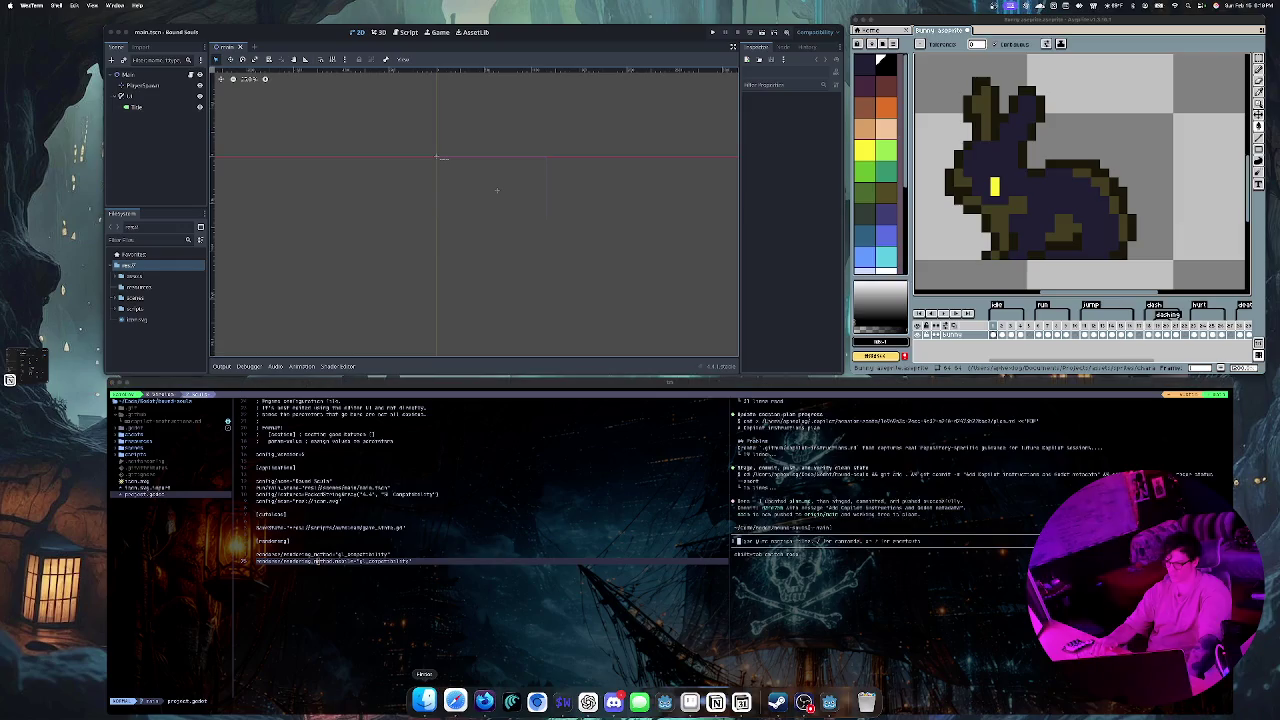
left_click(423, 700)
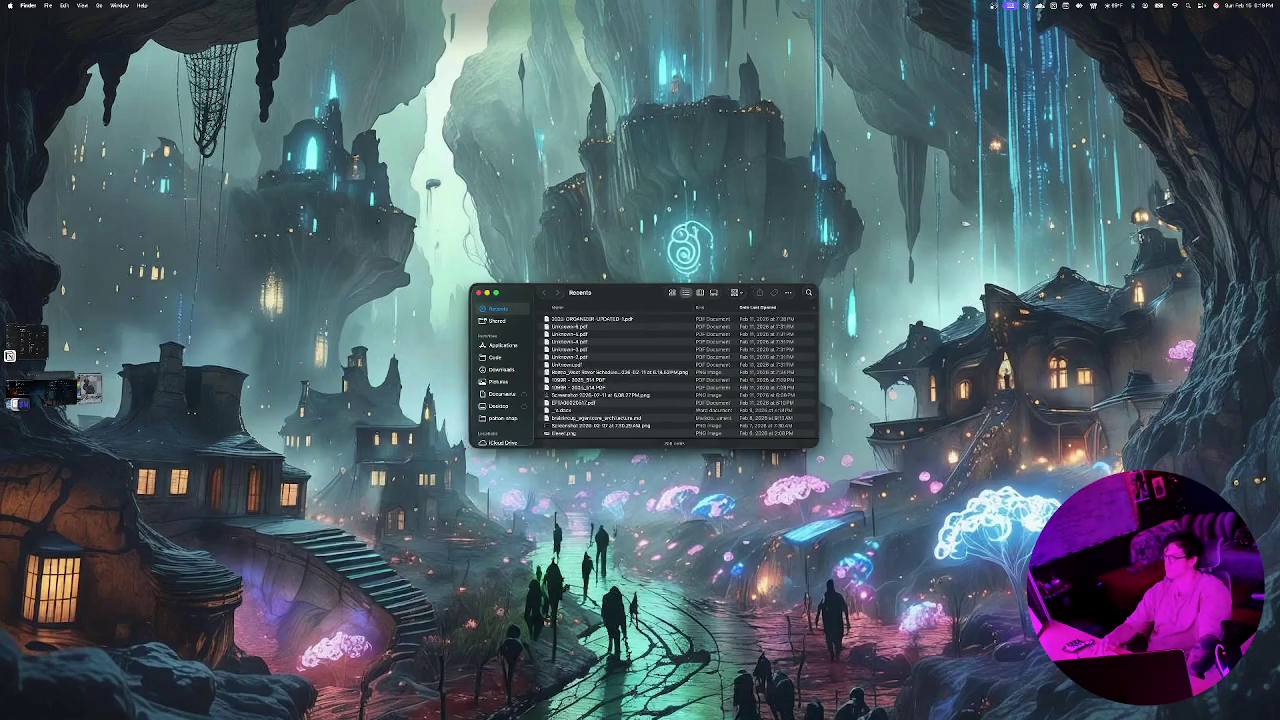
Step: Return to the Godot workspace and put WezTerm back in focus
key("ctrl+Left")
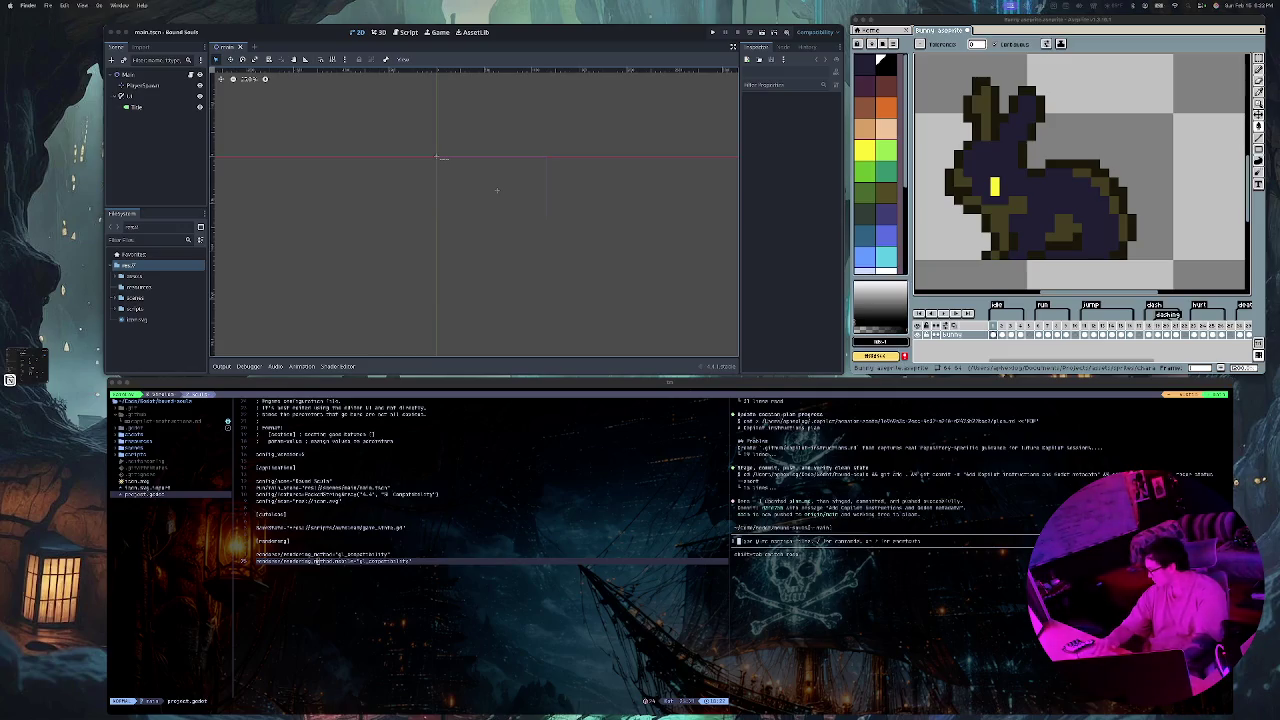
key("super+Tab")
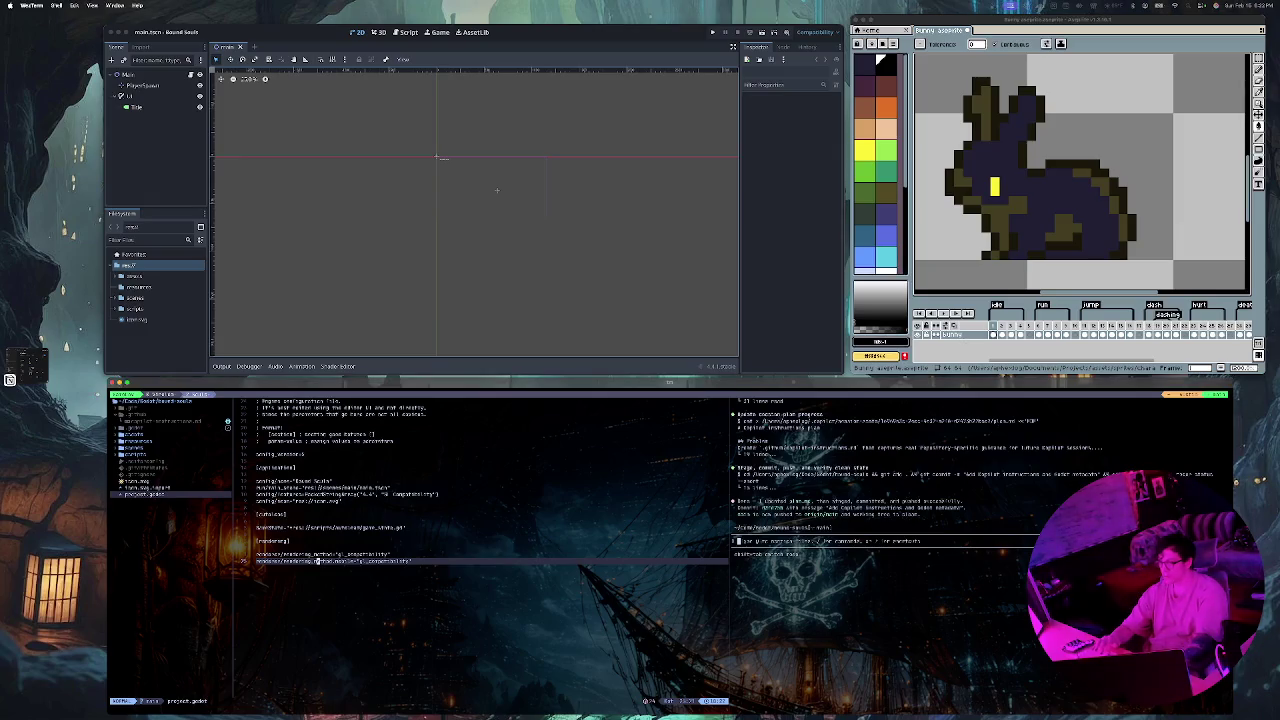
Step: Open a shell split below the Neovim editor
key("ctrl+backslash")
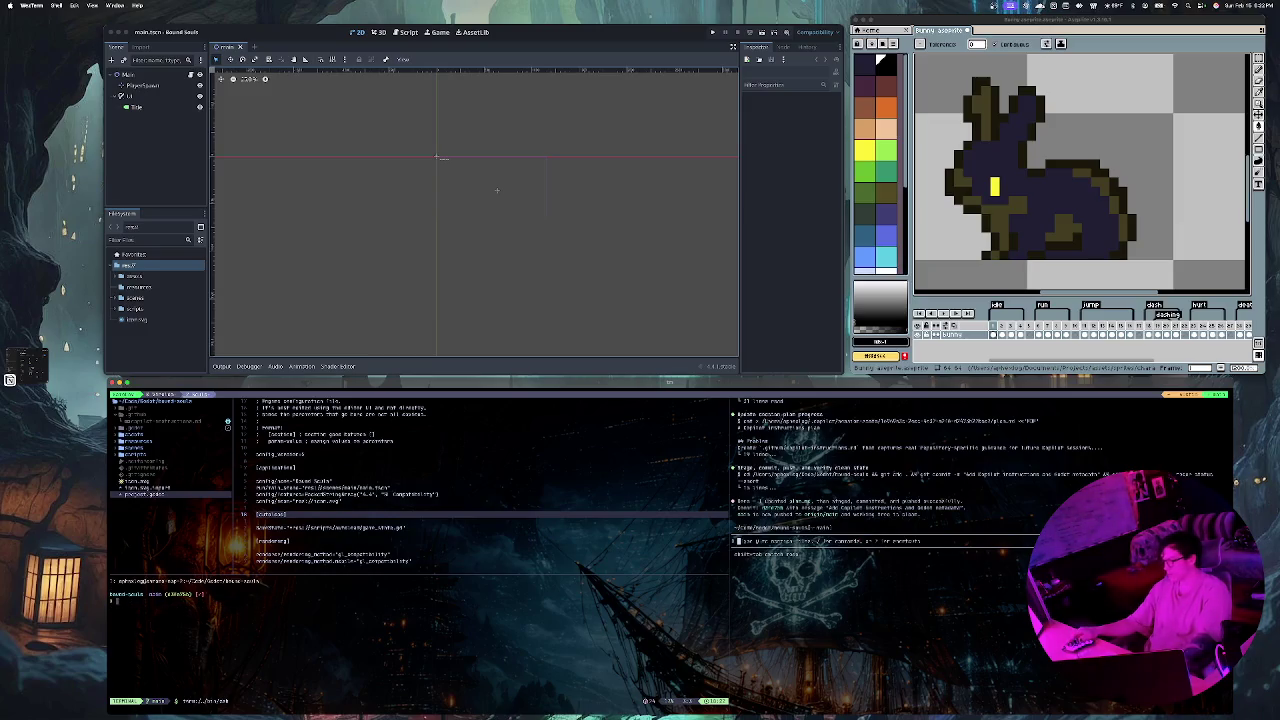
type("cd")
key("Tab")
key("BackSpace")
key("BackSpace")
key("BackSpace")
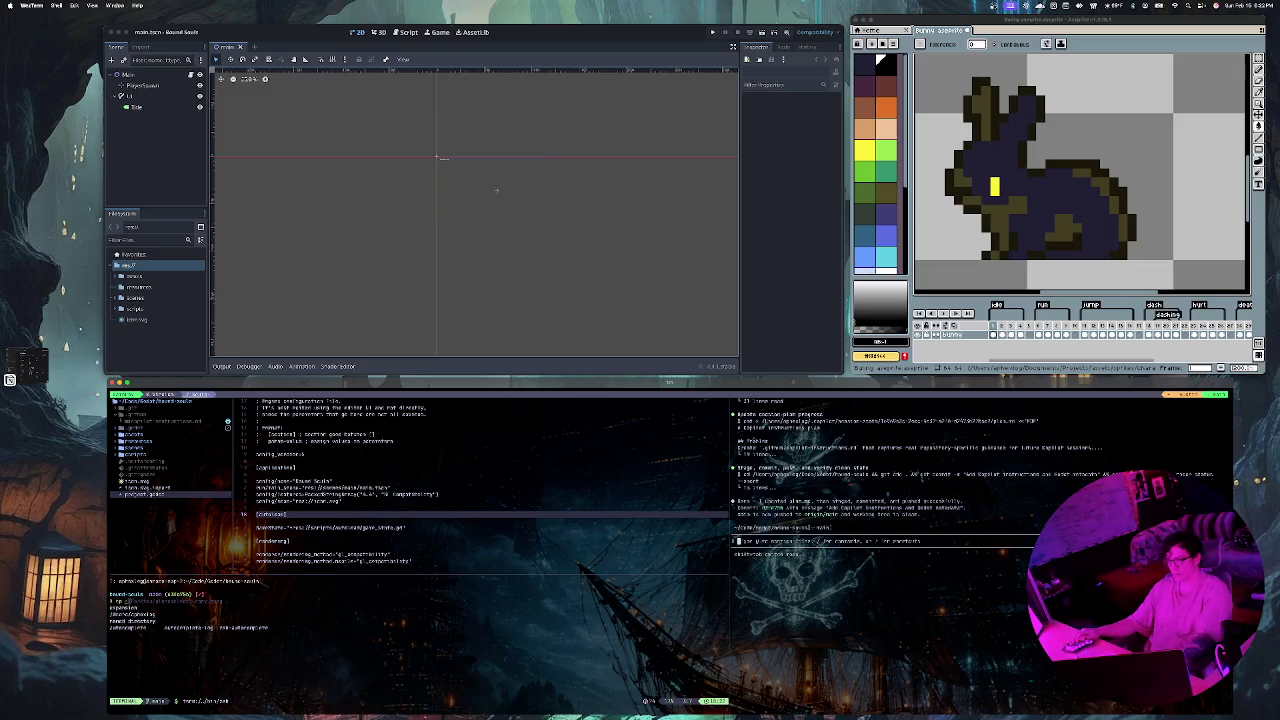
Step: Start an mv command, Tab-completing the source path into ~/Desktop
type("mv")
key("Tab")
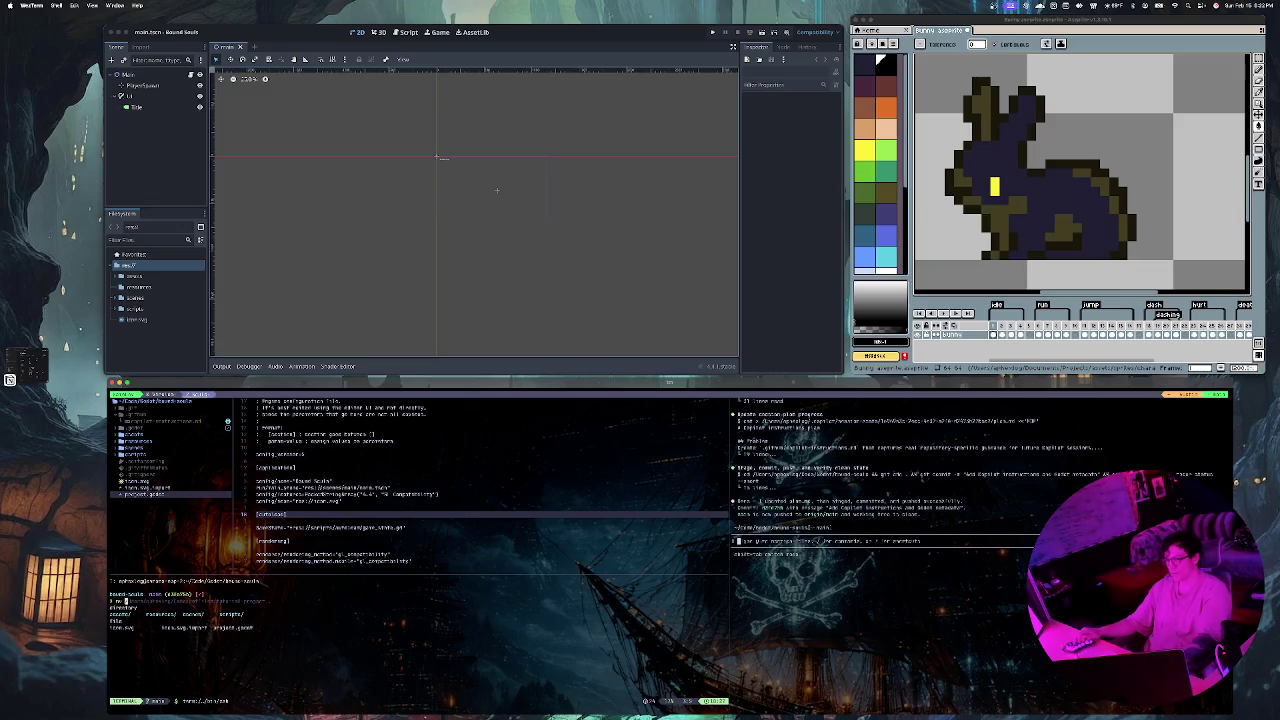
key("Tab")
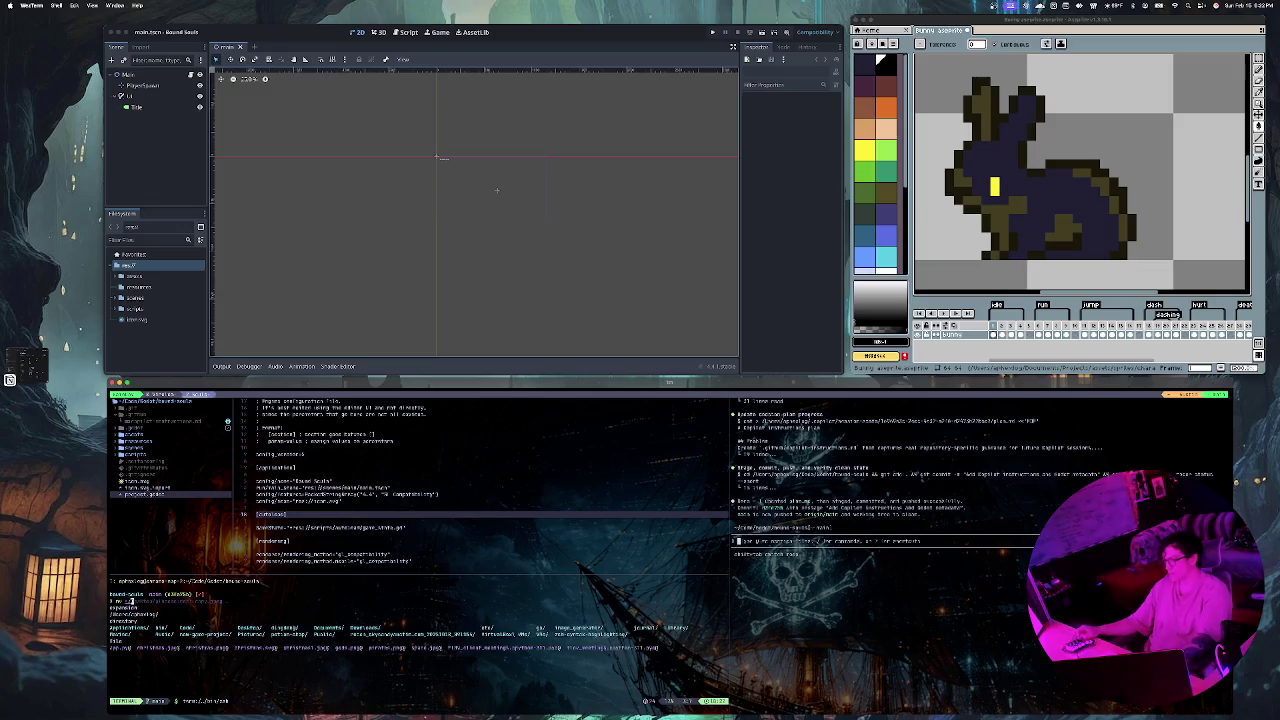
type("D")
key("Right")
key("Tab")
key("BackSpace")
key("BackSpace")
key("BackSpace")
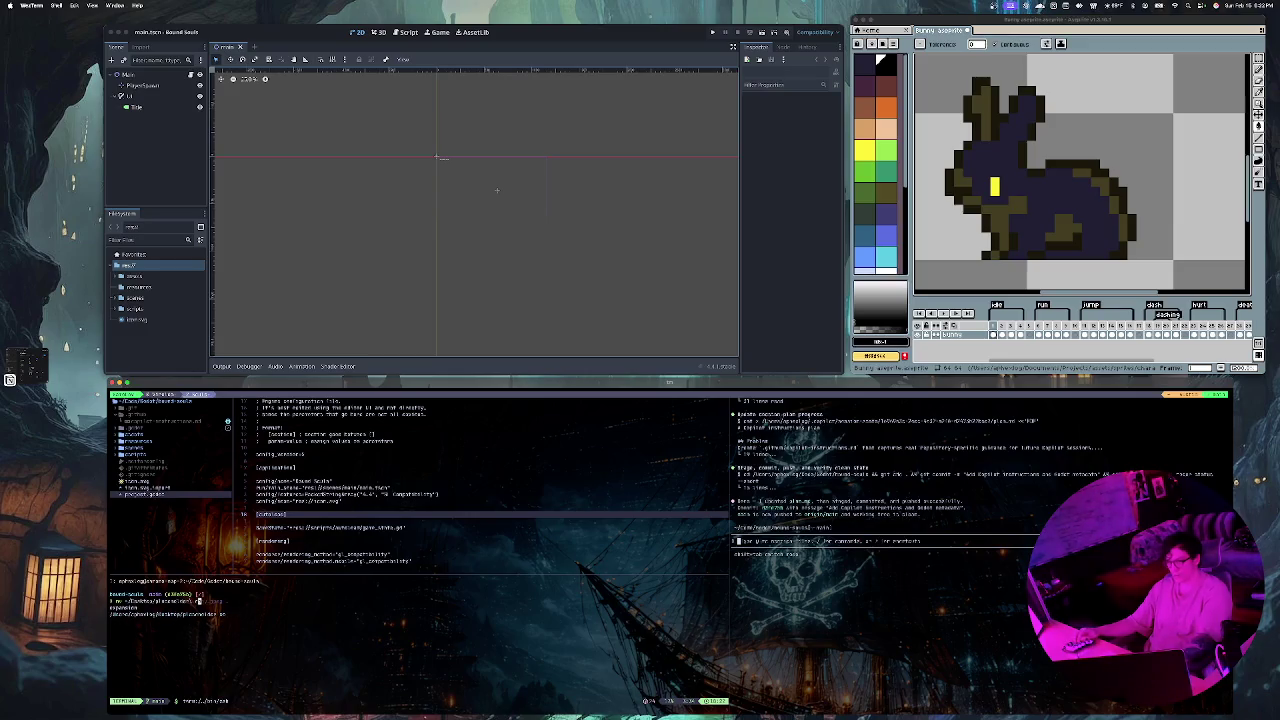
key("Tab")
Step: Narrow the Desktop path with 'pla' to the tileset file and run the command
type("pla")
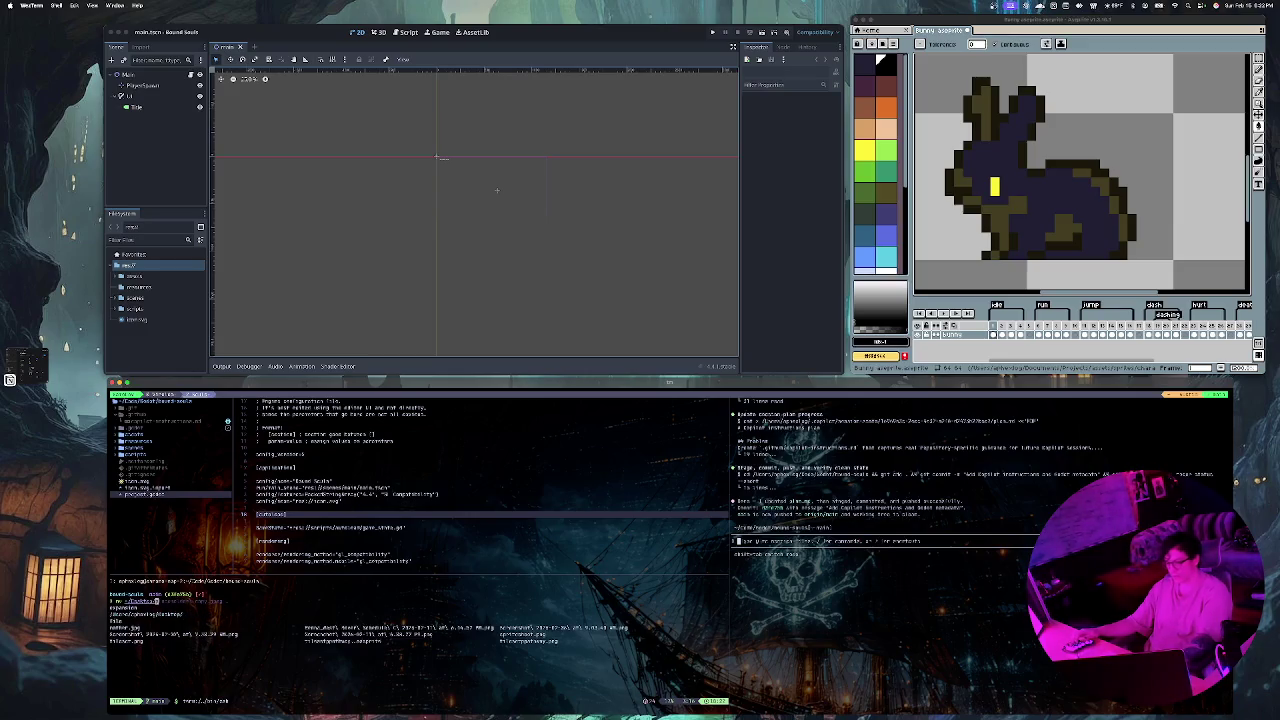
key("Tab")
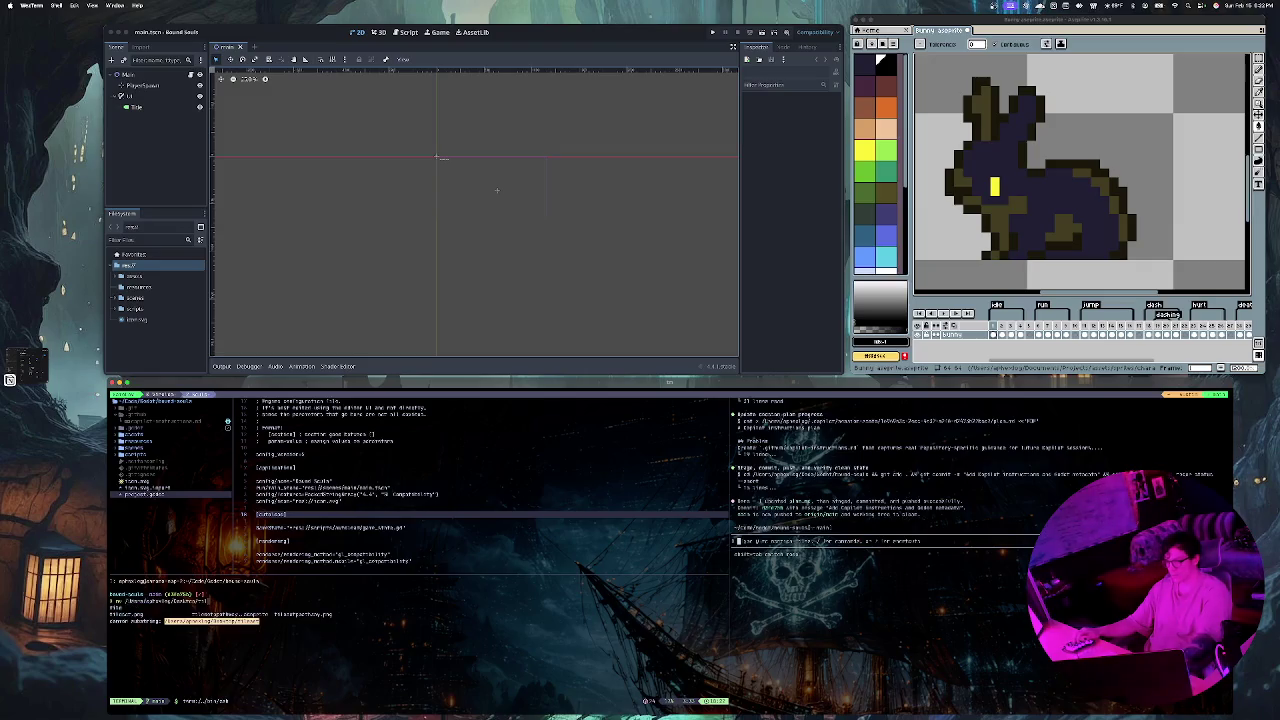
key("Tab")
key("Escape")
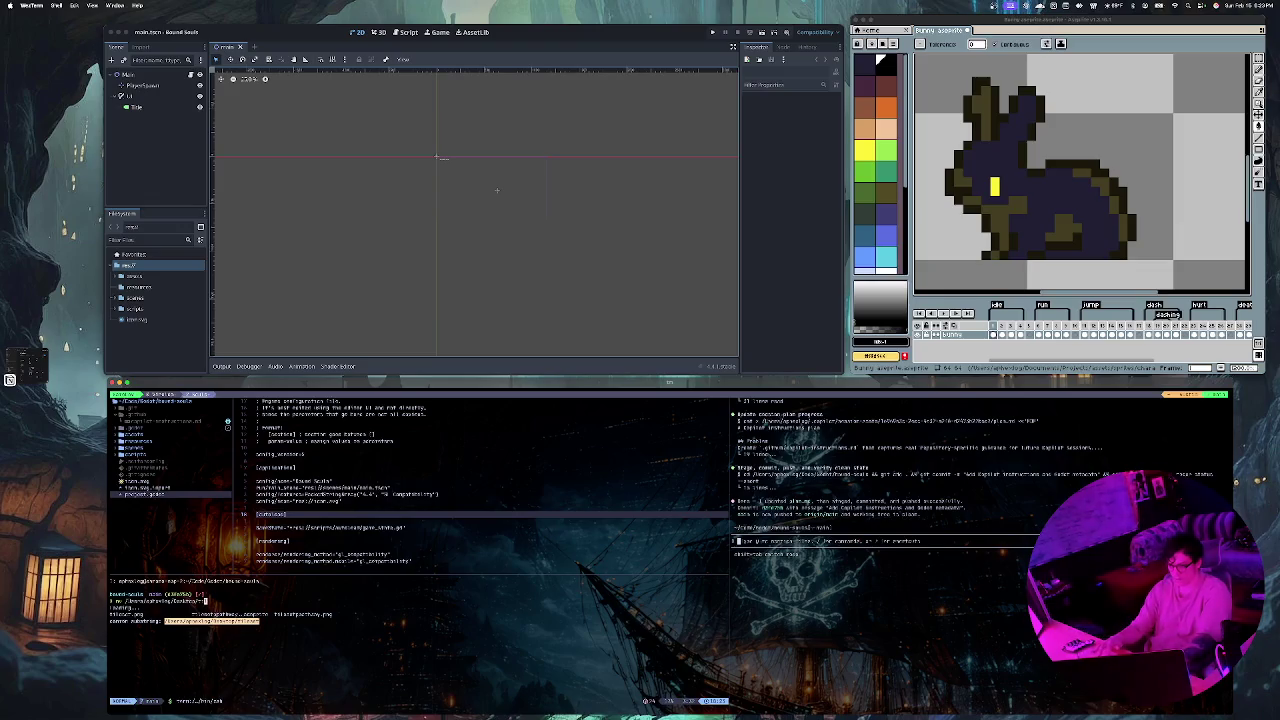
key("i")
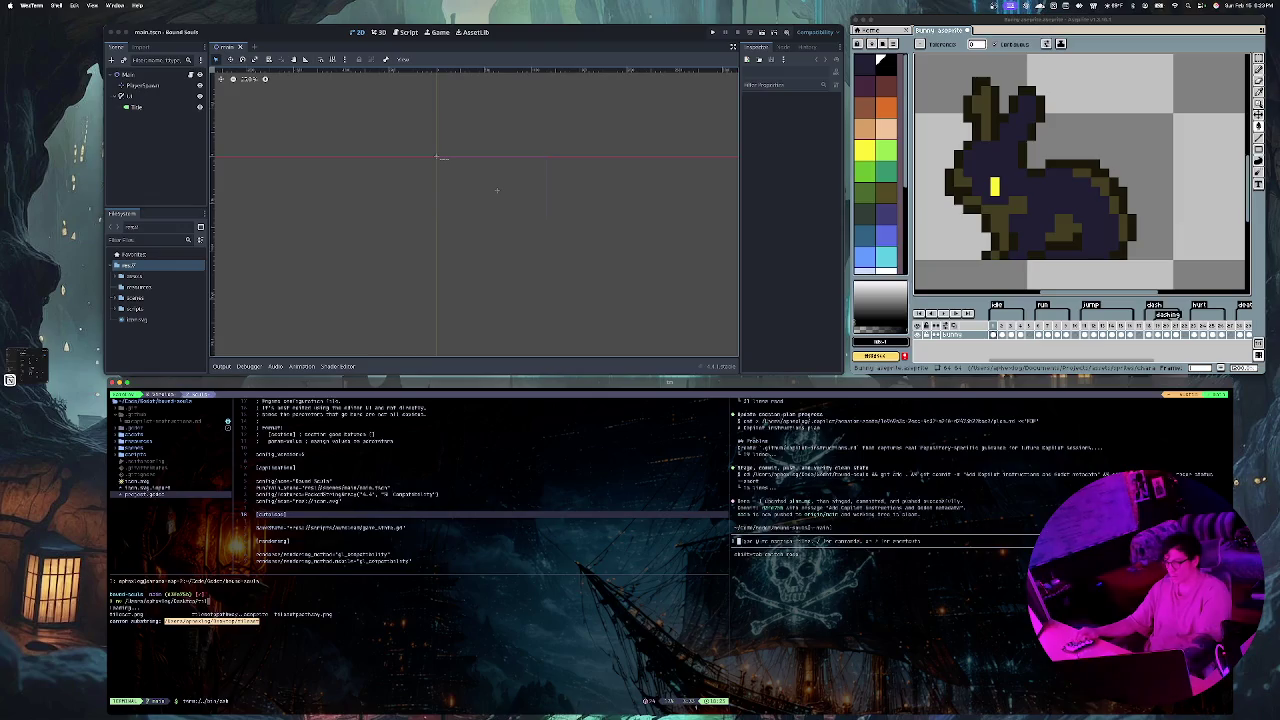
key("Return")
key("Return")
Step: Recall the mv command, fix the tilesetpathway .aseprite path, and move it into '.'
key("Up")
key("BackSpace")
key("BackSpace")
key("BackSpace")
key("Tab")
key("BackSpace")
key("BackSpace")
key("BackSpace")
key("Tab")
key("BackSpace")
key("BackSpace")
key("BackSpace")
key("Tab")
key("Tab")
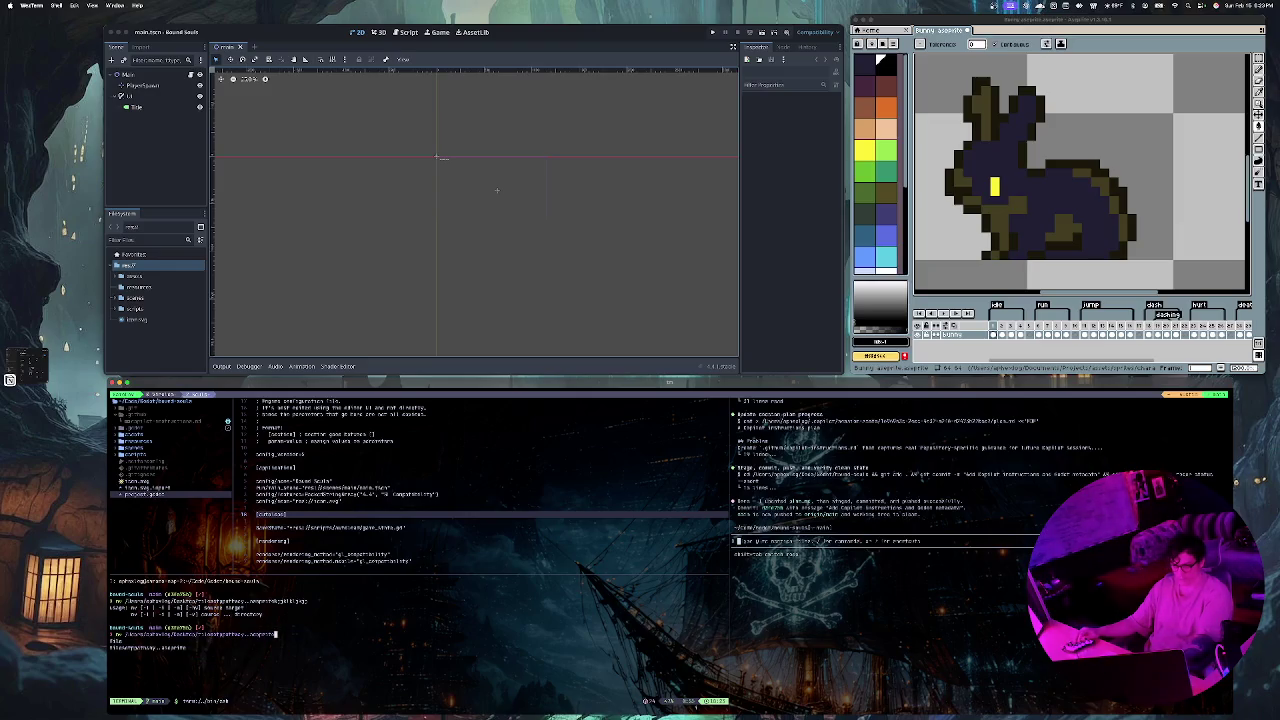
key("Tab")
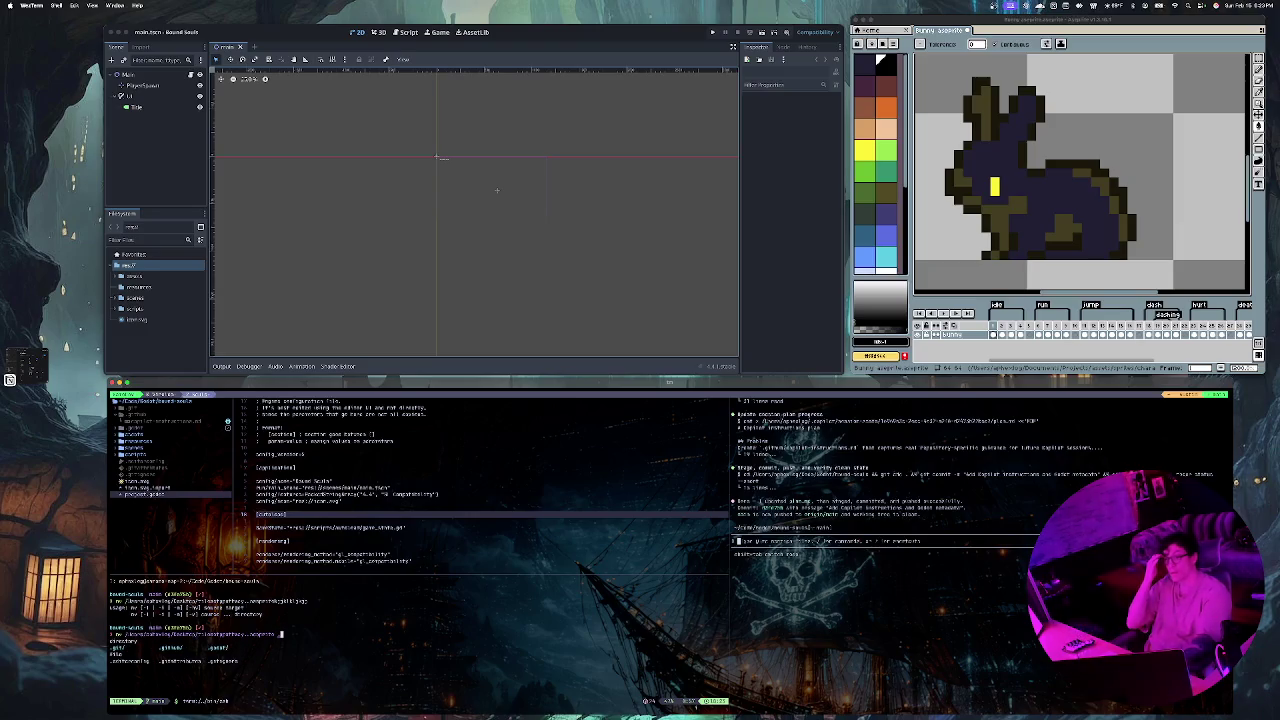
type(".")
key("Return")
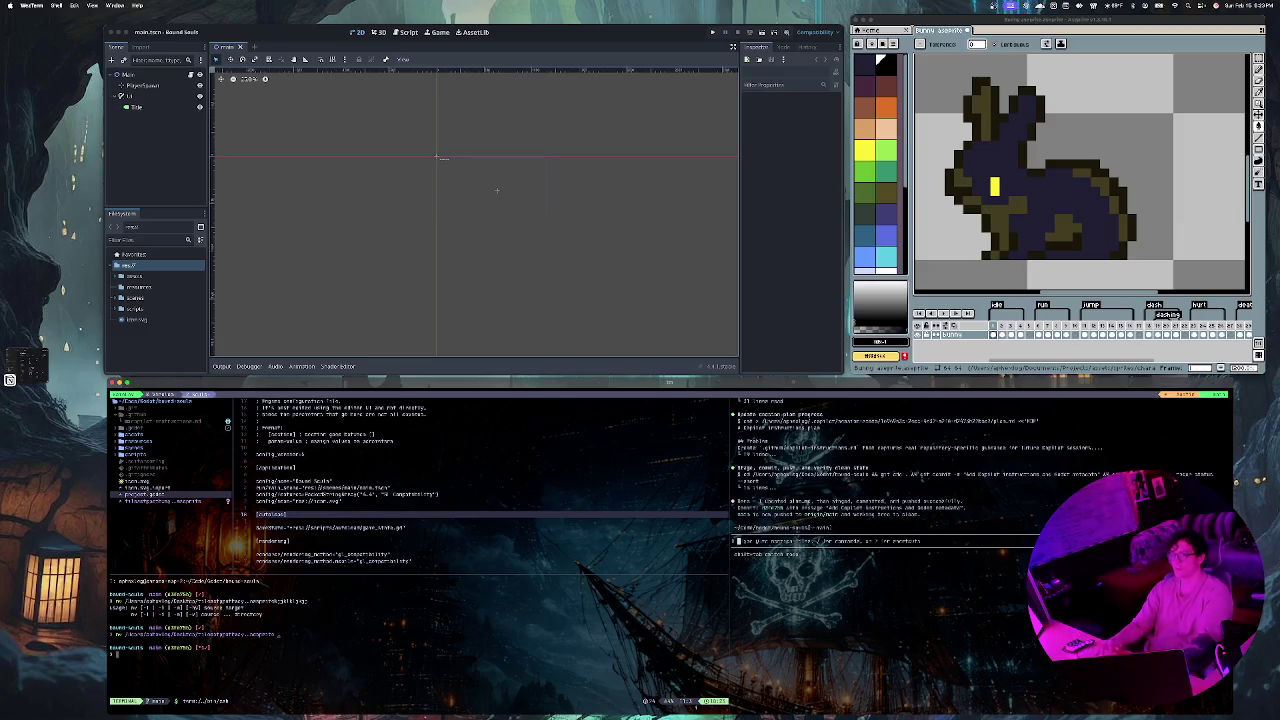
left_click(135, 308)
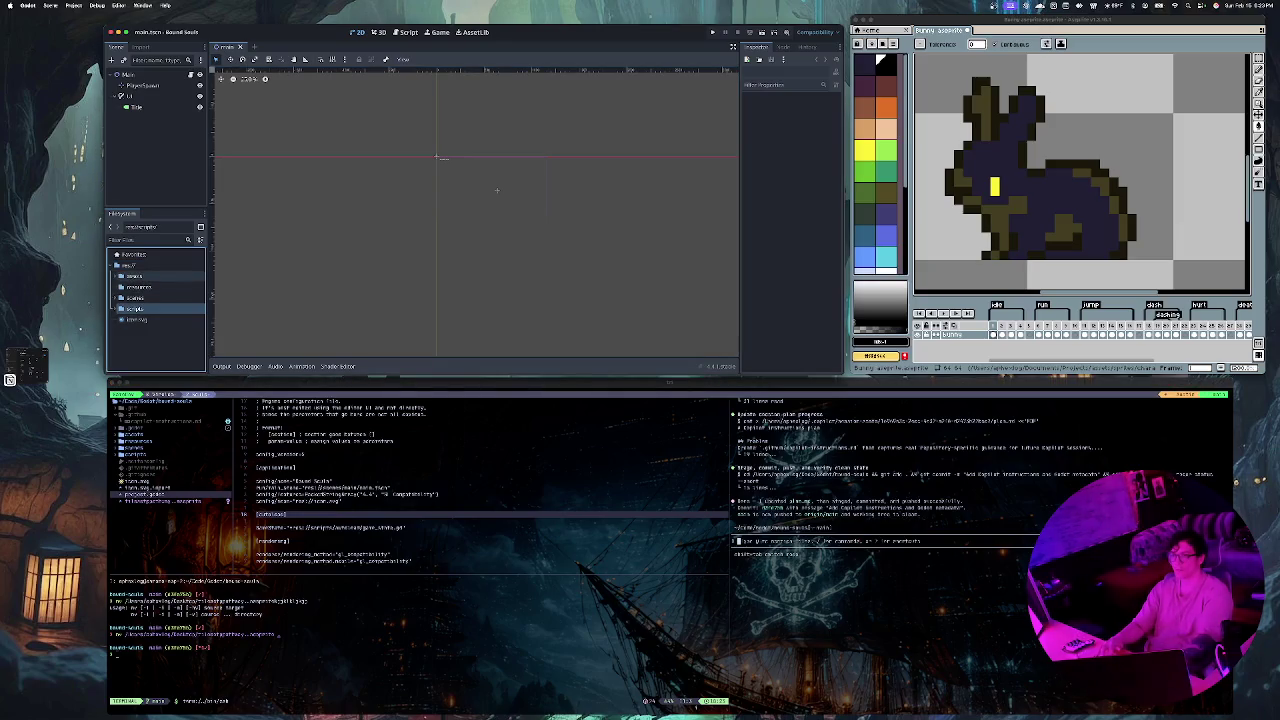
left_click(128, 265)
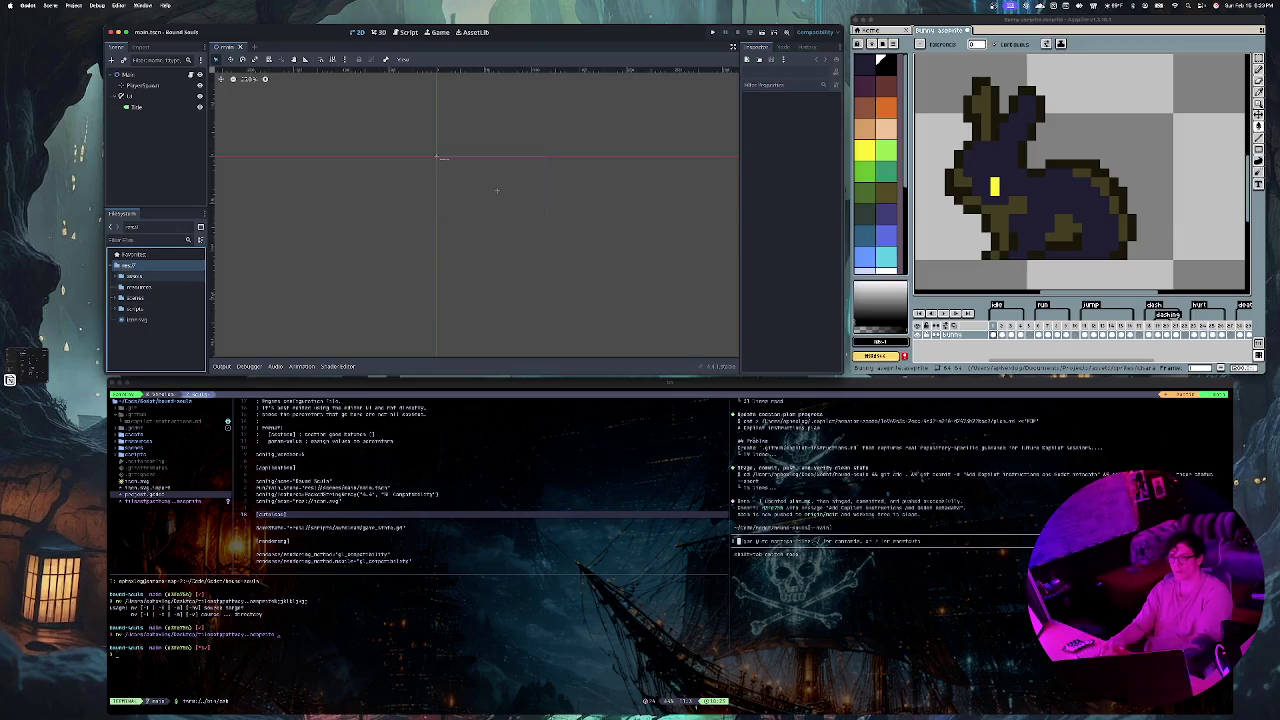
left_click(117, 265)
left_click(117, 265)
right_click(164, 350)
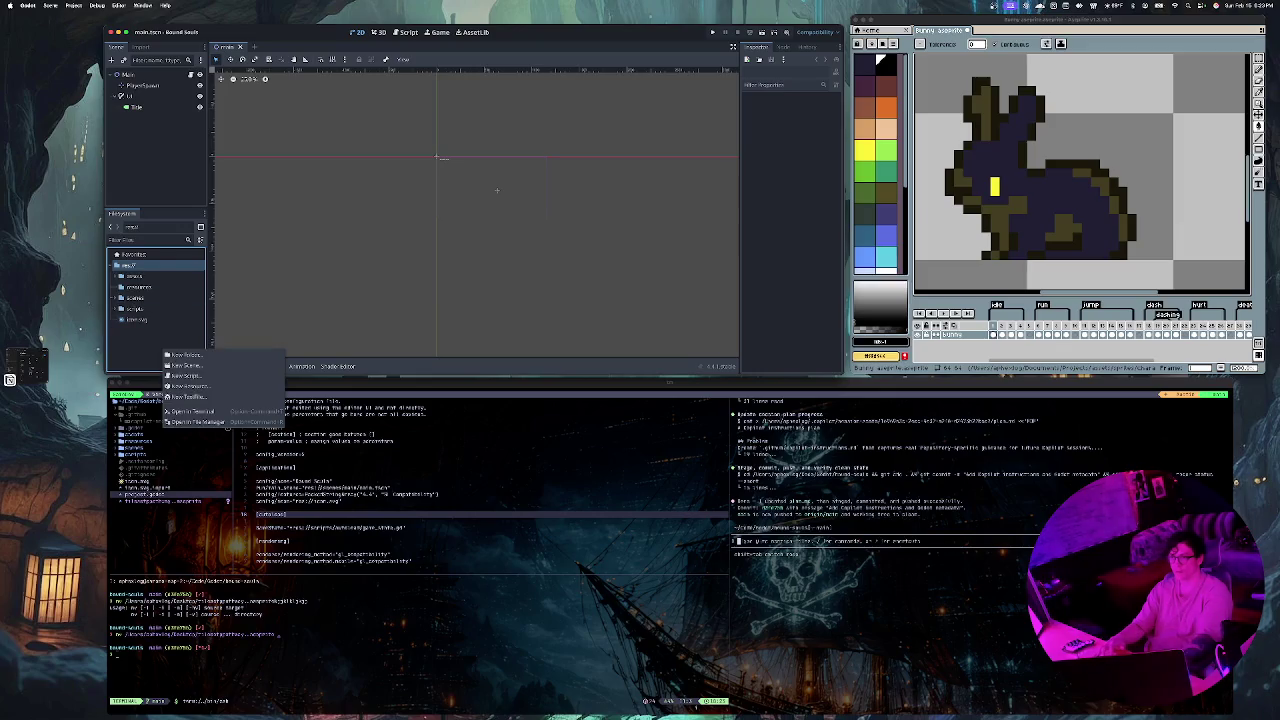
key("Escape")
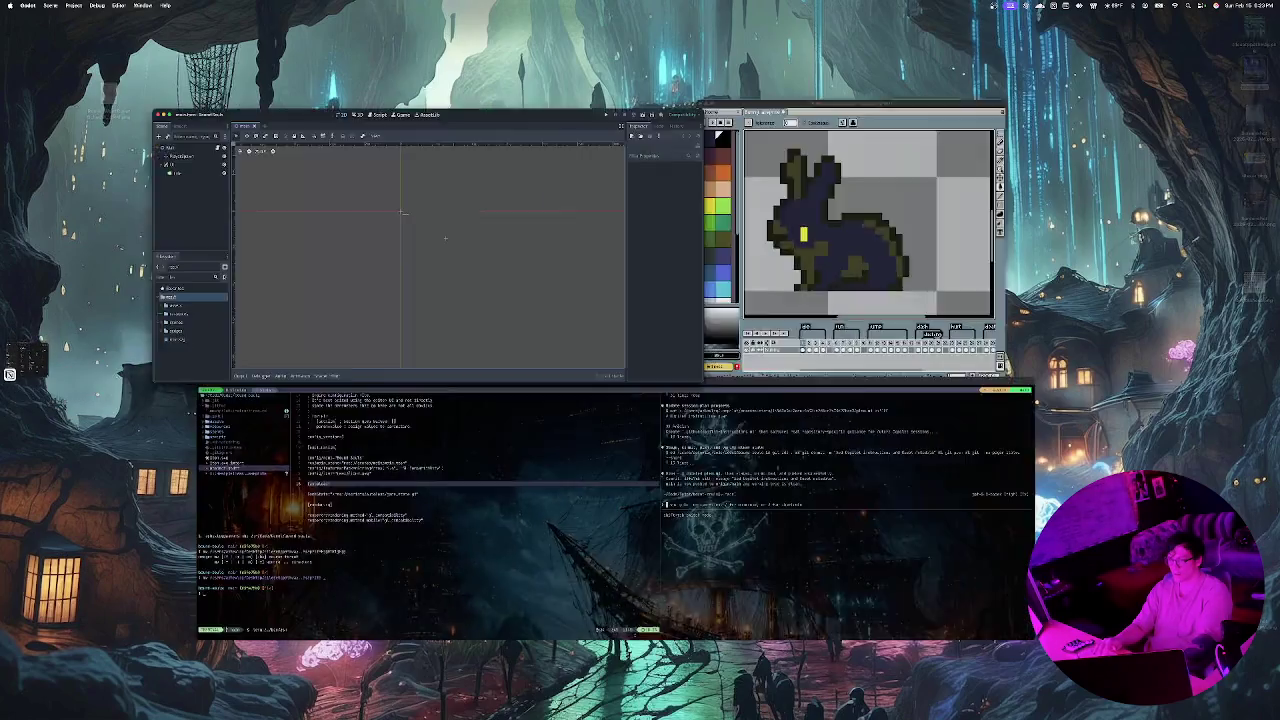
key("super+Tab")
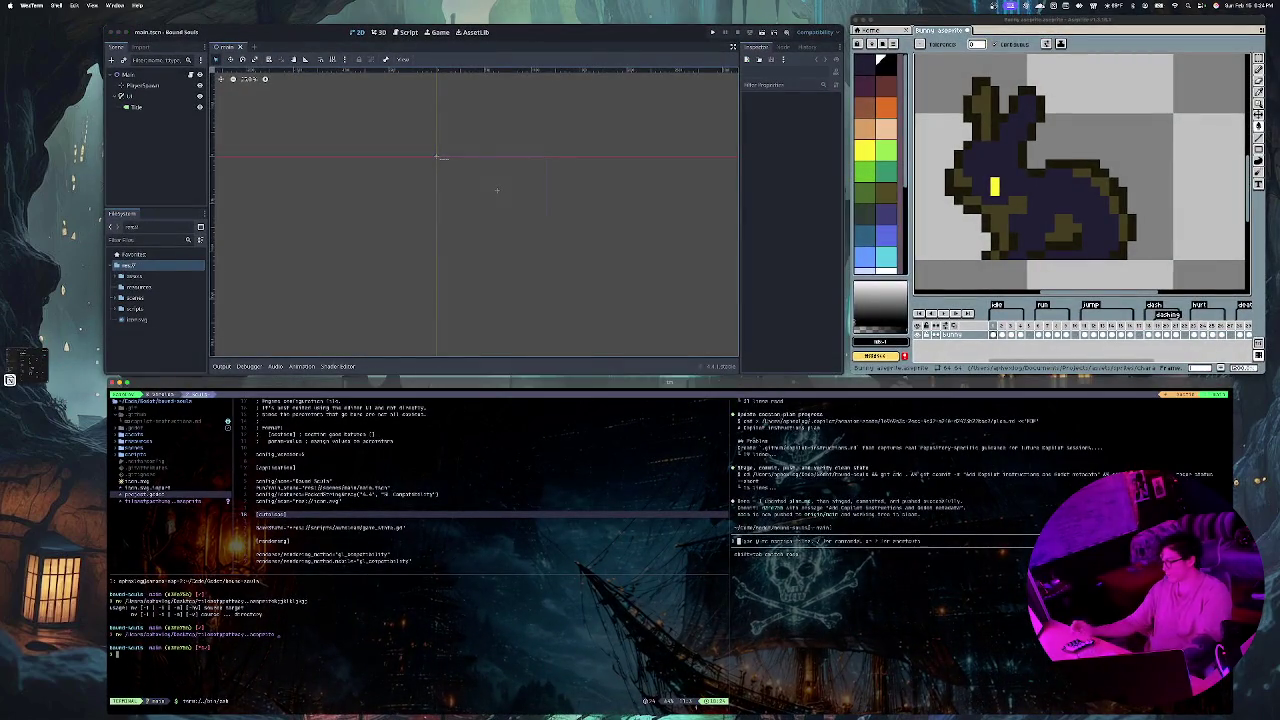
Step: Print the working directory with pwd and list the bound-souls project folder in detail with ll
type("pwd")
key("Return")
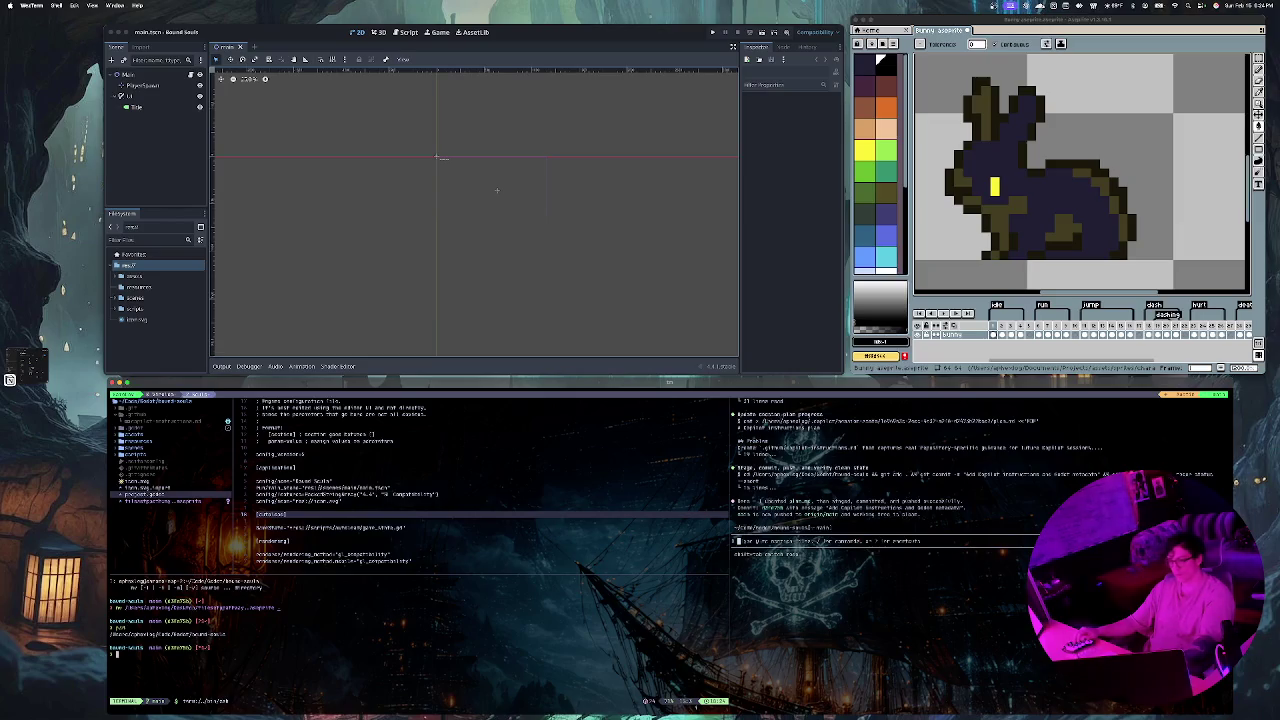
type("ll")
key("Return")
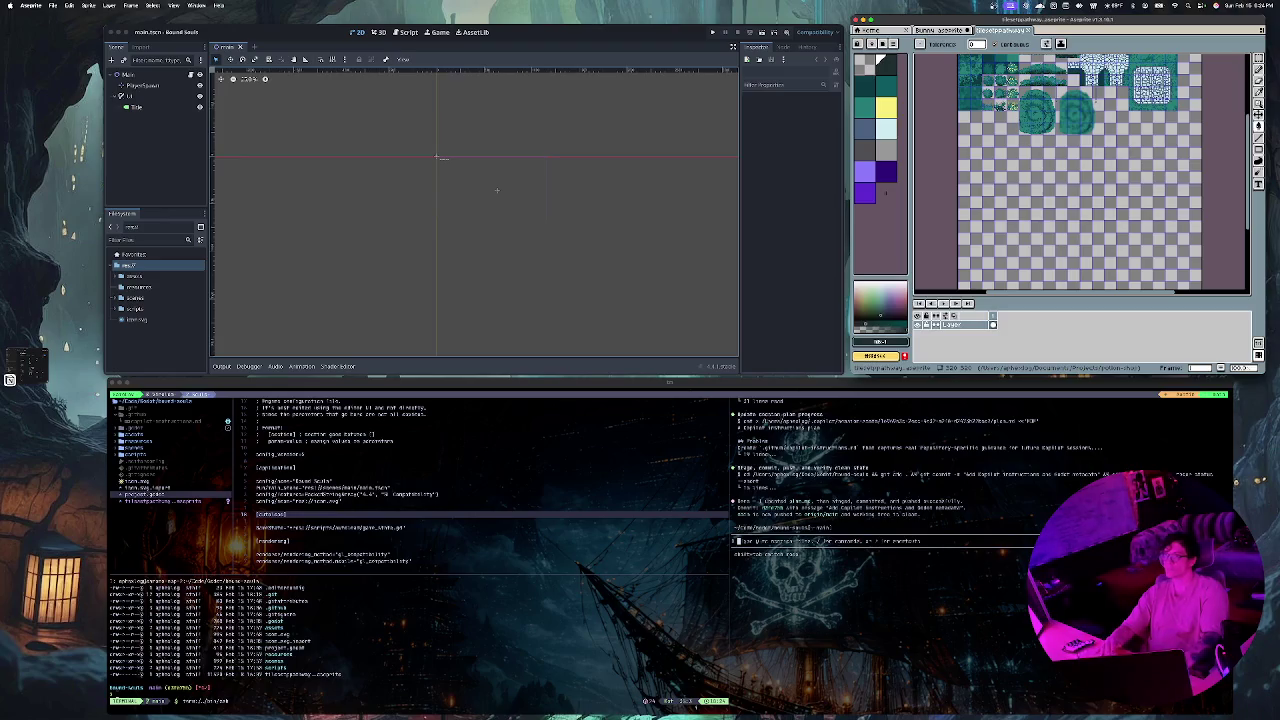
Step: Open File > Export > Export As for the tileset pathway sprite
left_click(53, 5)
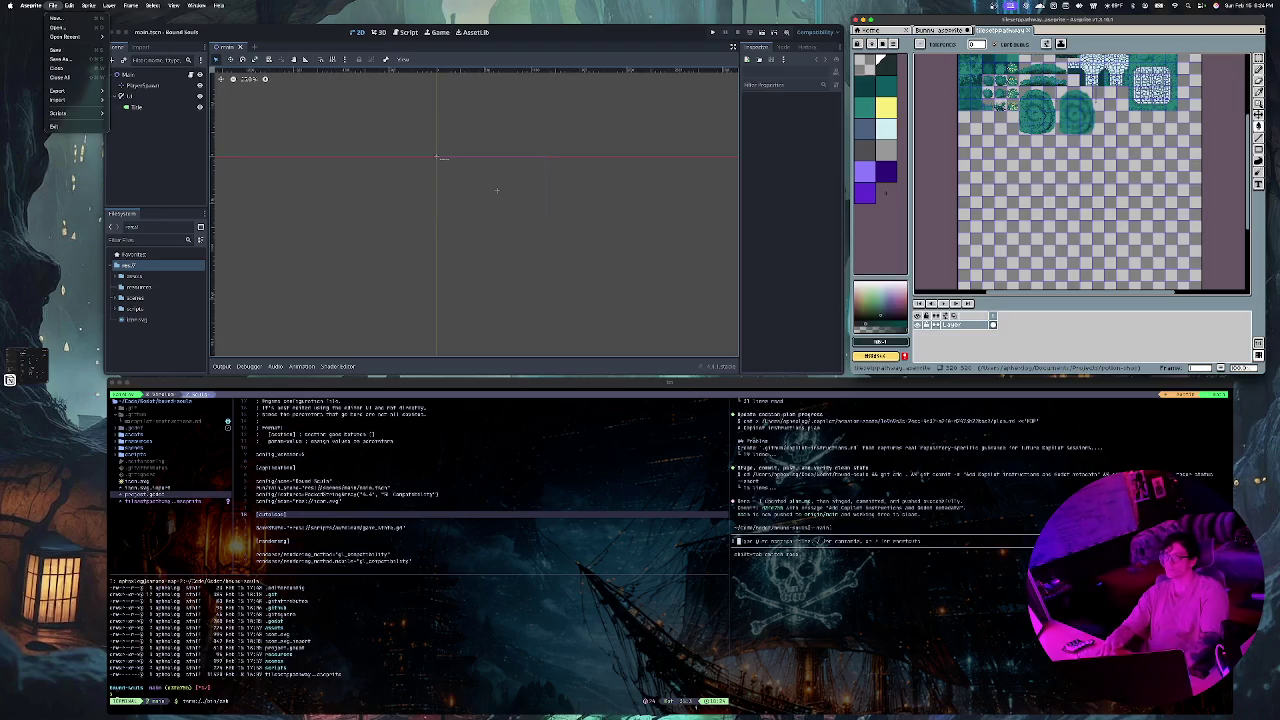
mouse_move(70, 91)
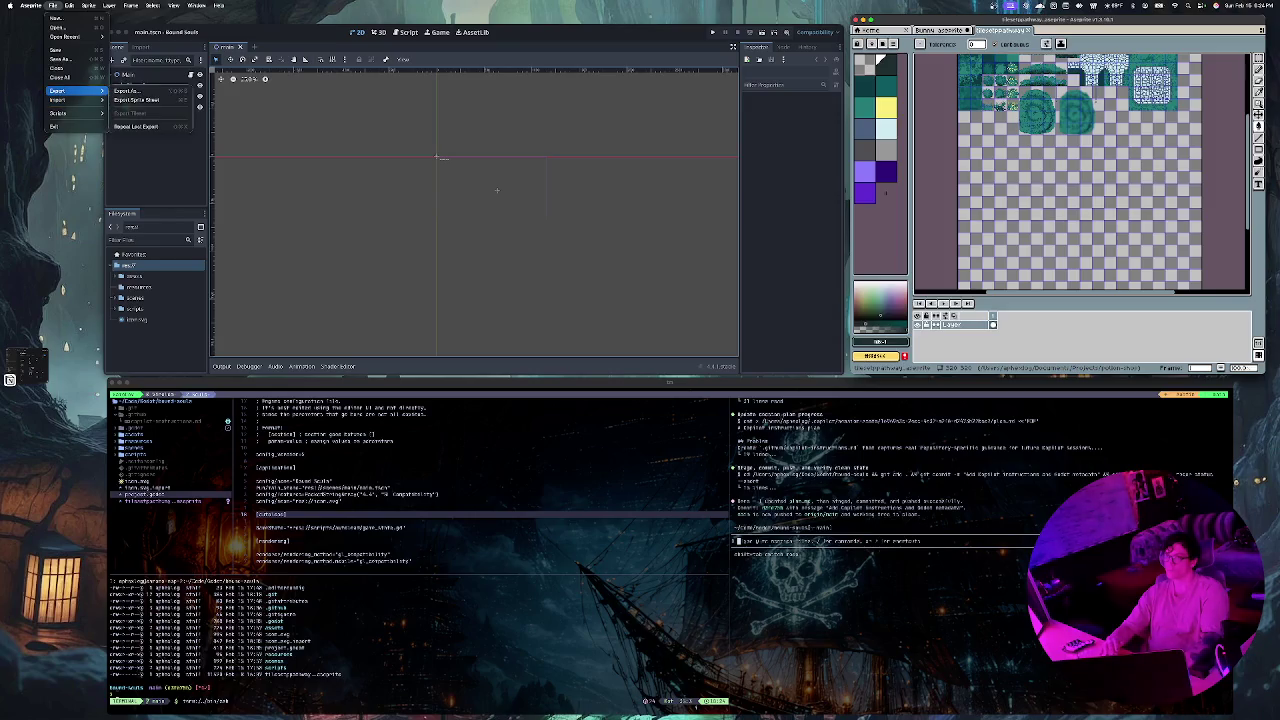
left_click(127, 91)
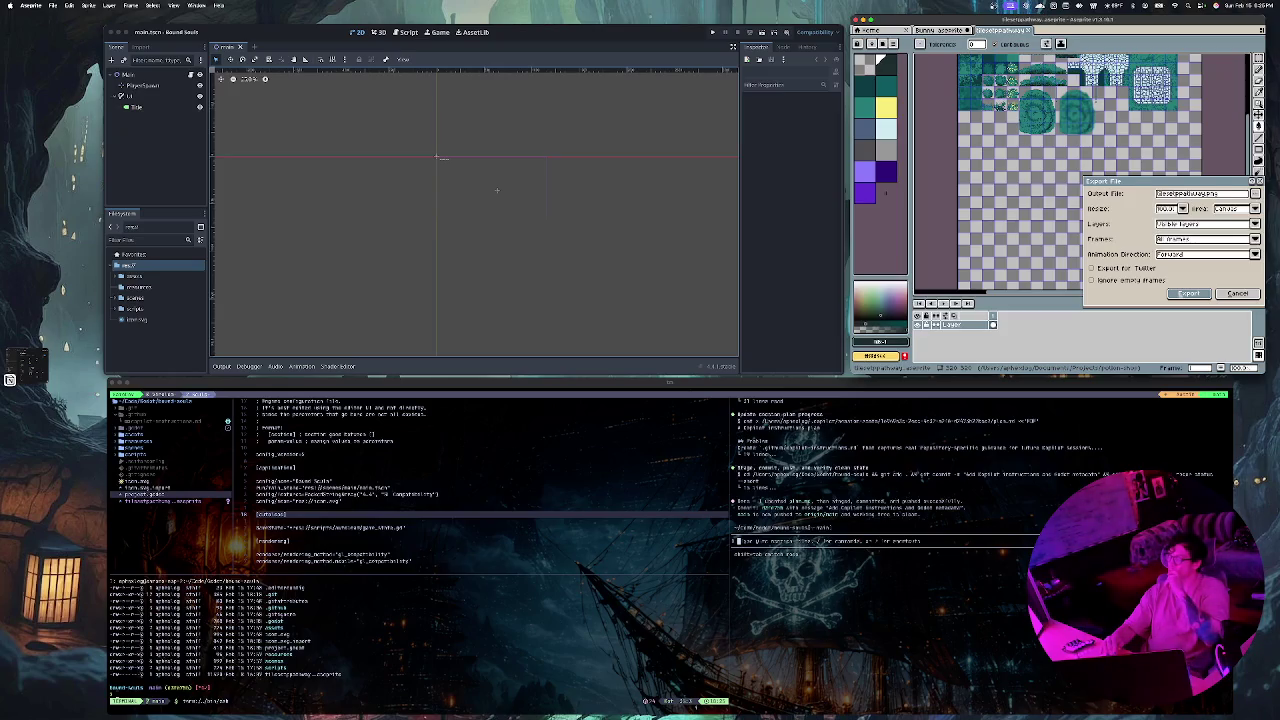
Step: Export the tileset pathway PNG, confirming the overwrite warning and the replace prompt
key("Return")
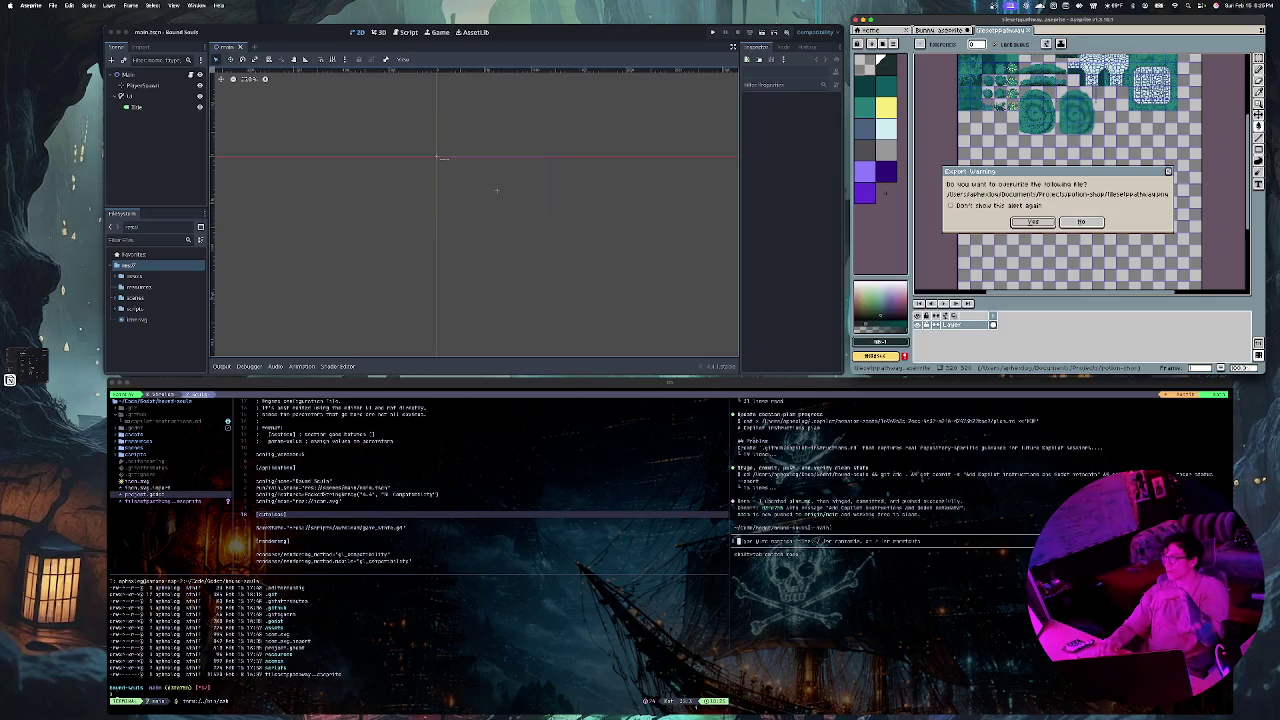
key("Return")
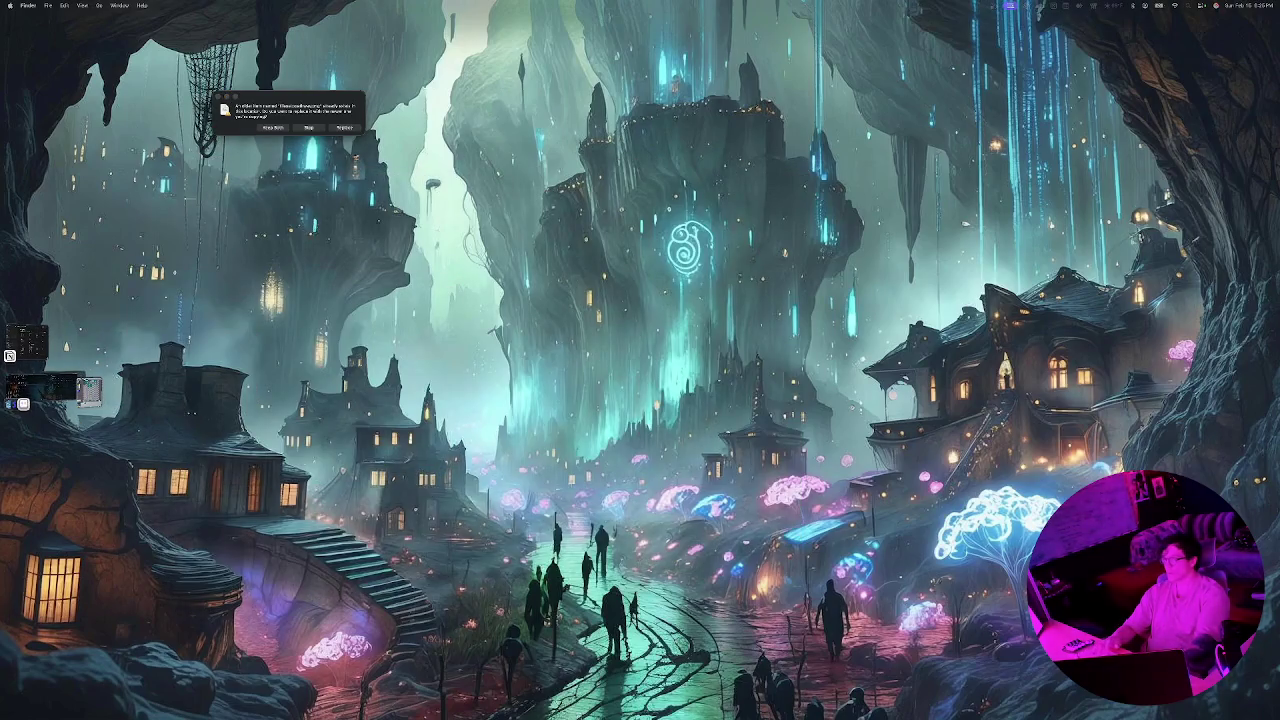
key("Return")
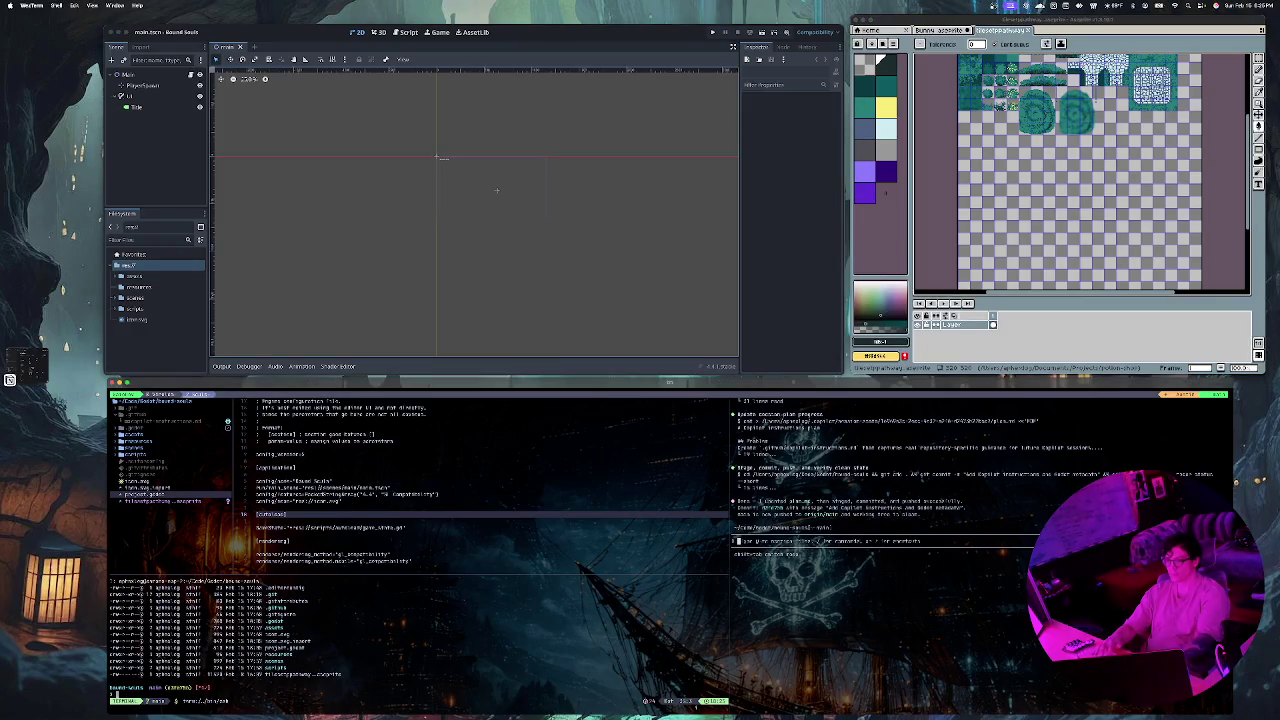
Step: Rerun the earlier mv command from history to move tilesetpathway.png into bound-souls
left_click(183, 501)
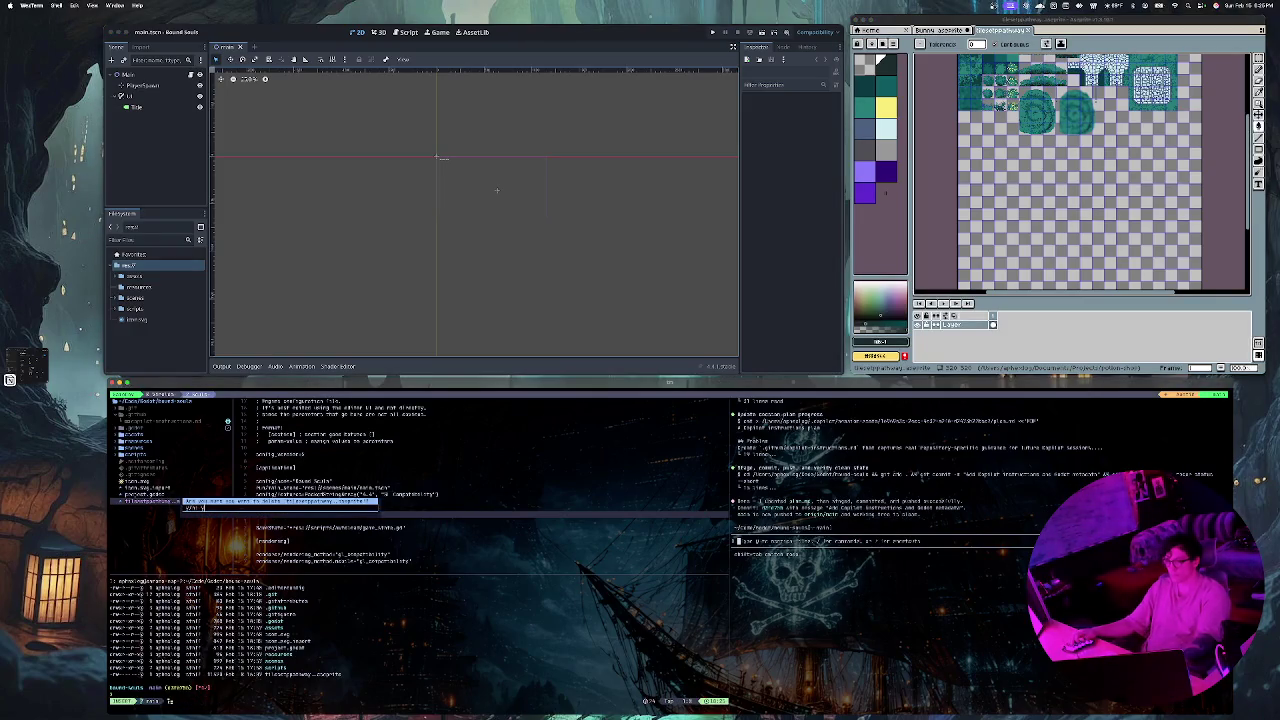
left_click(140, 494)
type("icon.svg")
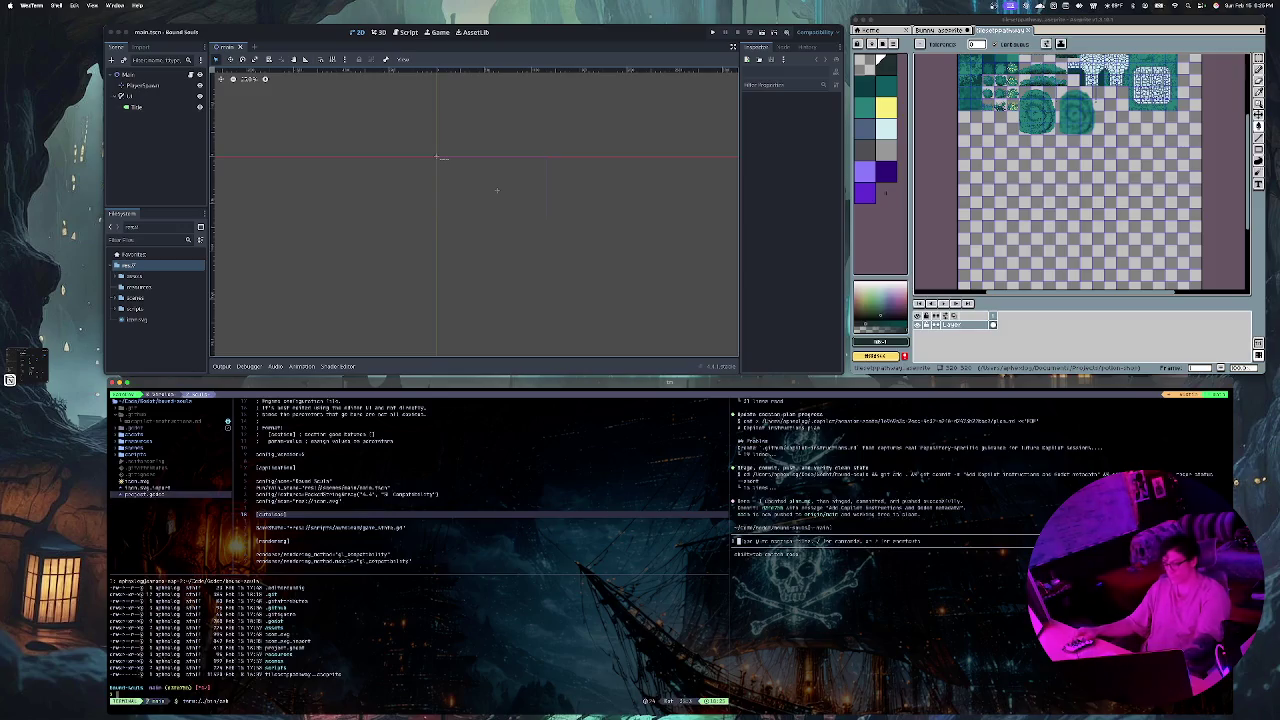
type("history")
key("Return")
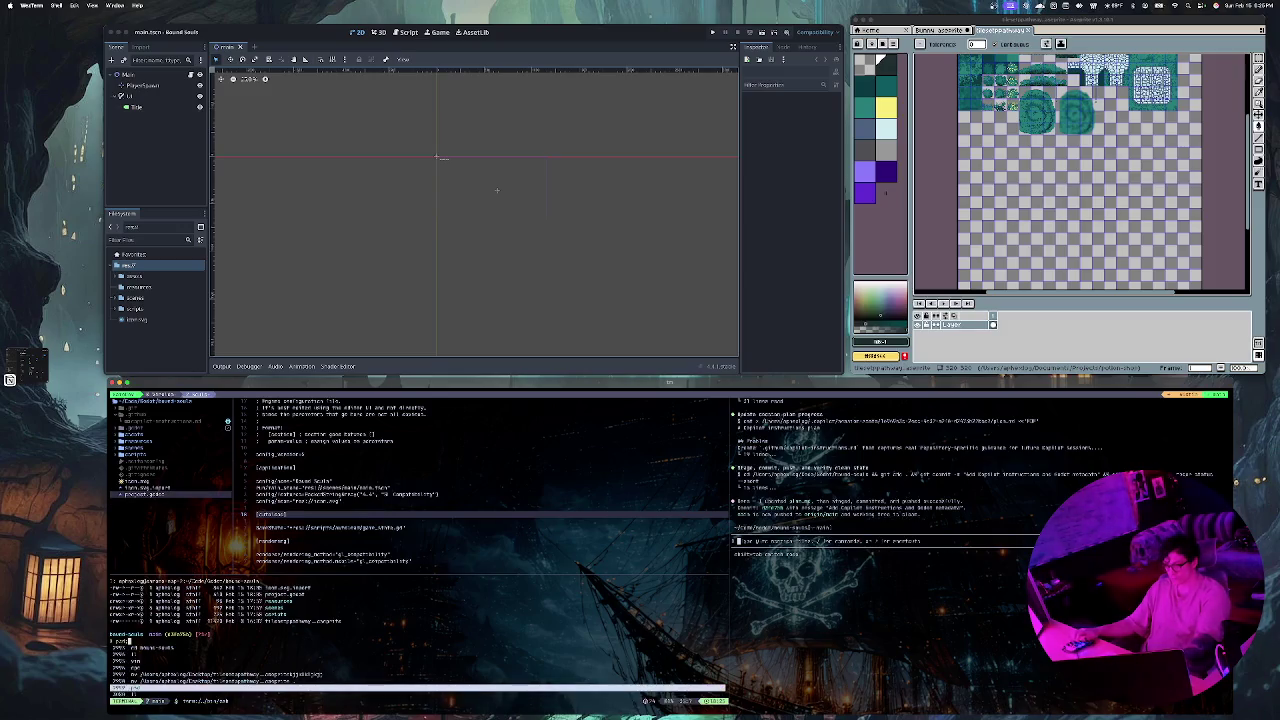
key("Up")
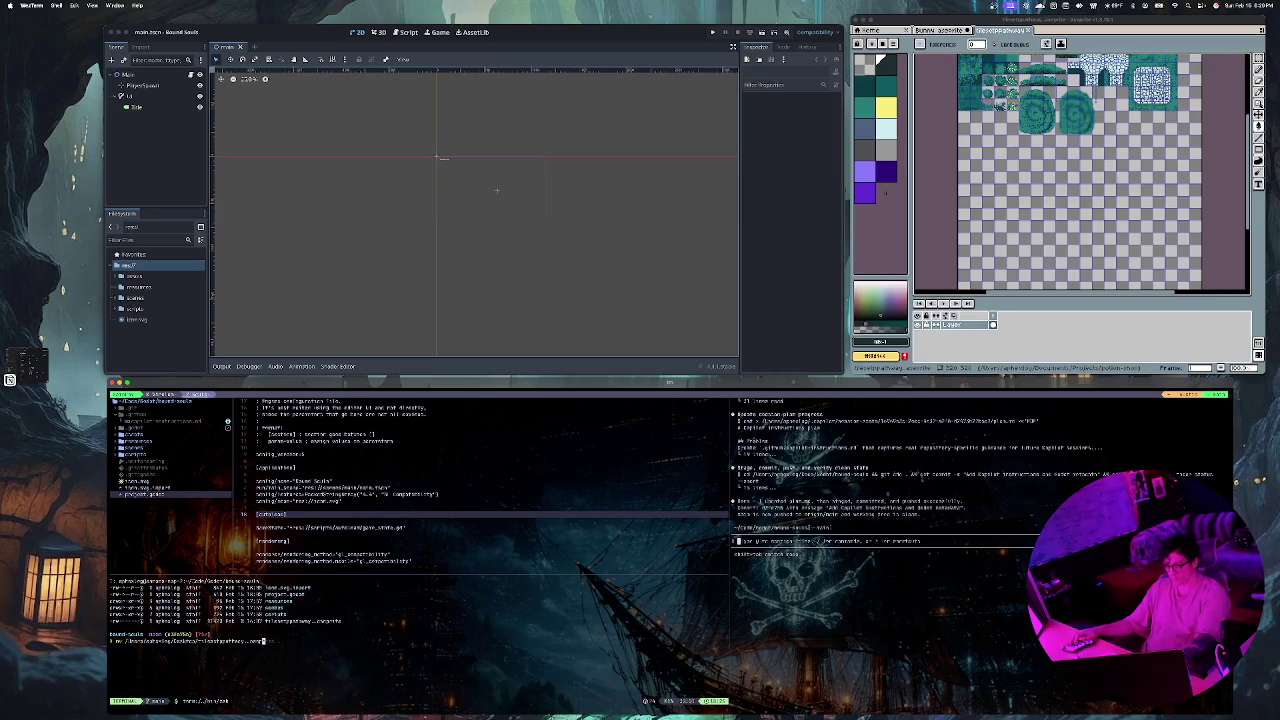
key("Tab")
key("Return")
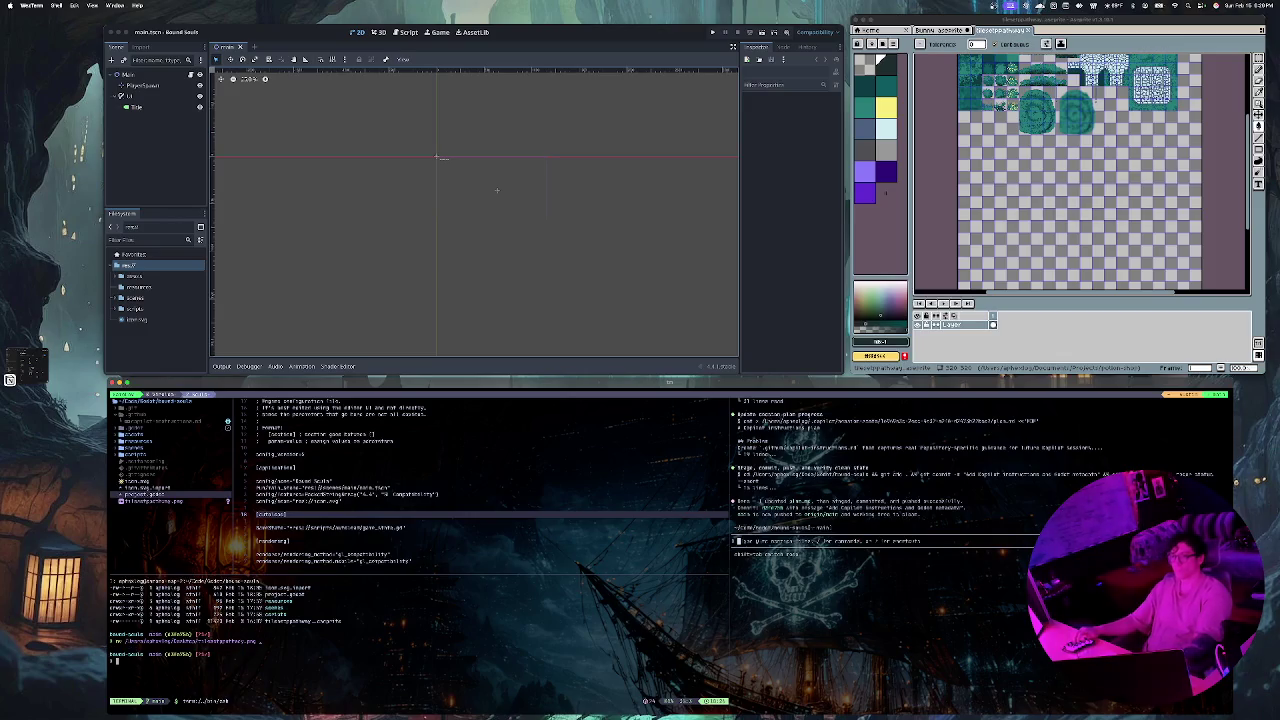
Step: Copy tilesetpathway.png's absolute path from the file tree and start typing 'here's my tileset:'
key("ctrl+h")
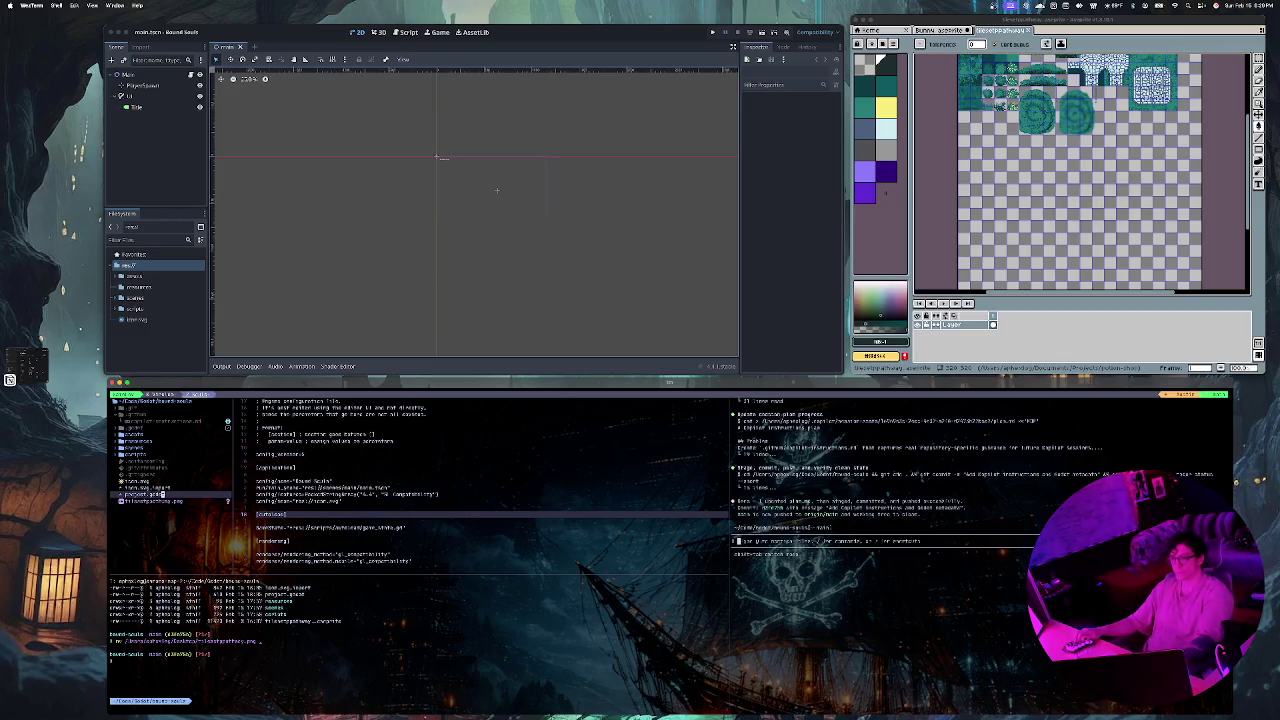
key("j")
key("g")
key("y")
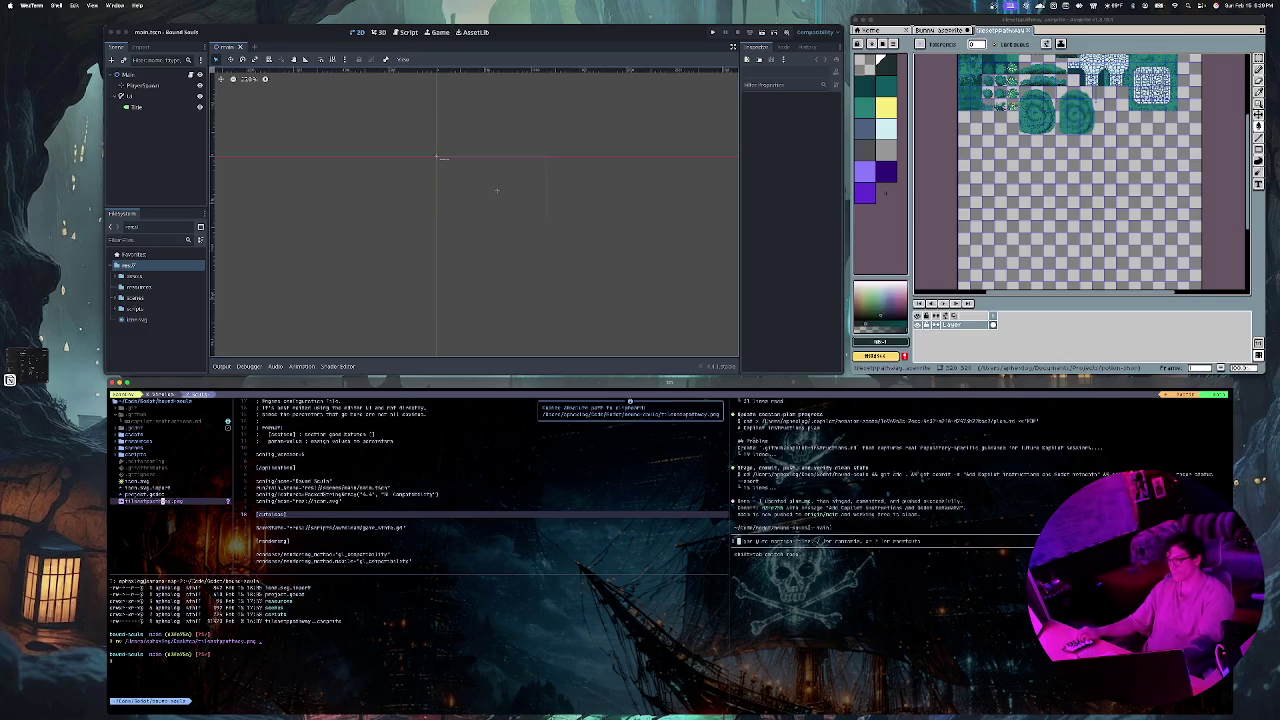
type("here's")
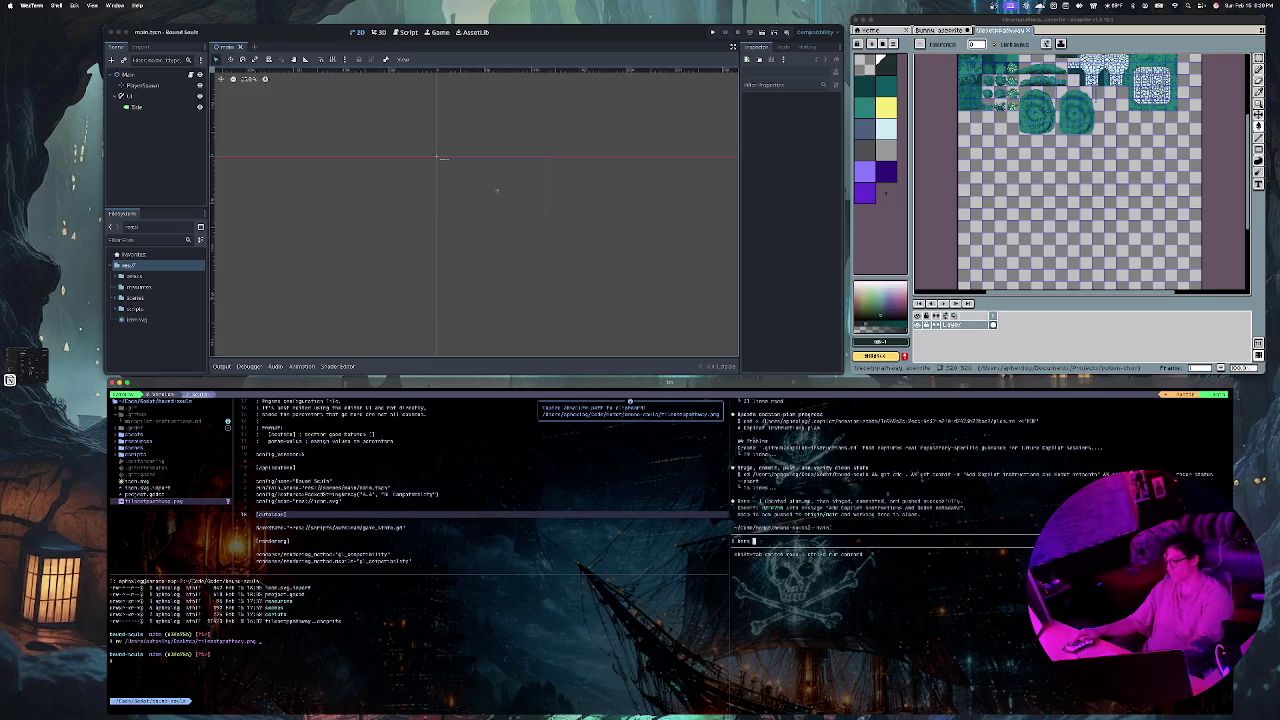
type(" my tileset:")
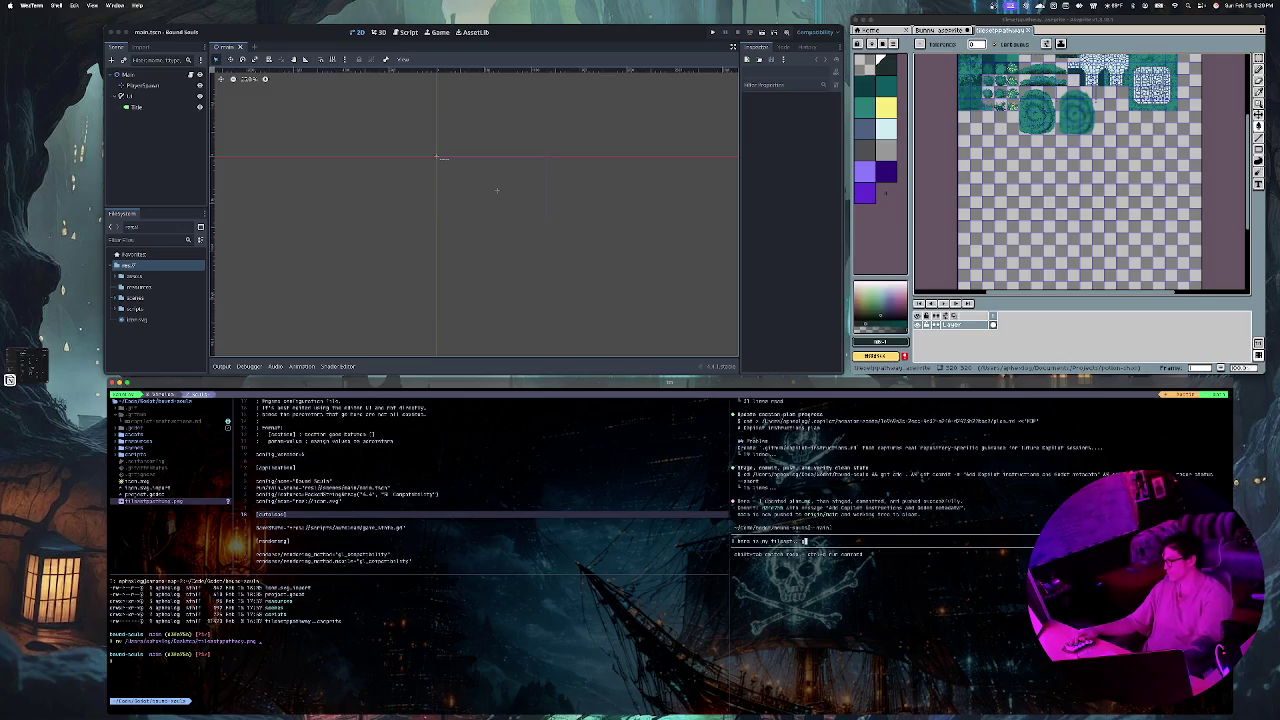
Step: Paste the tileset path, ask the agent to put it in the appropriate place, and approve its command
key("ctrl+v")
type("in p")
type("ut it in ")
type("the ")
type("ass")
type("rite ")
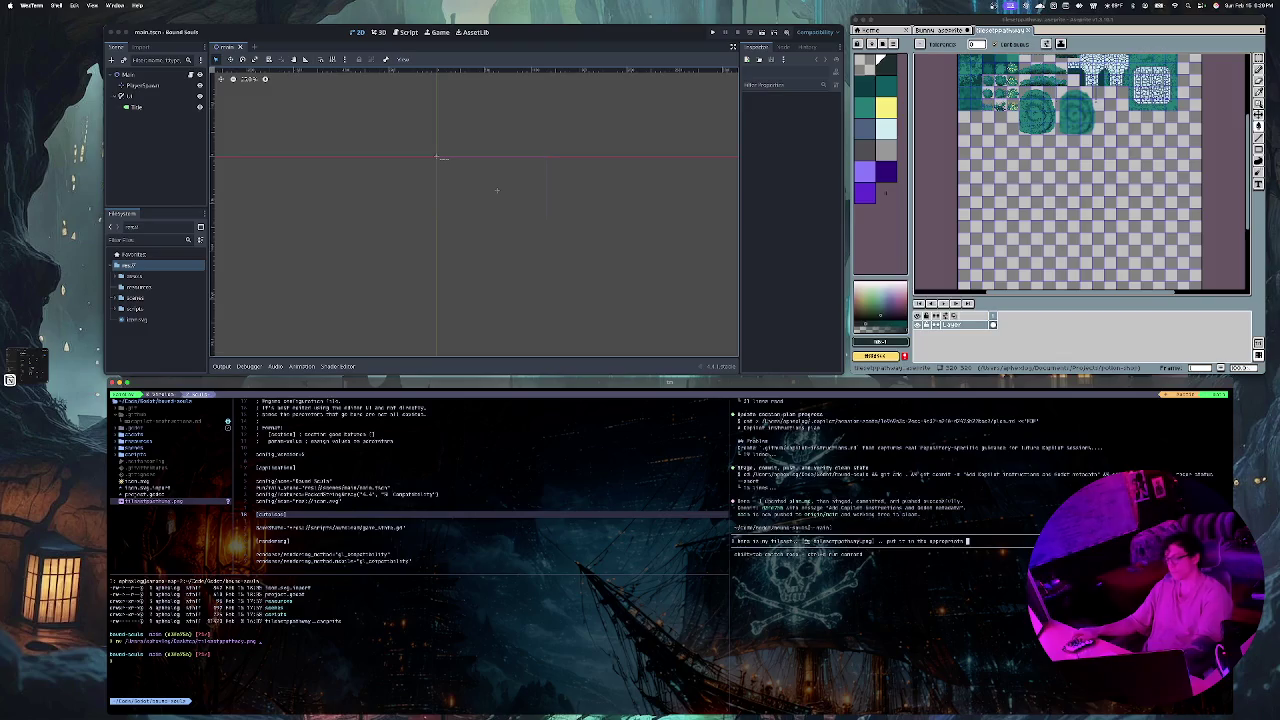
type(" laces")
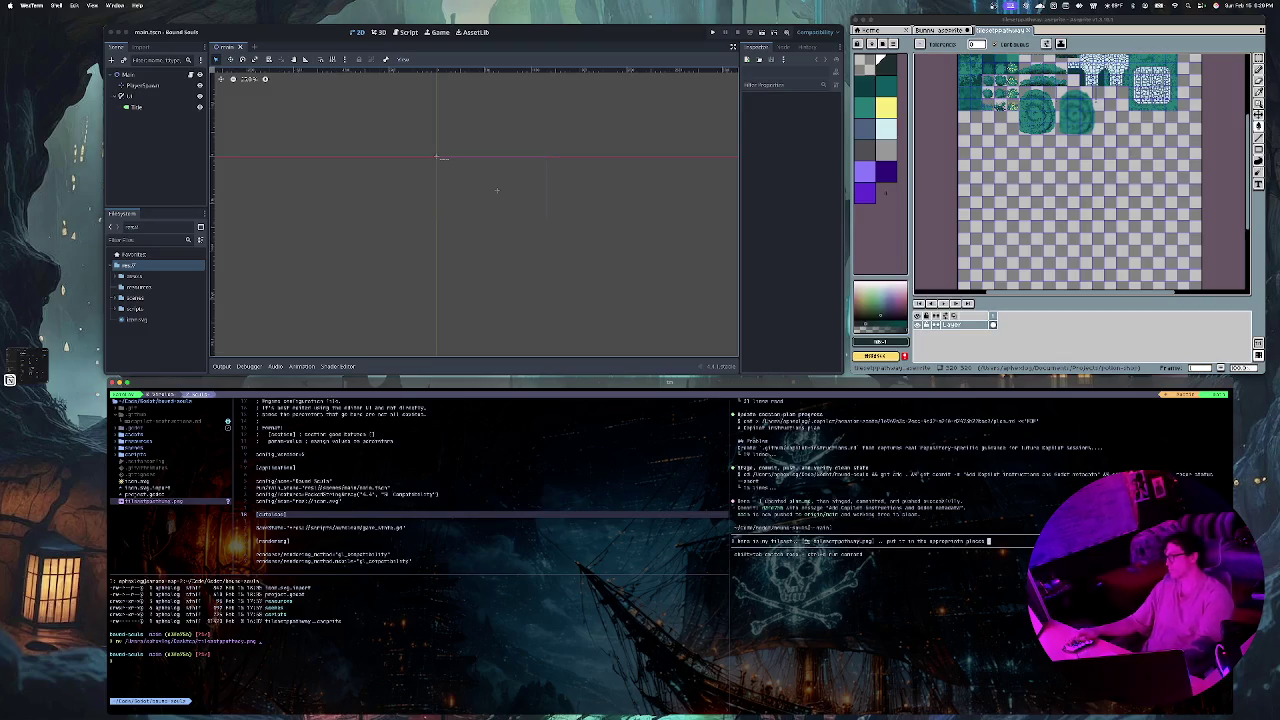
key("Return")
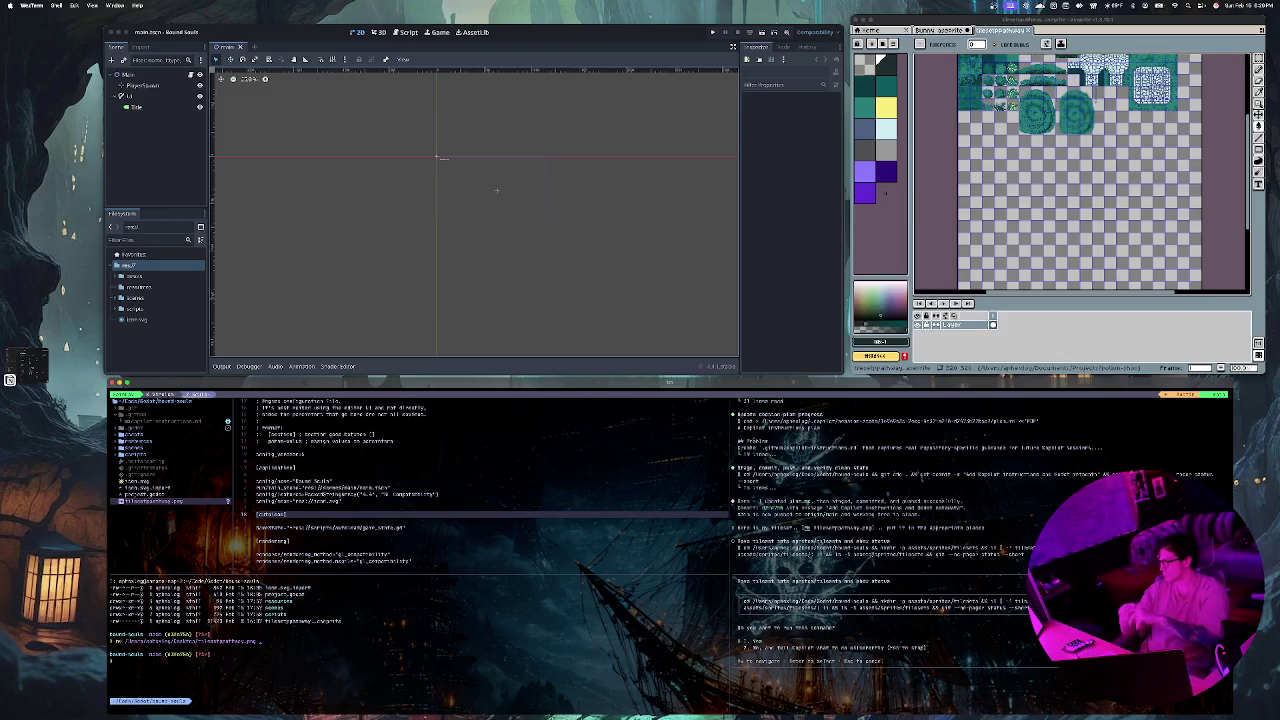
key("Return")
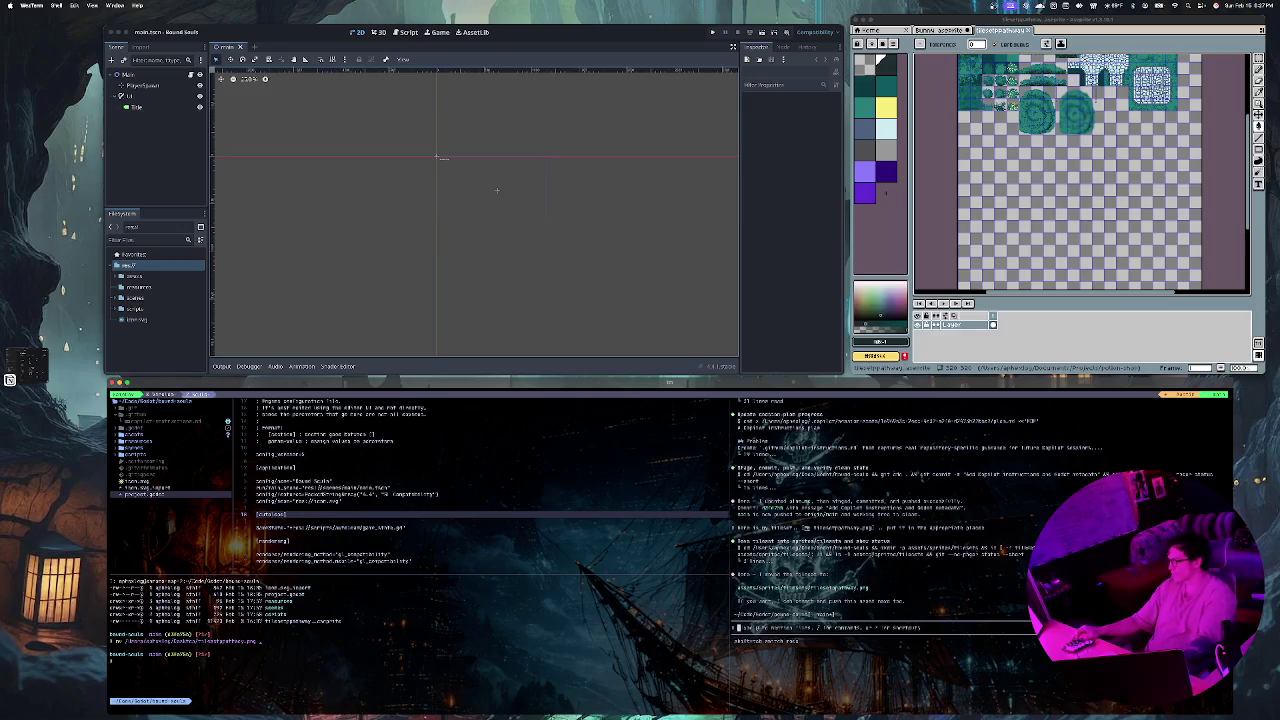
Step: Run /yolo to grant the agent all permissions
type("/")
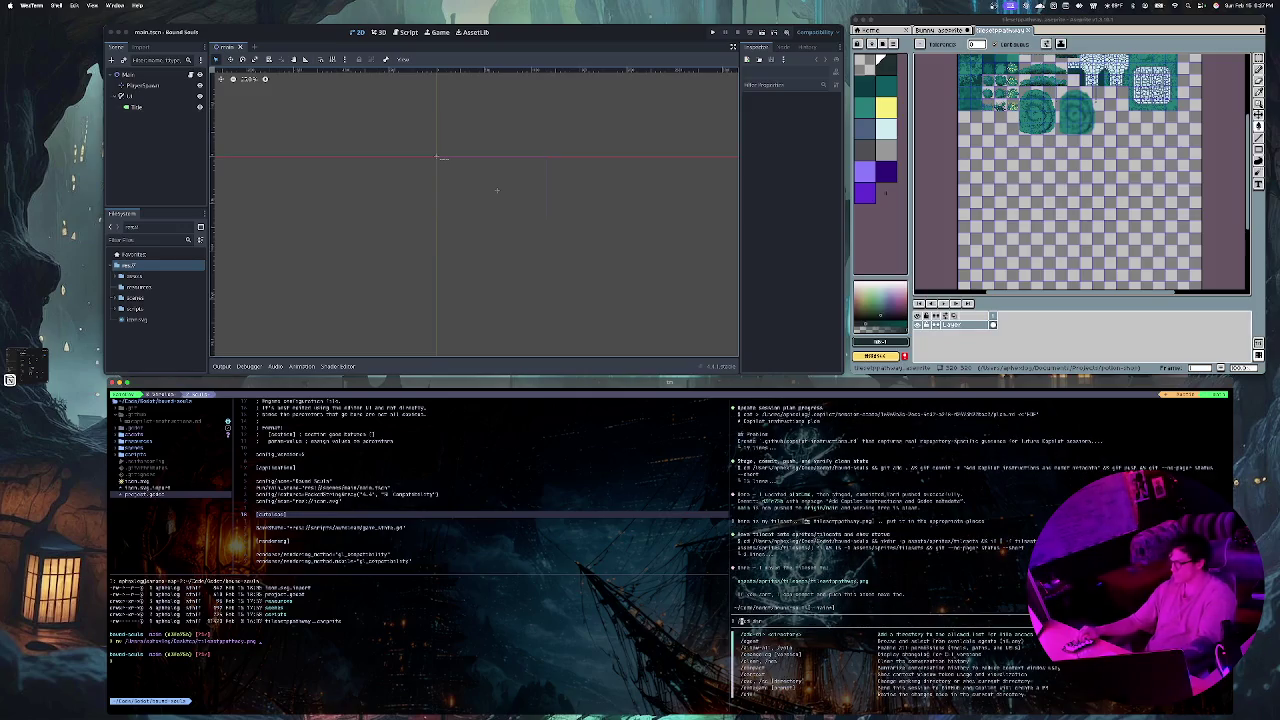
type("ctx")
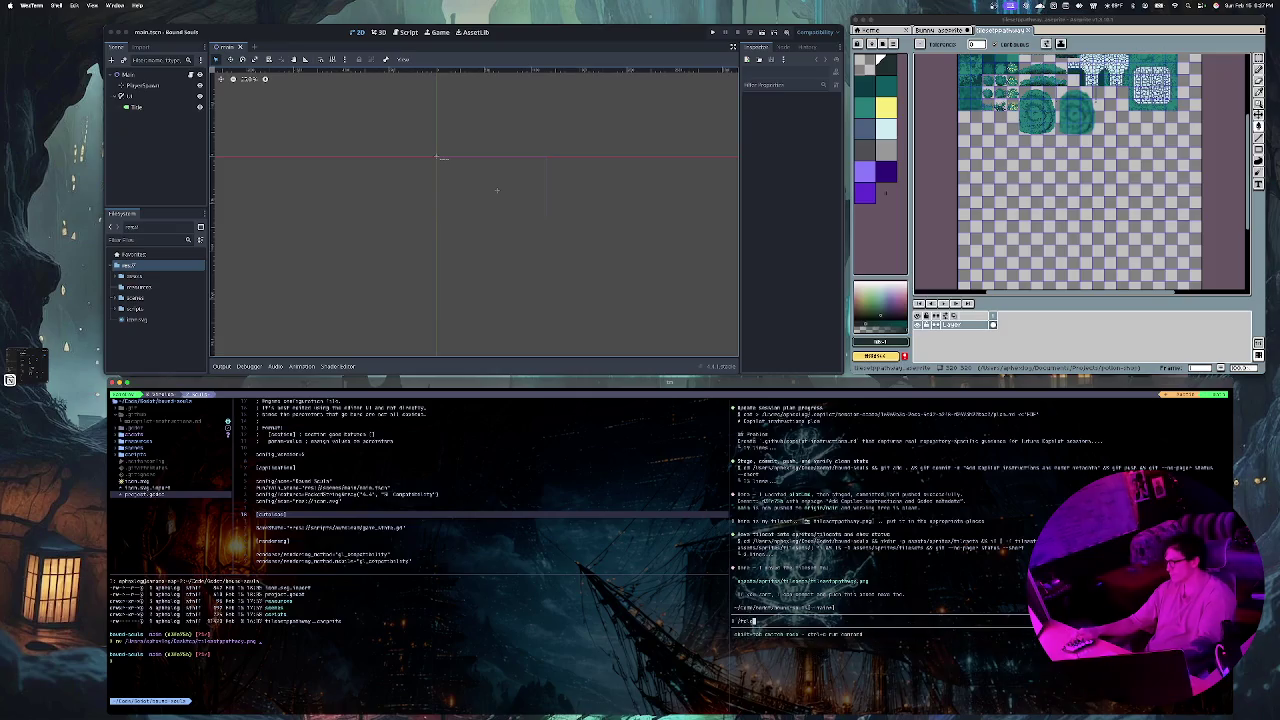
key("BackSpace")
key("BackSpace")
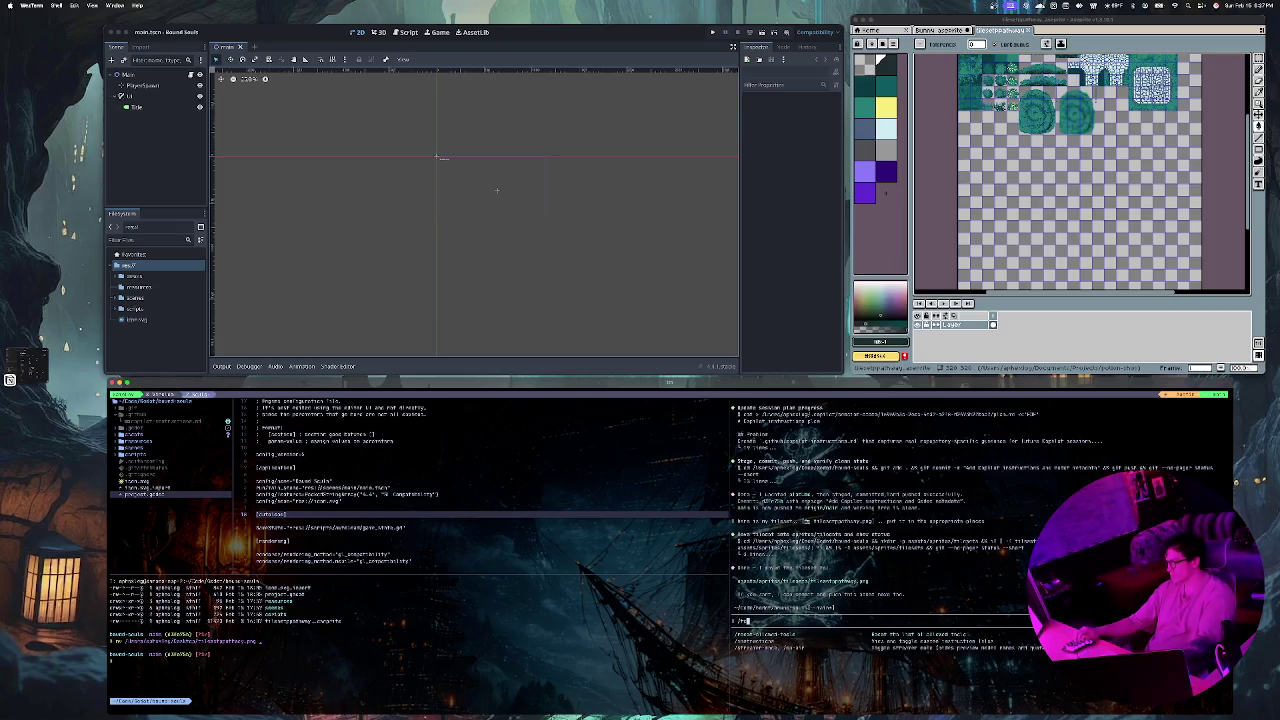
key("BackSpace")
type("yolo")
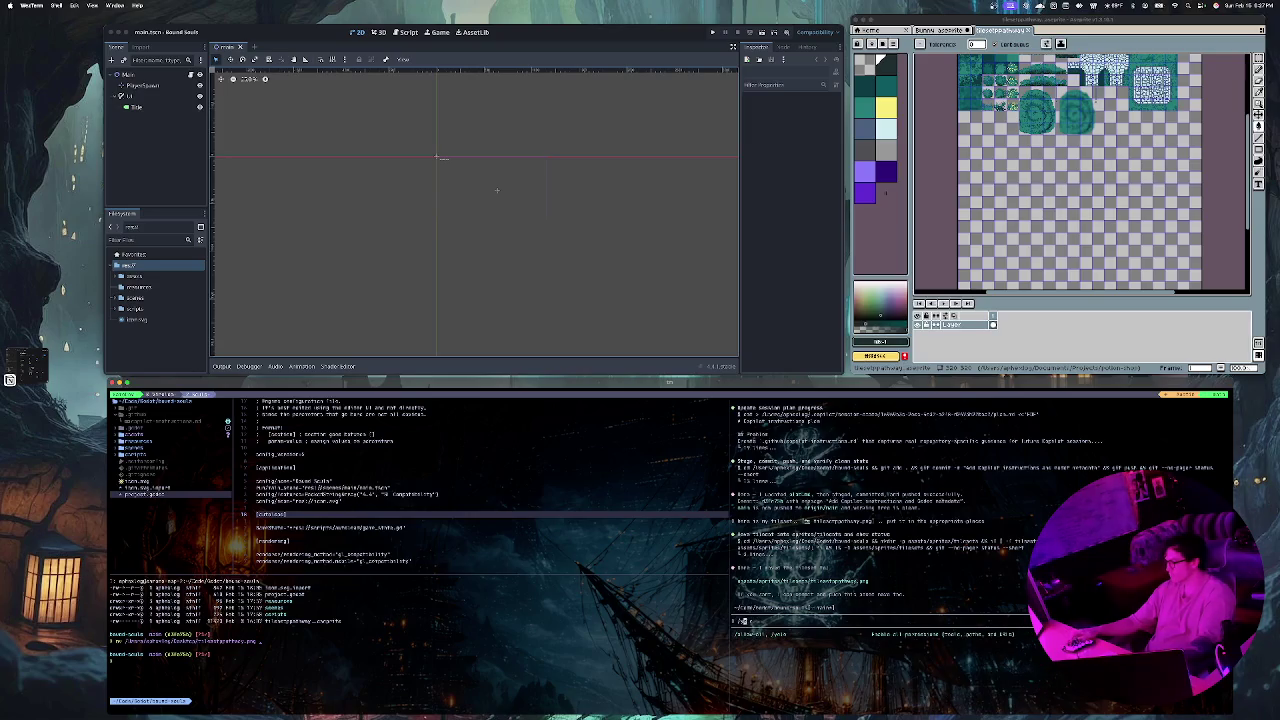
key("Return")
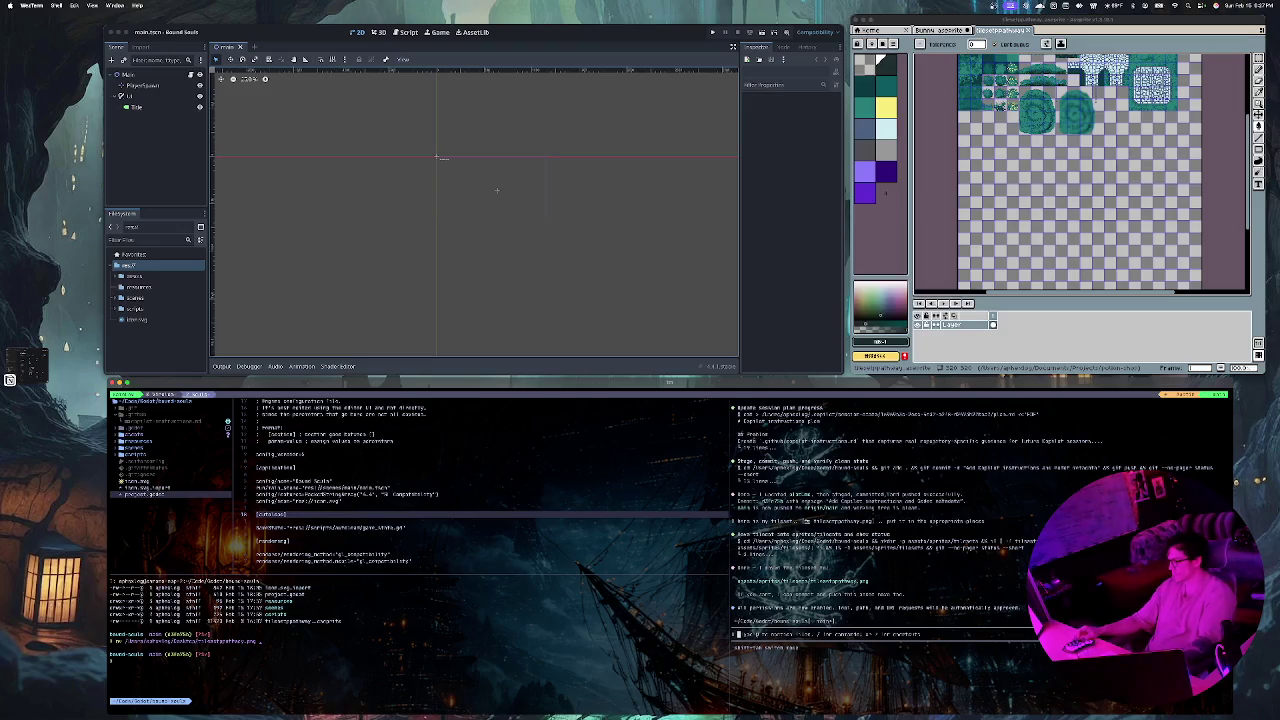
Step: Switch the agent's model to gpt-5-codex with medium reasoning effort
type("/model")
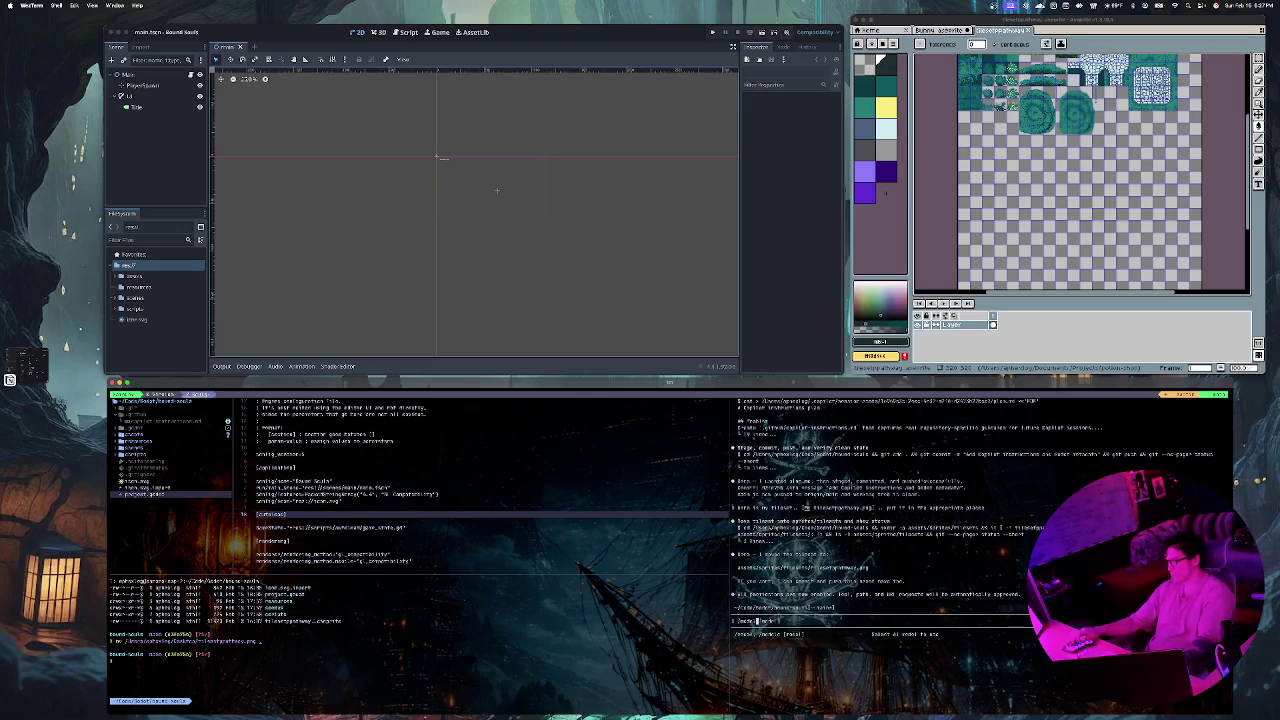
key("Return")
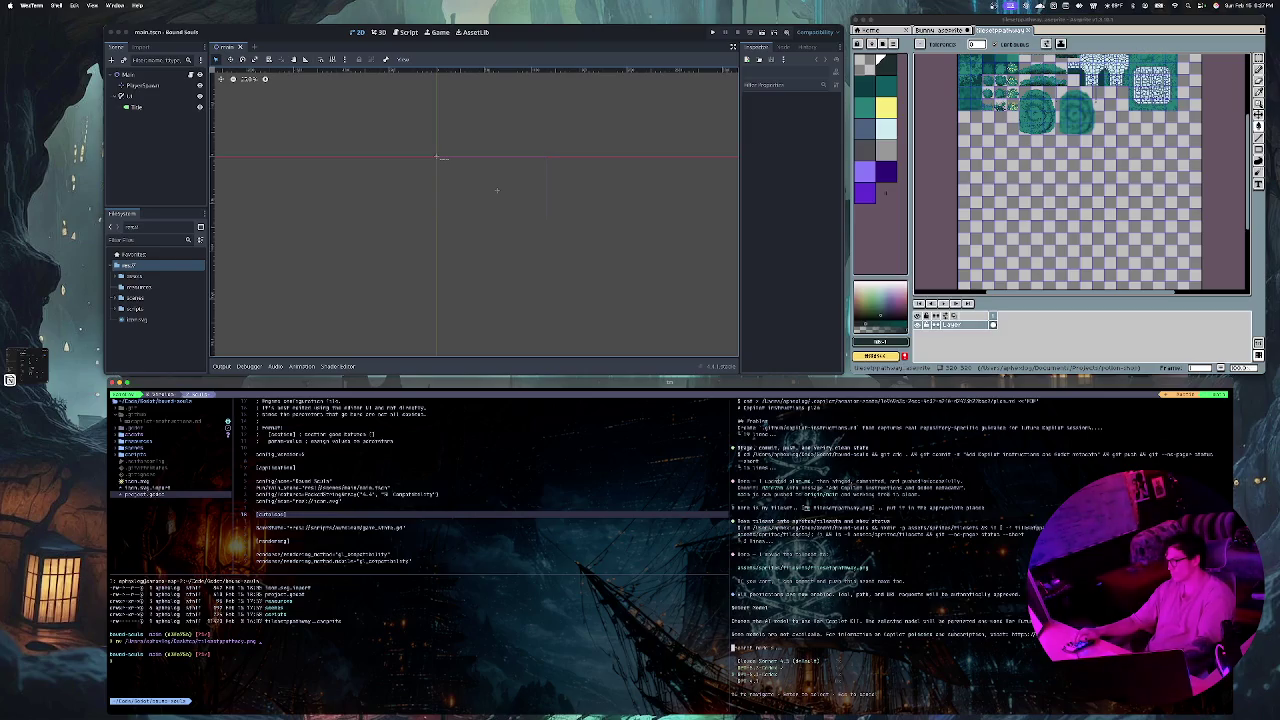
key("Return")
type("/")
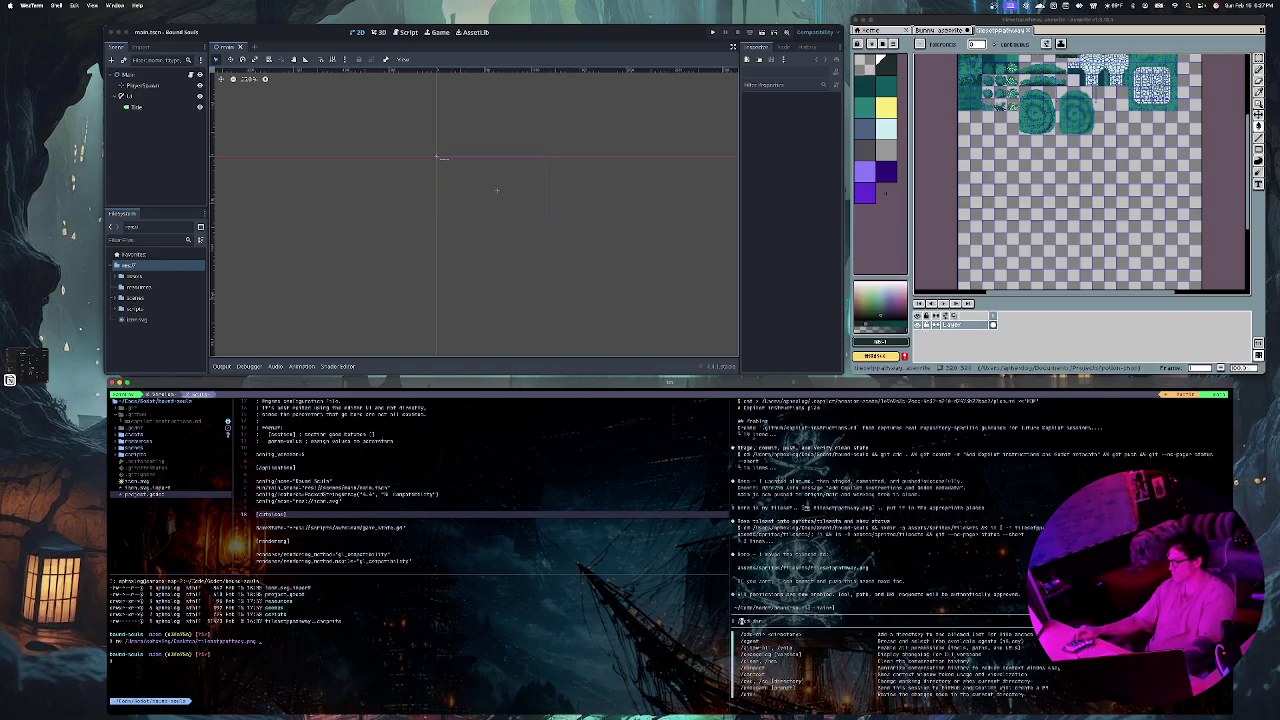
type("mode")
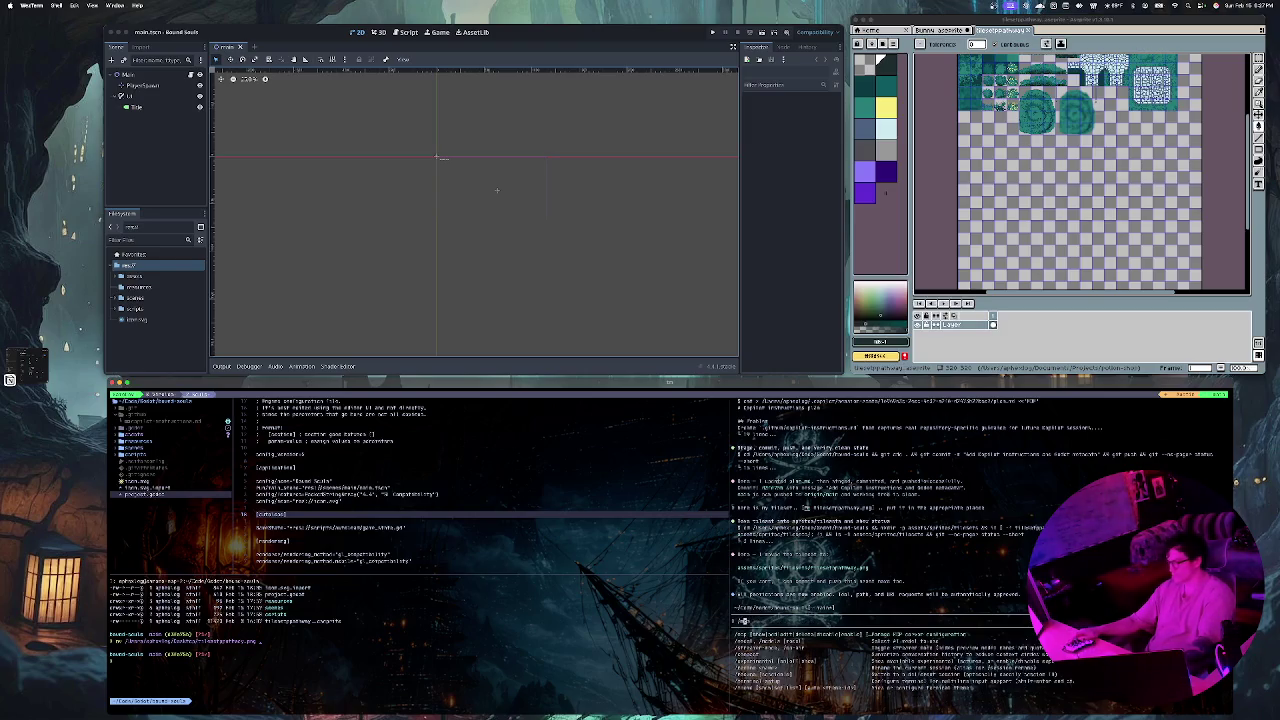
type("l")
key("Return")
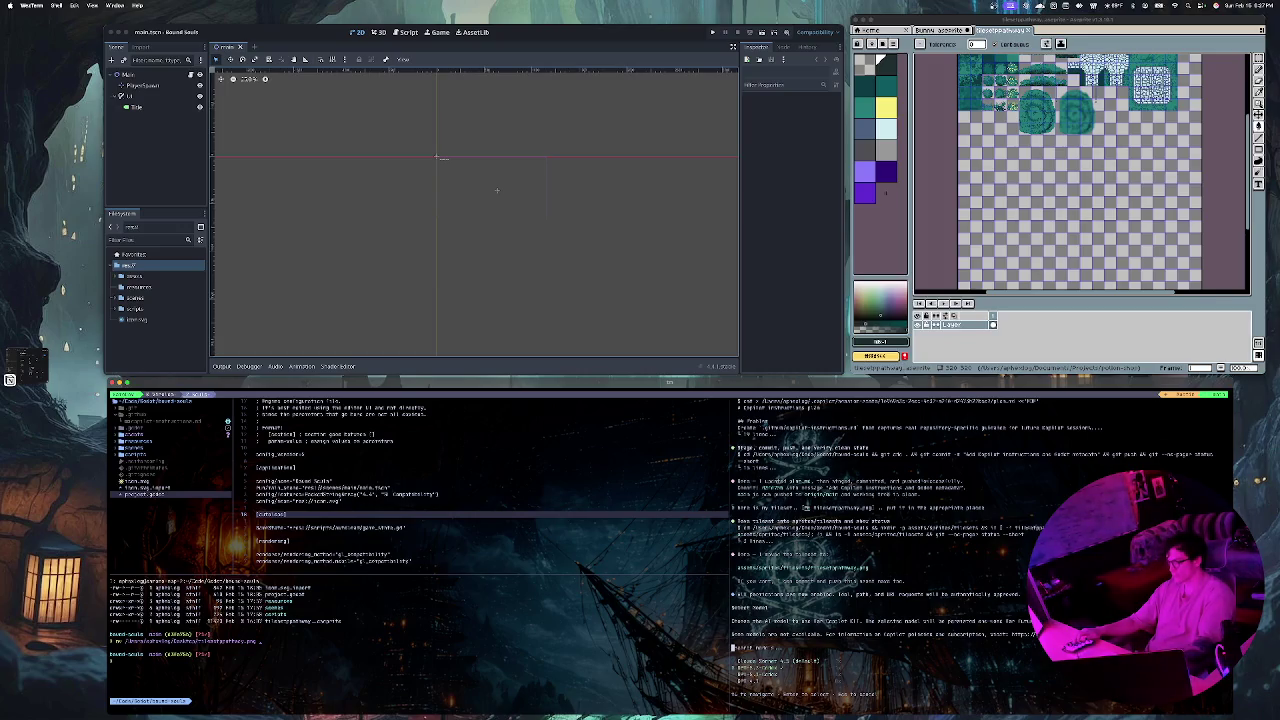
key("Return")
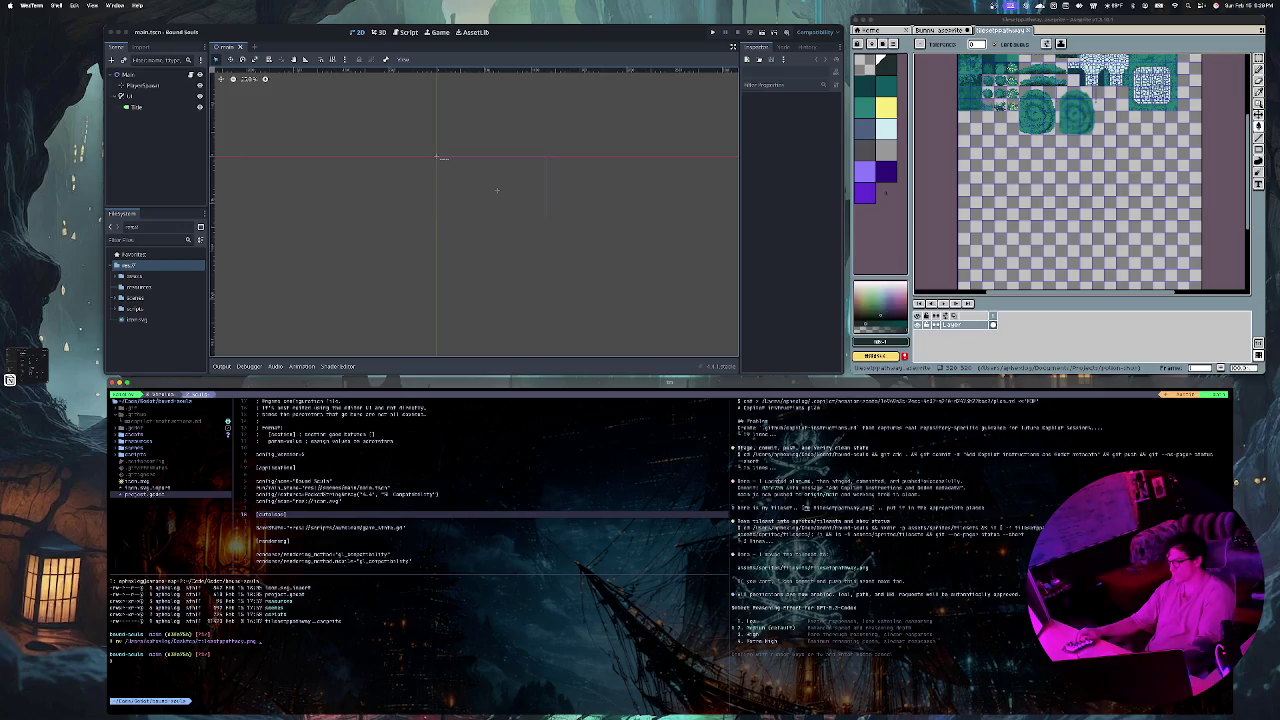
key("Return")
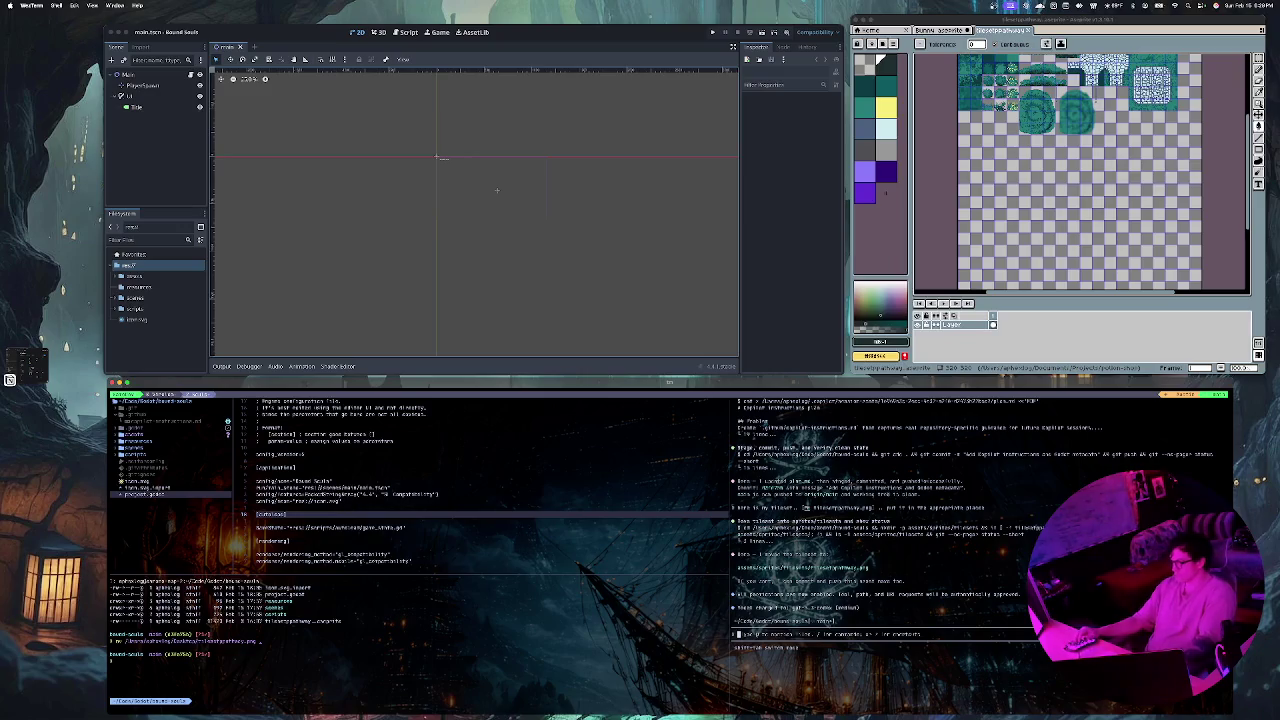
key("Up")
key("Up")
key("Up")
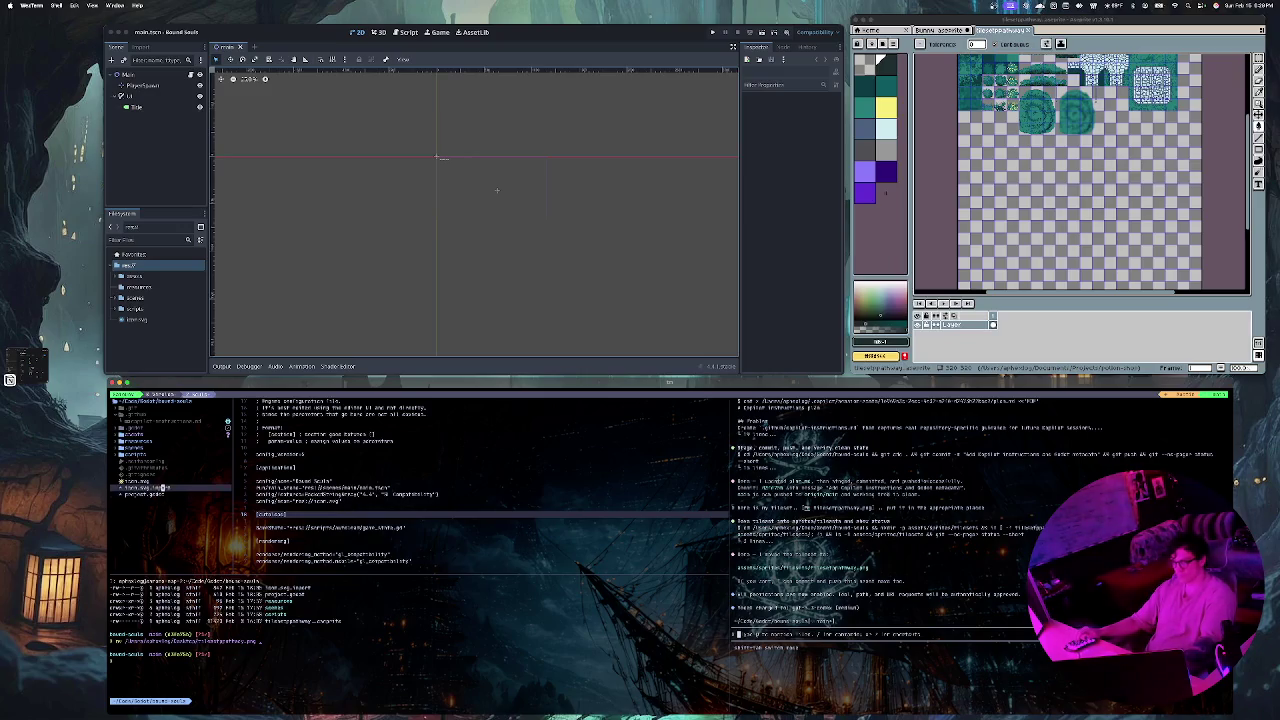
key("Up")
key("Up")
key("Up")
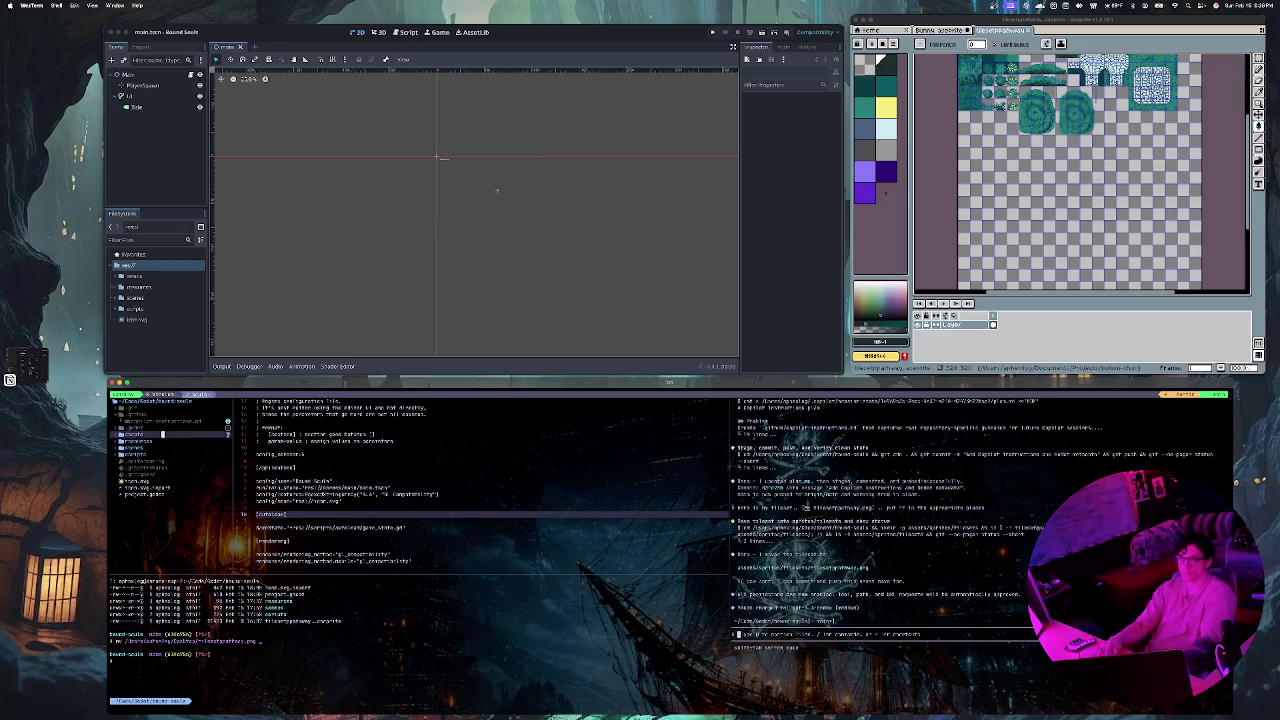
Step: Let Godot import the tileset and select tilesetpathway.png under sprites/tilesets
left_click(496, 190)
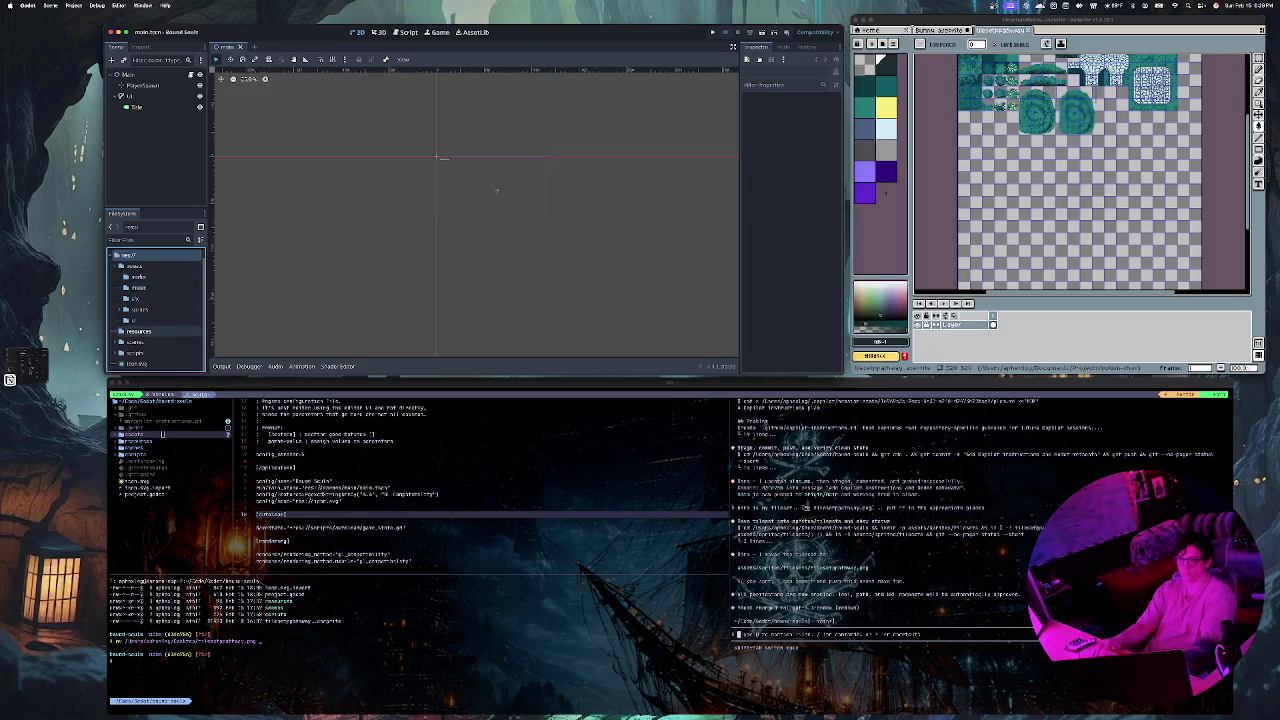
left_click(121, 309)
left_click(145, 320)
left_click(126, 320)
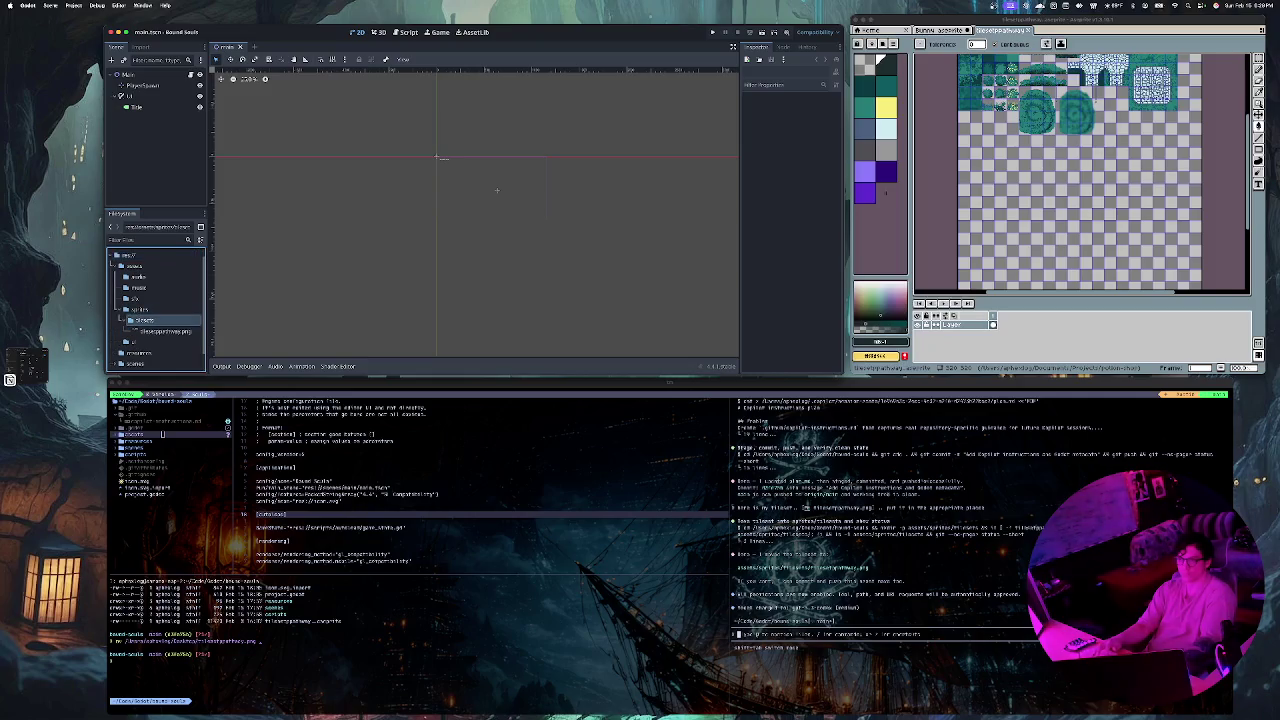
left_click(160, 331)
Step: Select the PlayerSpawn node to inspect its properties in the 2D scene
left_click(142, 85)
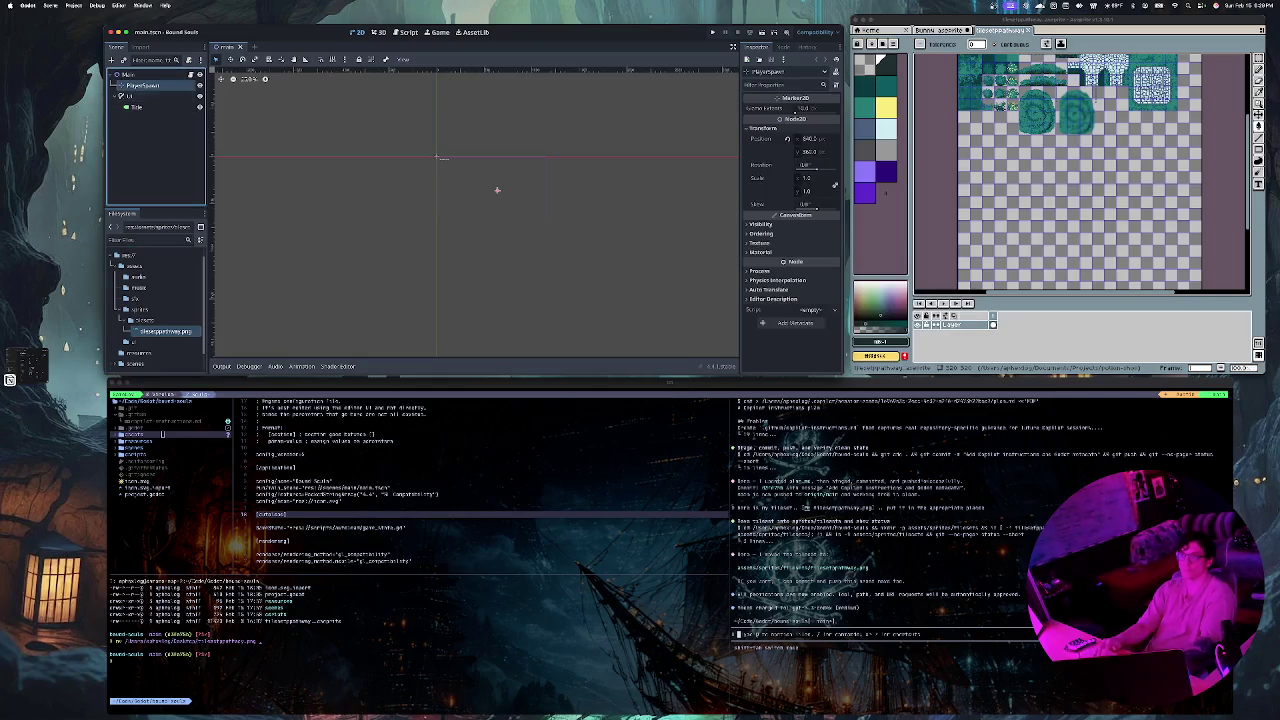
key("Escape")
left_click(142, 85)
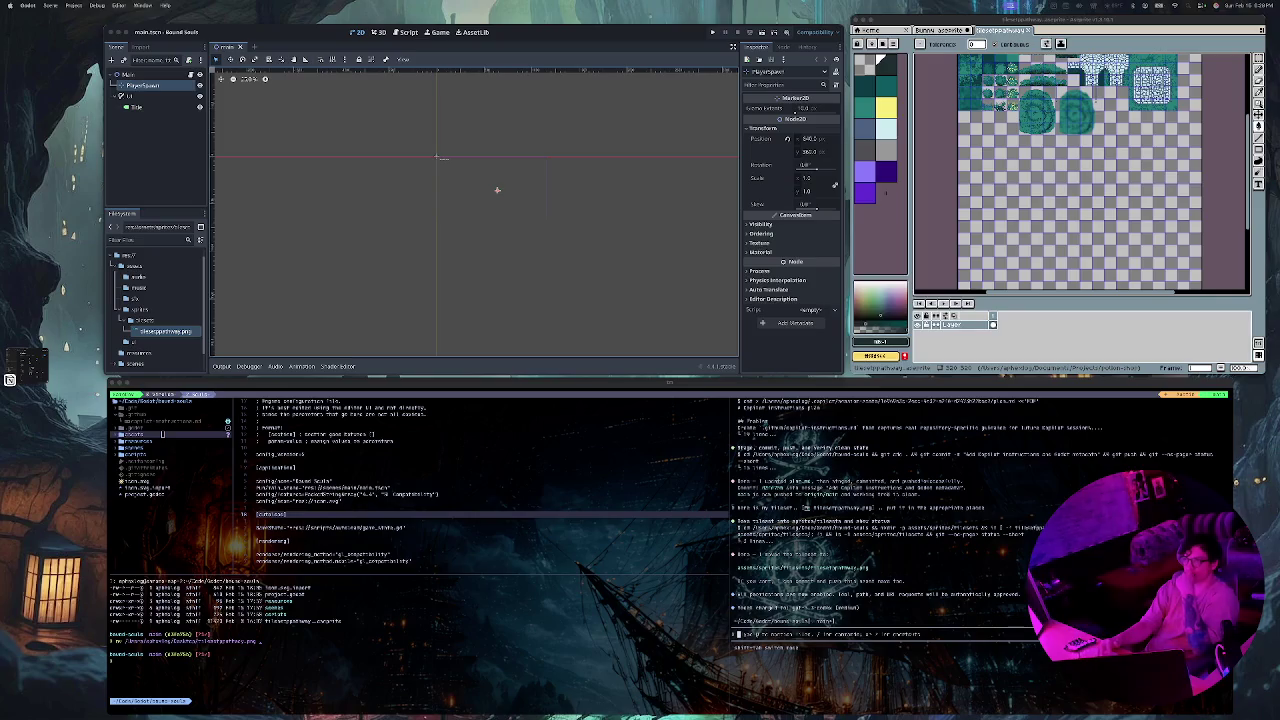
left_click_drag(437, 157, 454, 155)
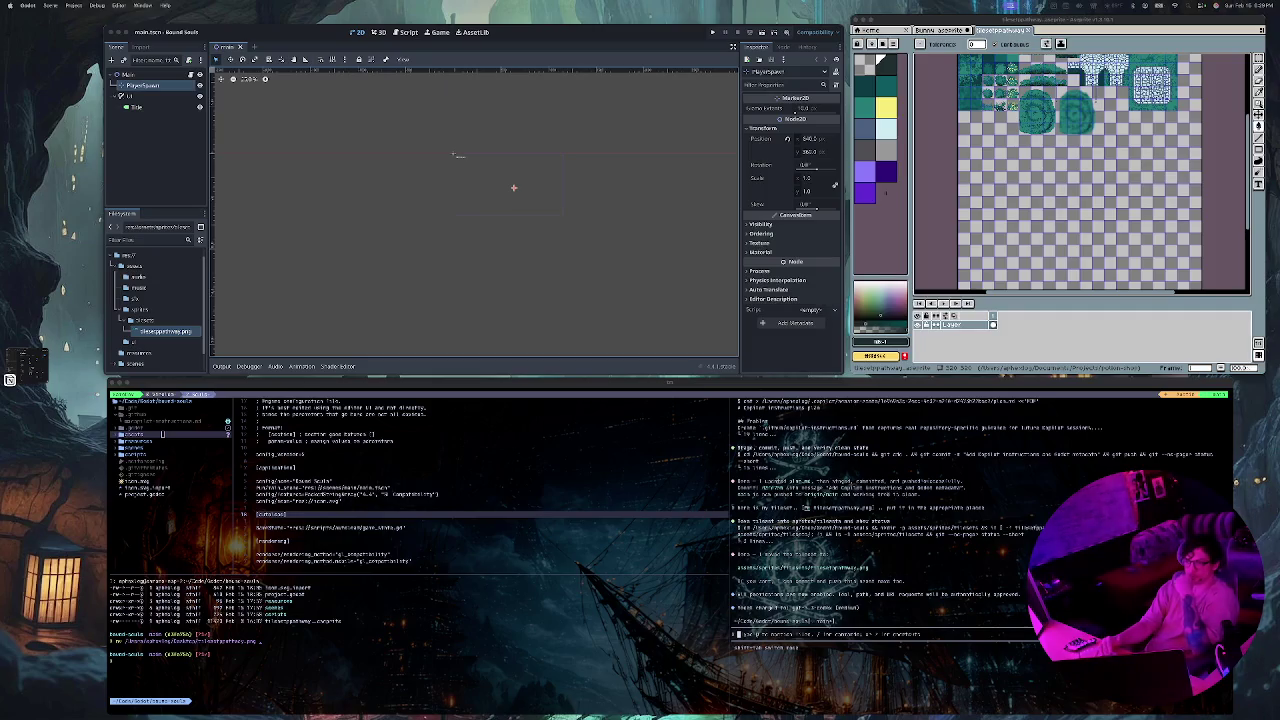
Step: Return to the terminal editor and focus the shell pane below it
key("alt+j")
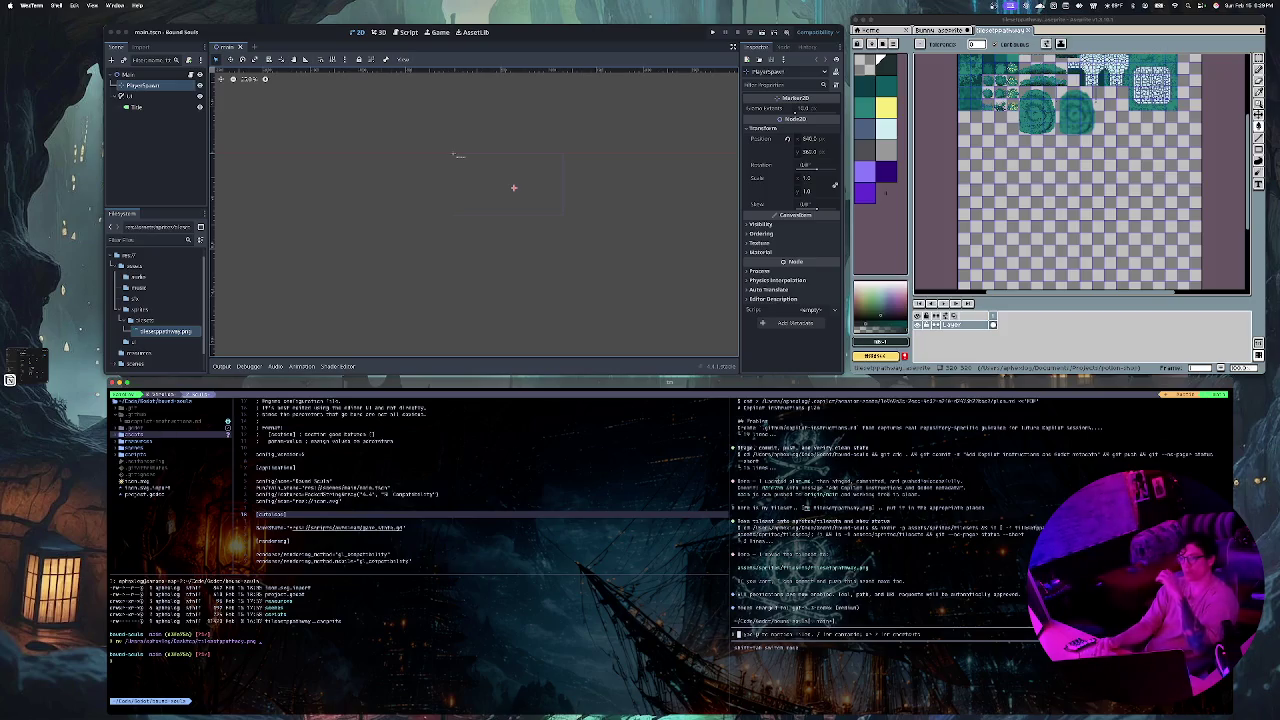
left_click(370, 527)
left_click(116, 660)
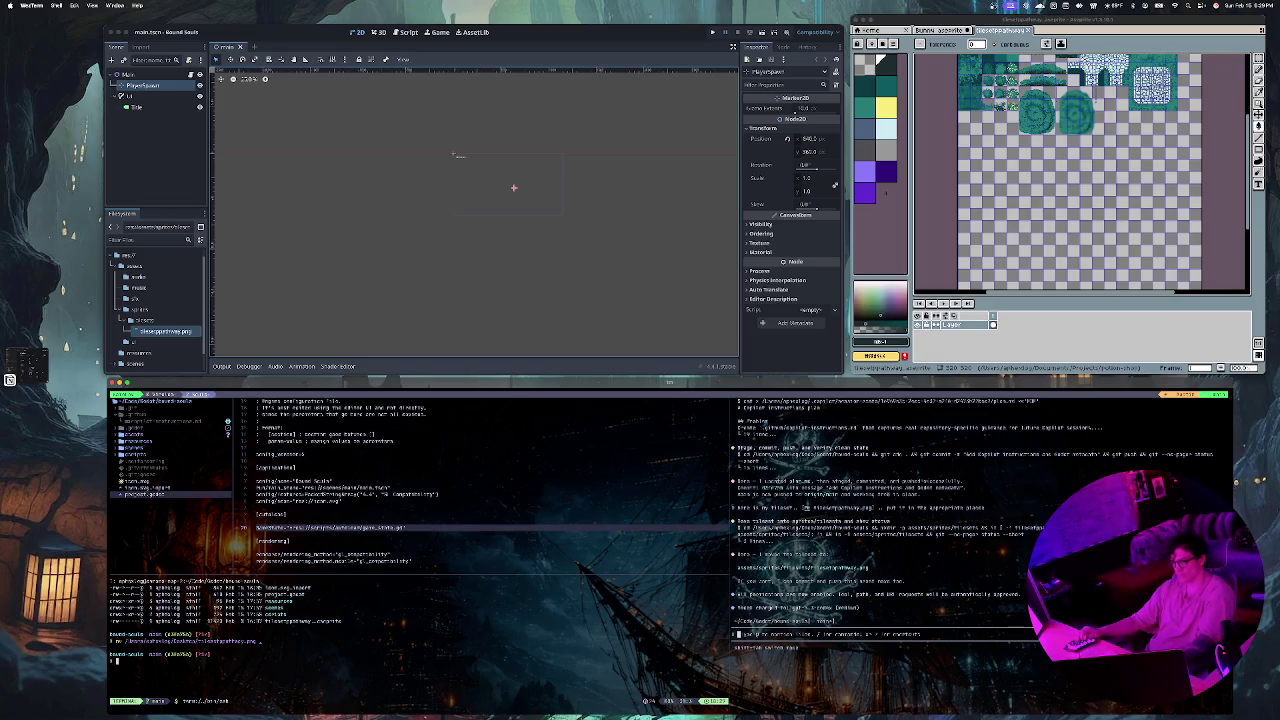
Step: Move up to the parent ~/Code directory
type("x .")
key("Tab")
key("Tab")
type("/..")
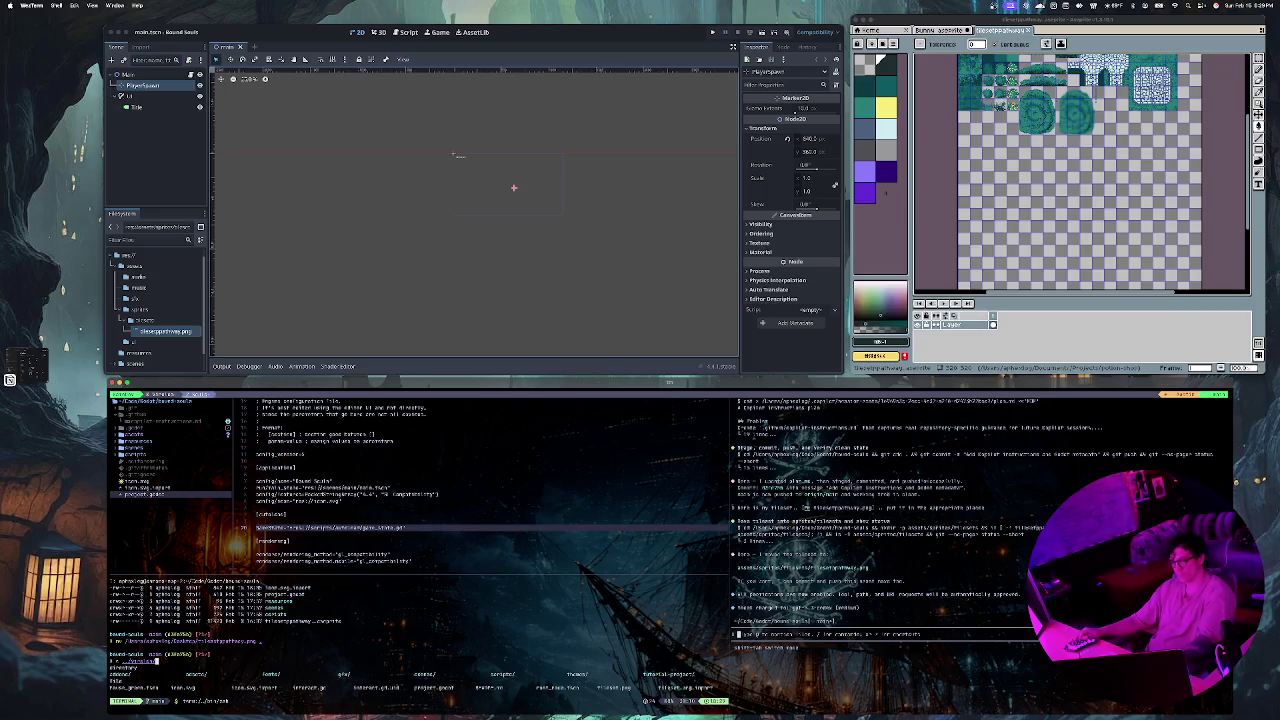
key("Return")
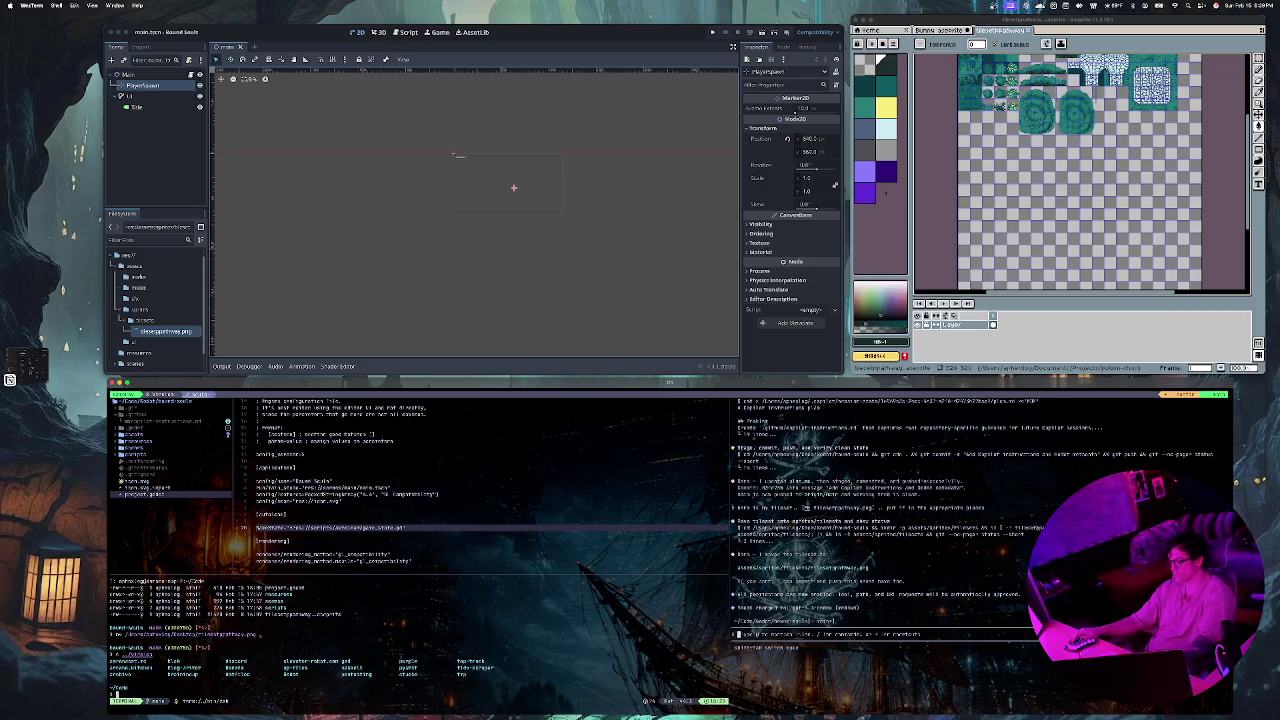
Step: Copy the ~/Code path with pwd | pbcopy, then paste-test and clear it in the agent input
type("cd")
key("Tab")
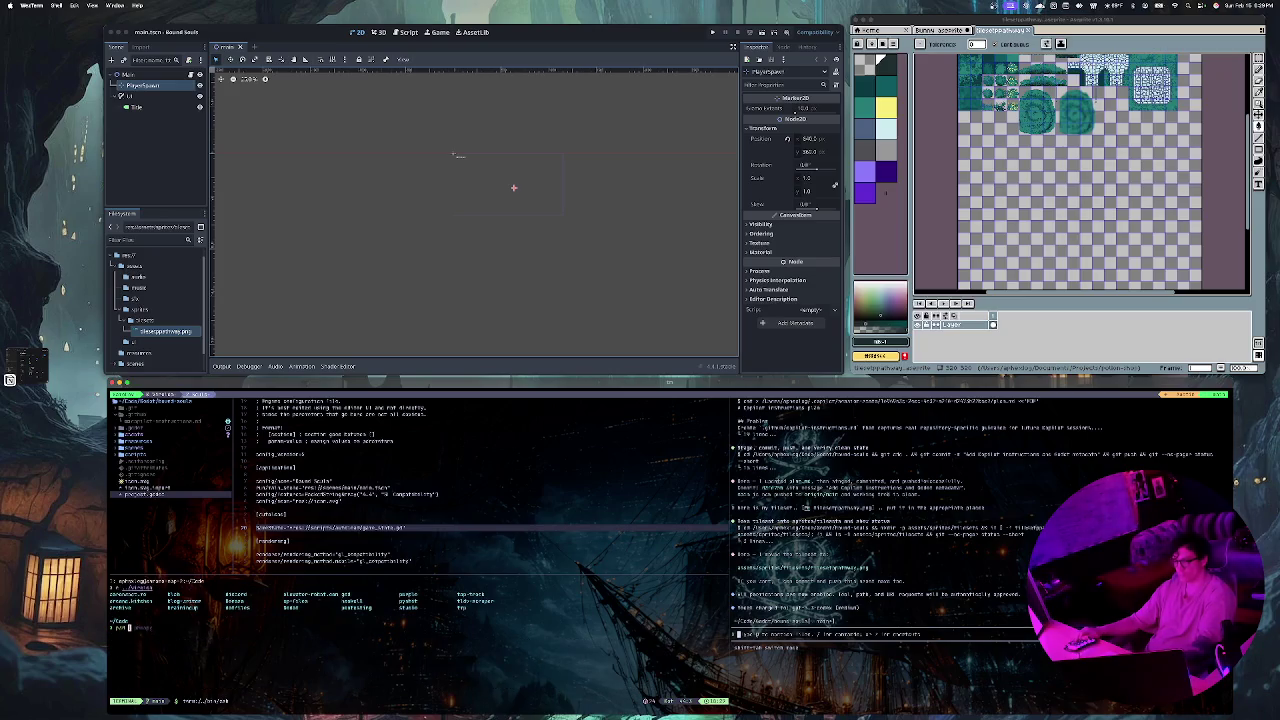
type("wd | pbcopy")
key("Return")
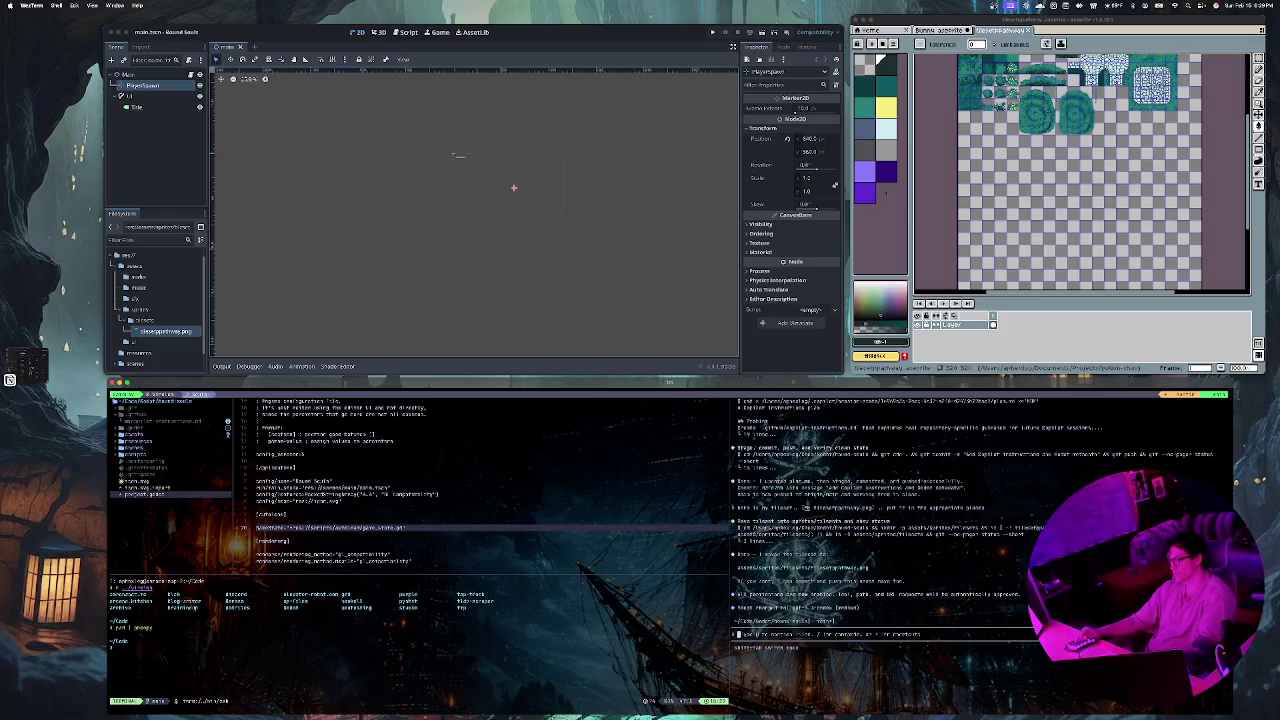
key("super+v")
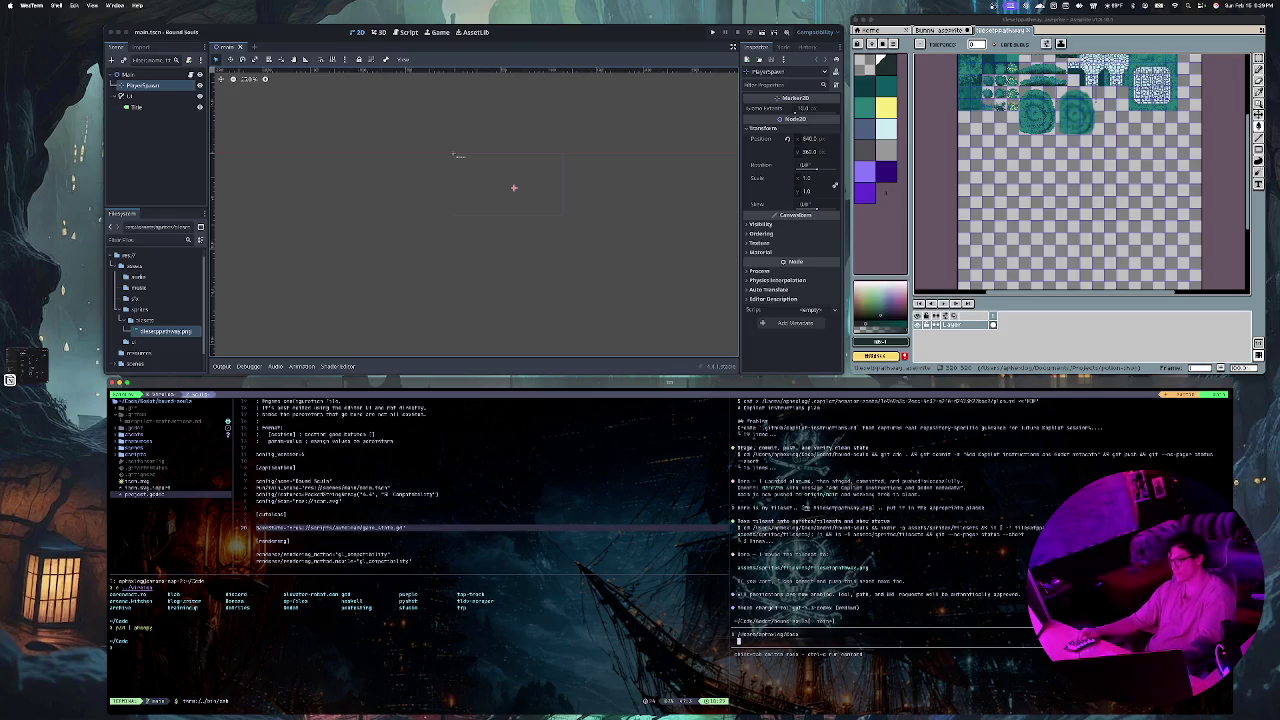
key("ctrl+c")
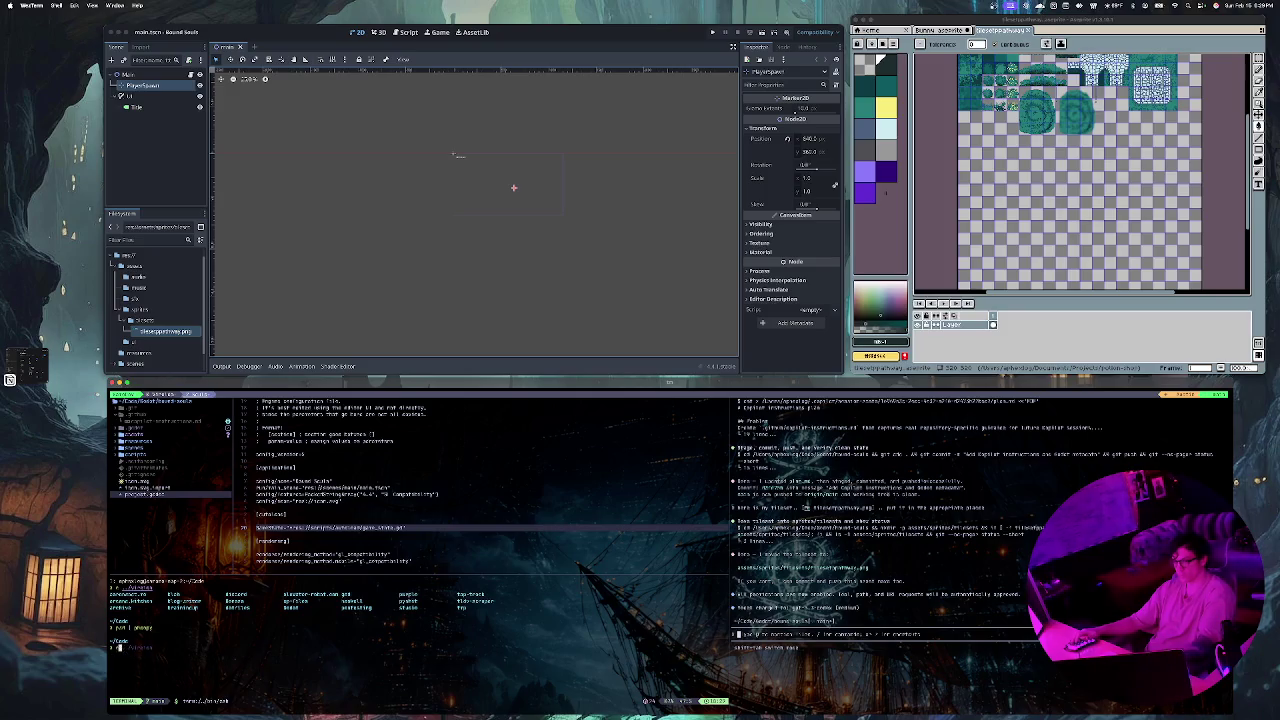
Step: List the directories available to cd into, declining the full 145-item completion list
type("cd")
key("Tab")
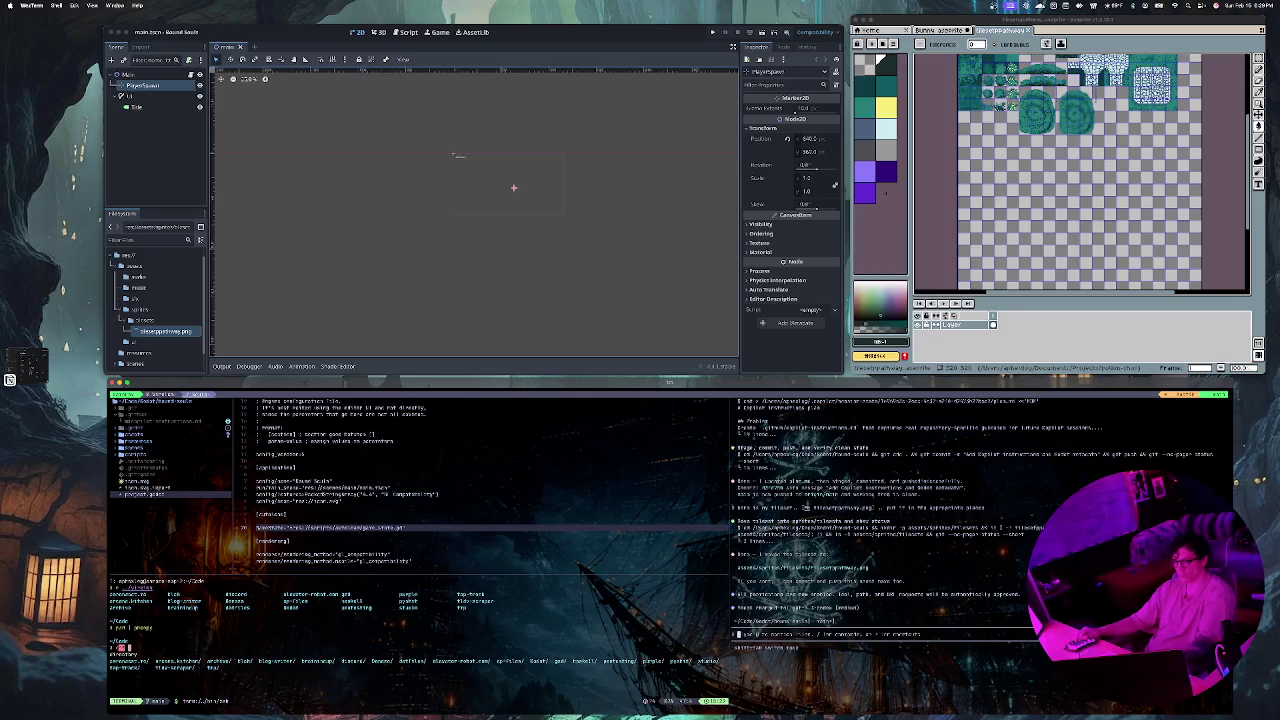
key("n")
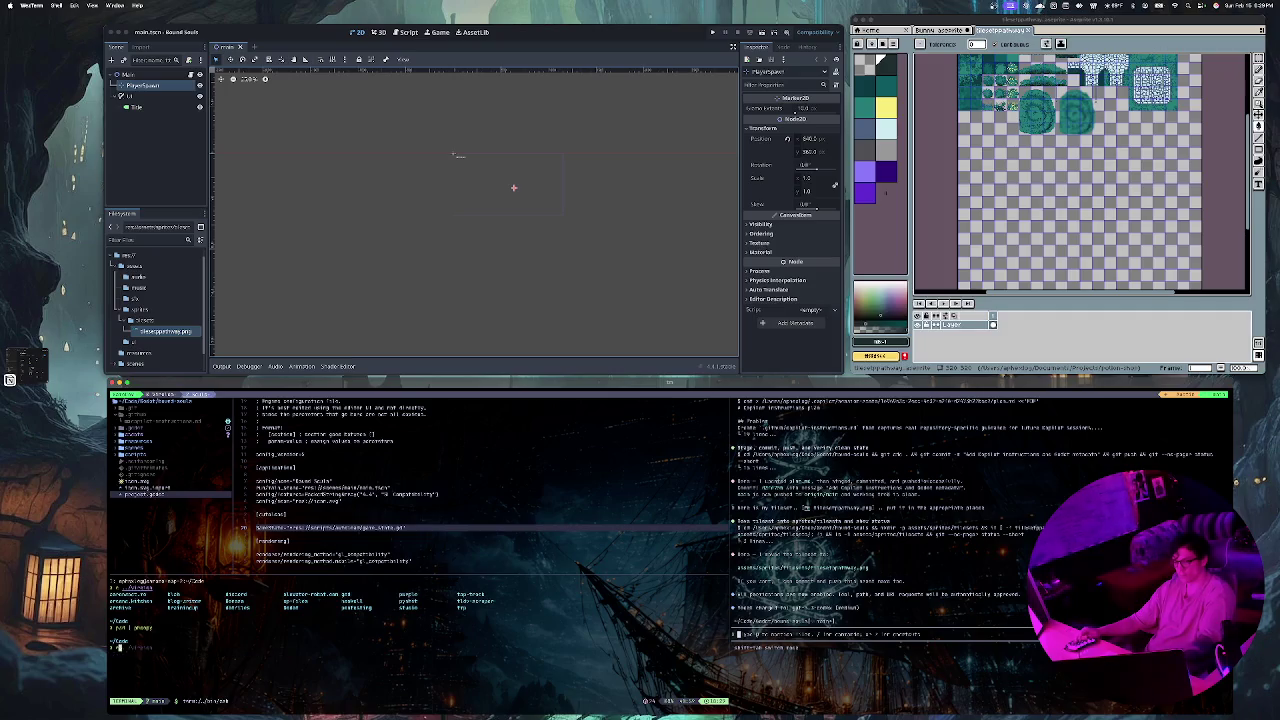
key("ctrl+c")
type("d")
key("Tab")
key("n")
key("Tab")
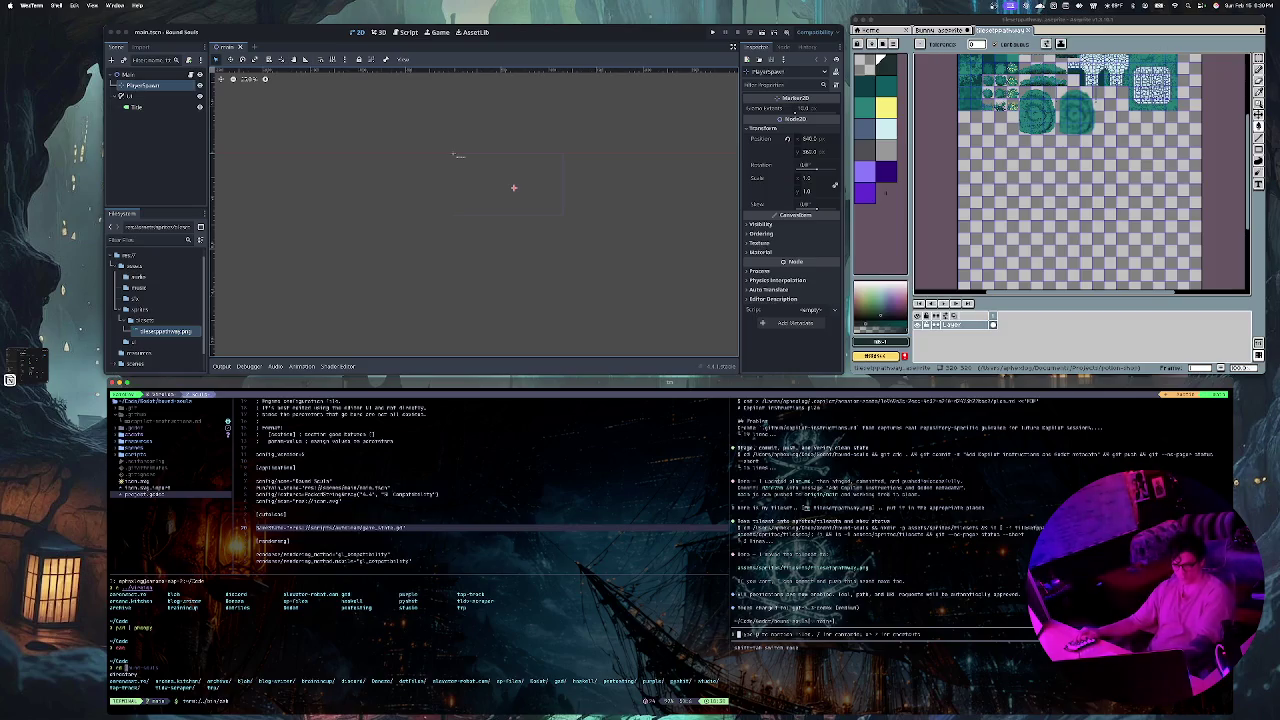
Step: Change into the Godot folder and list its contents with ls
type("b")
key("Tab")
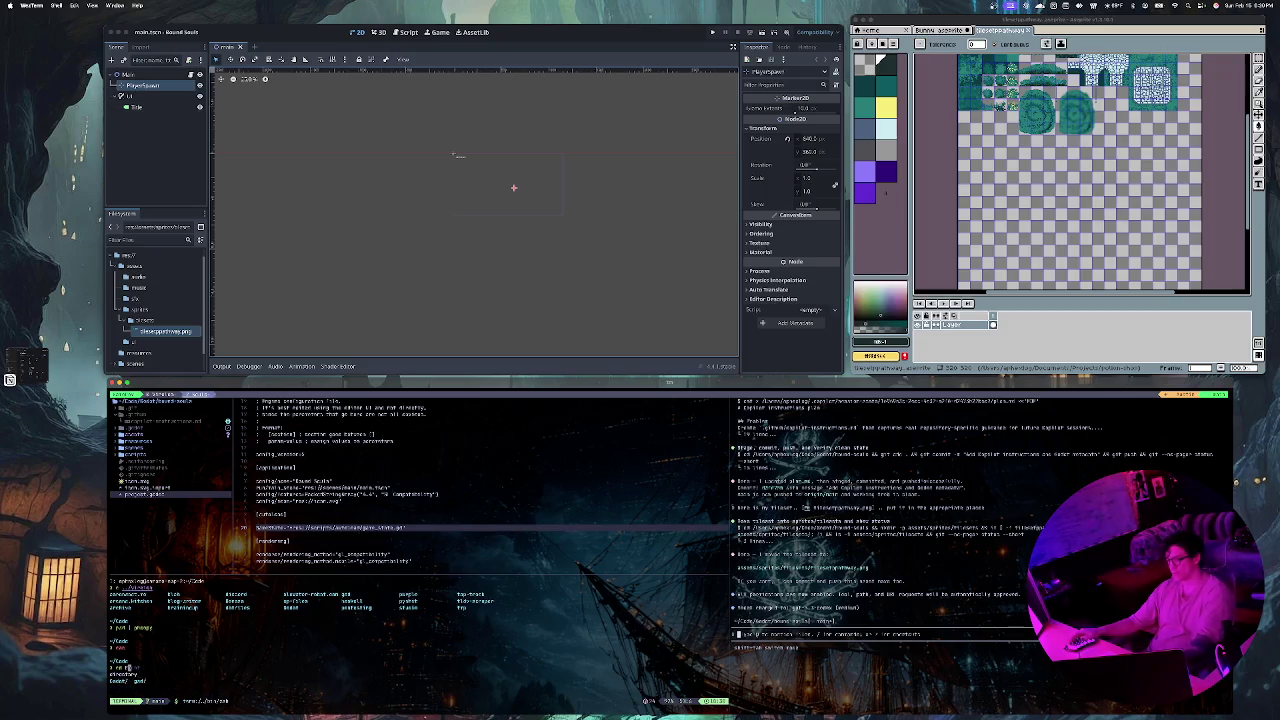
key("Return")
type("ls")
key("Return")
Step: Open the ~/.zshrc shell config in Neovim with nvim ~/.zshrc
key("BackSpace")
key("BackSpace")
type("cd")
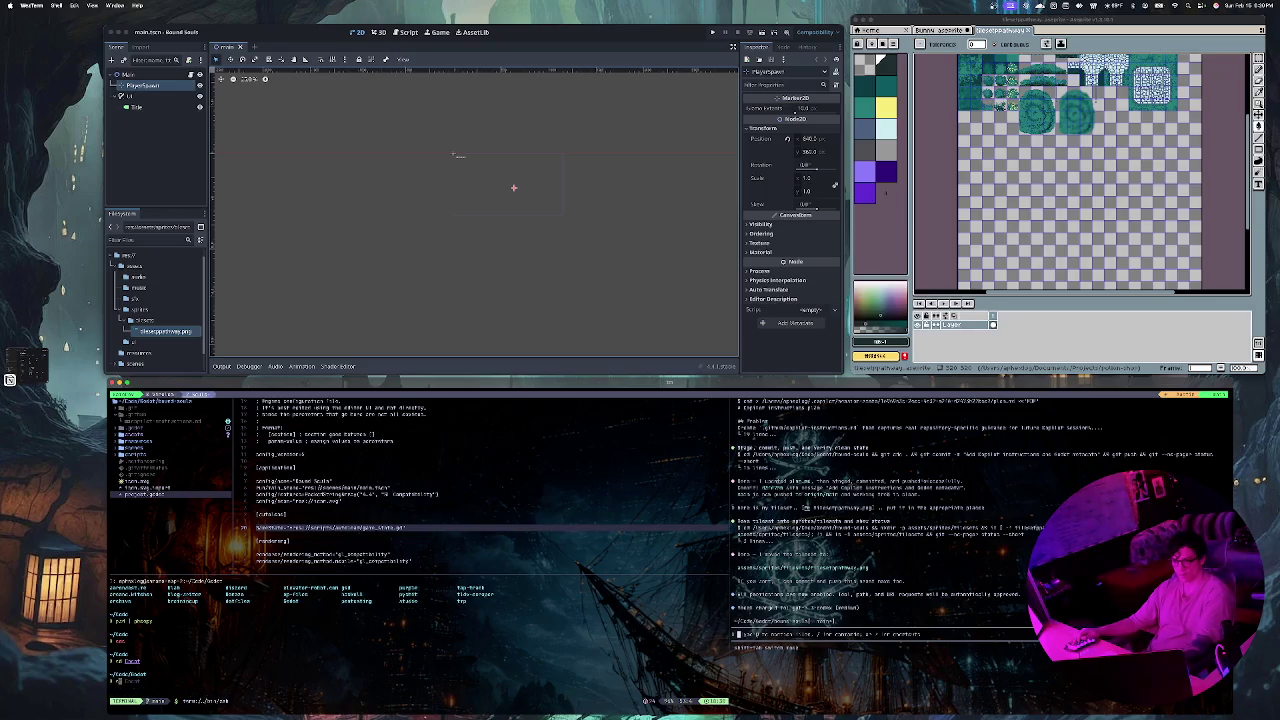
key("Tab")
key("n")
key("Escape")
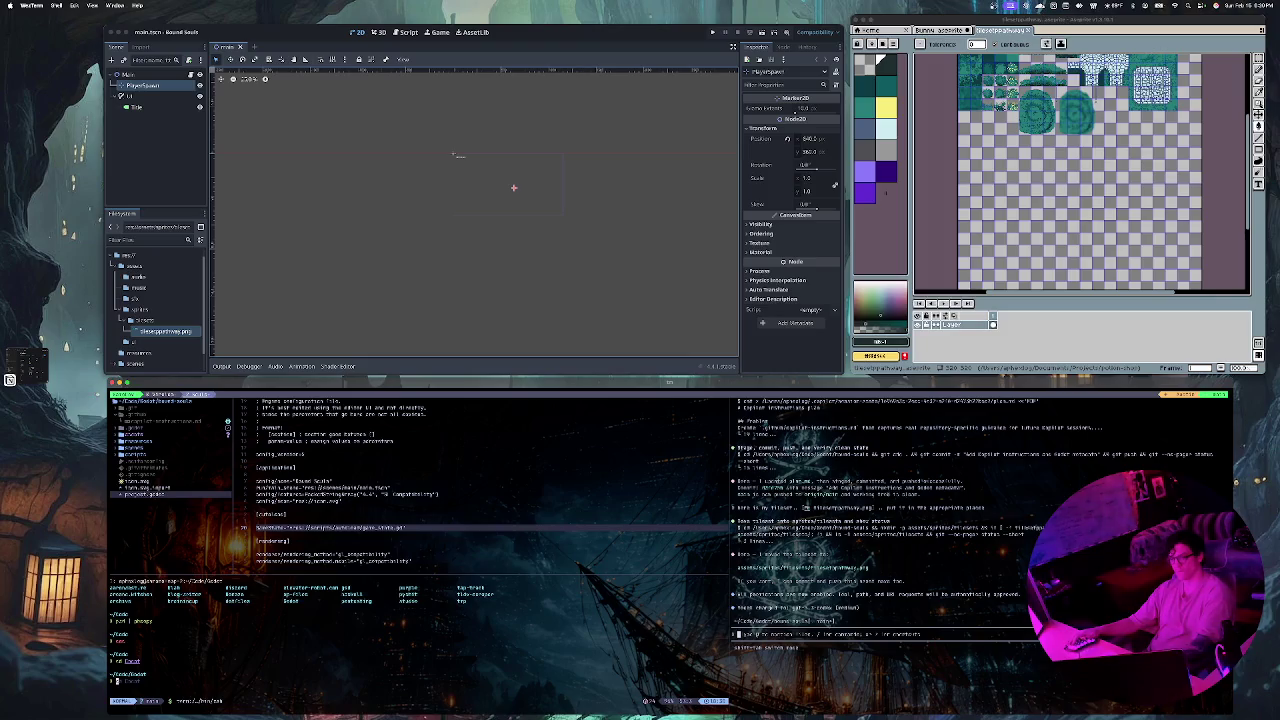
key("Escape")
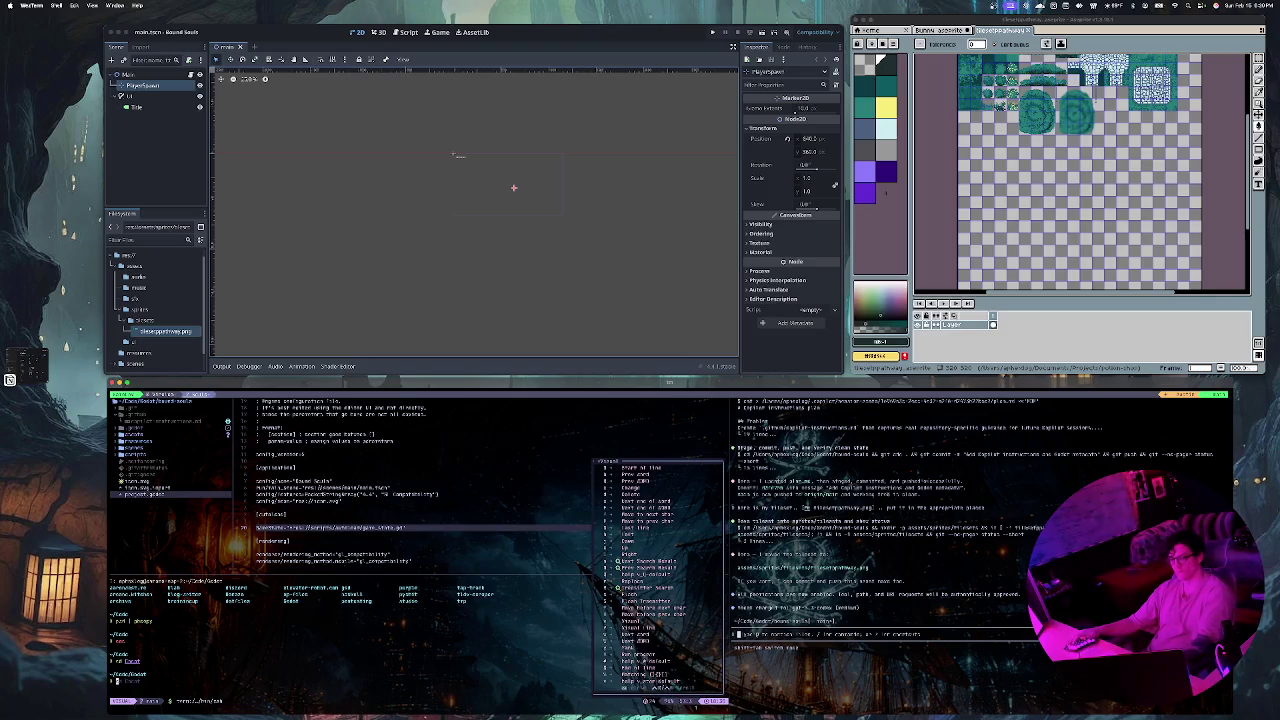
key("Escape")
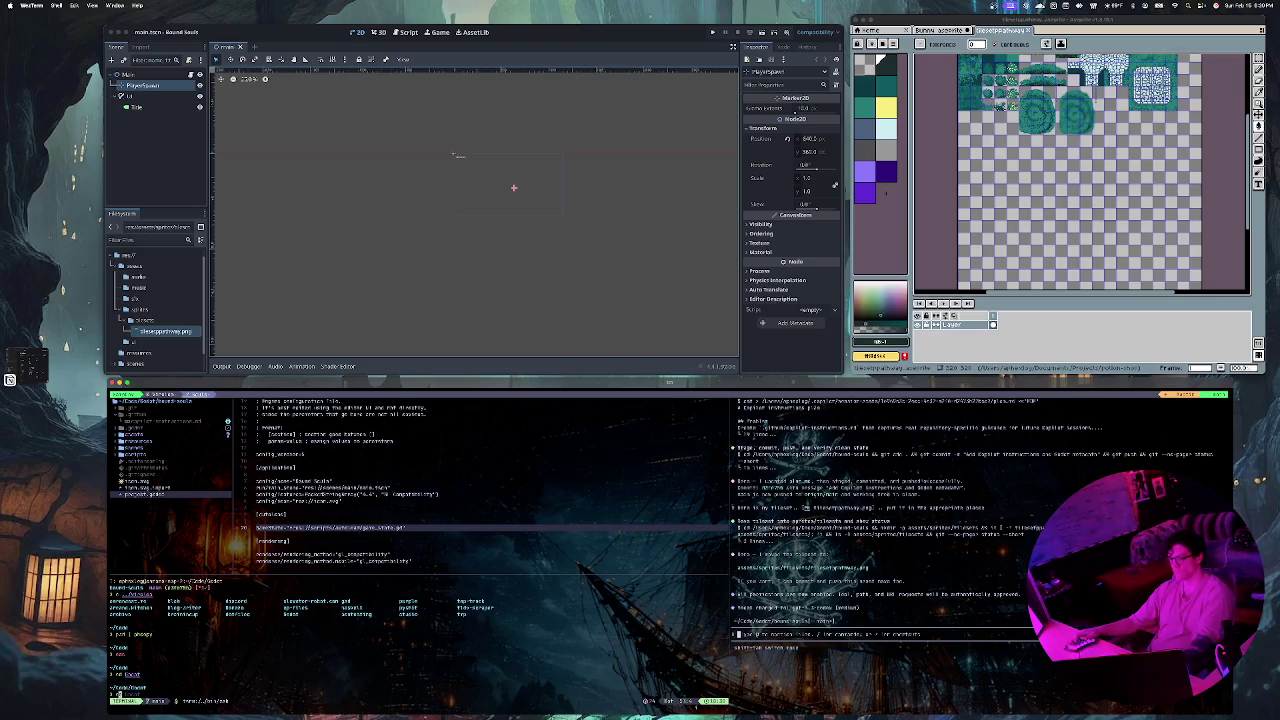
type("v")
key("Tab")
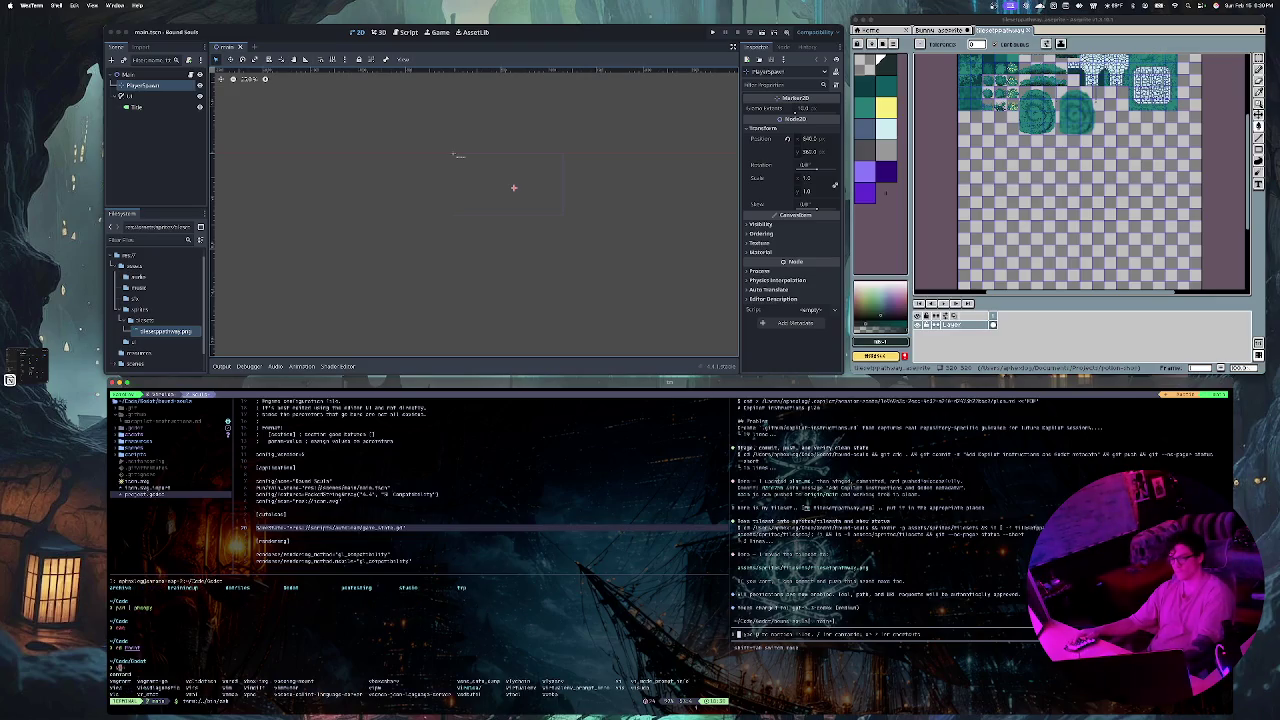
type("im")
key("Tab")
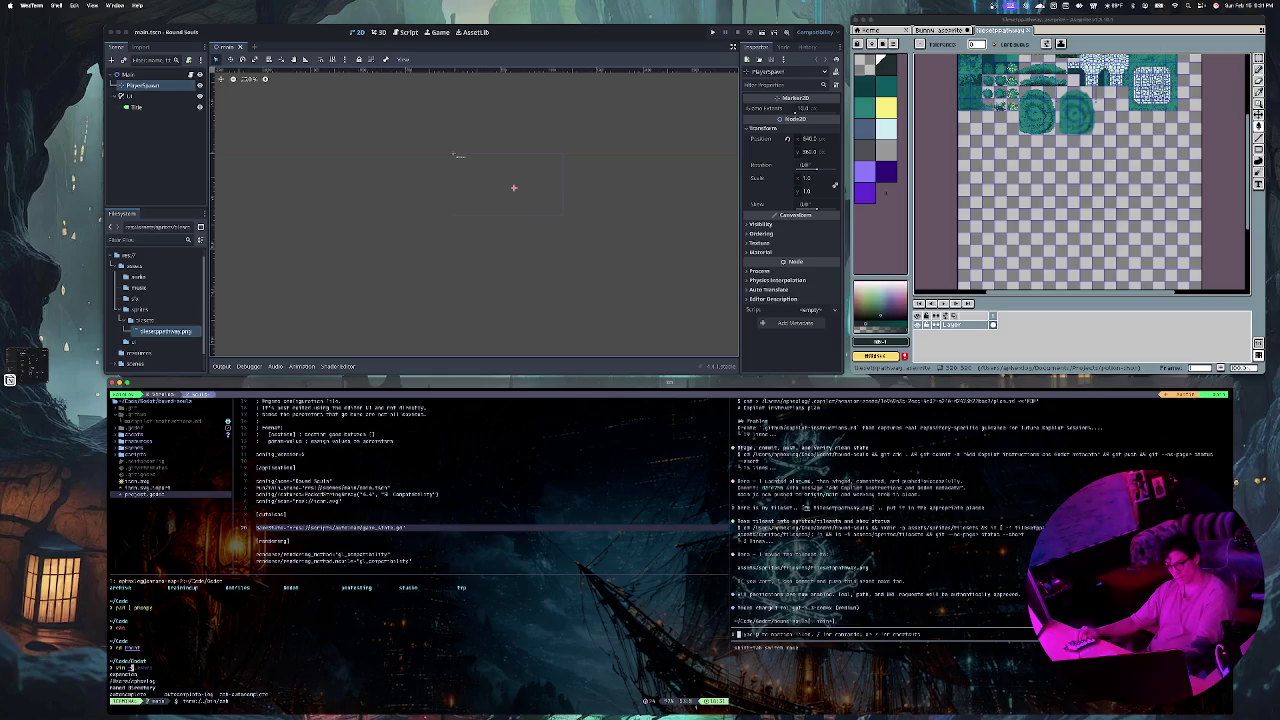
type("nvim ~/.zshrc")
key("Return")
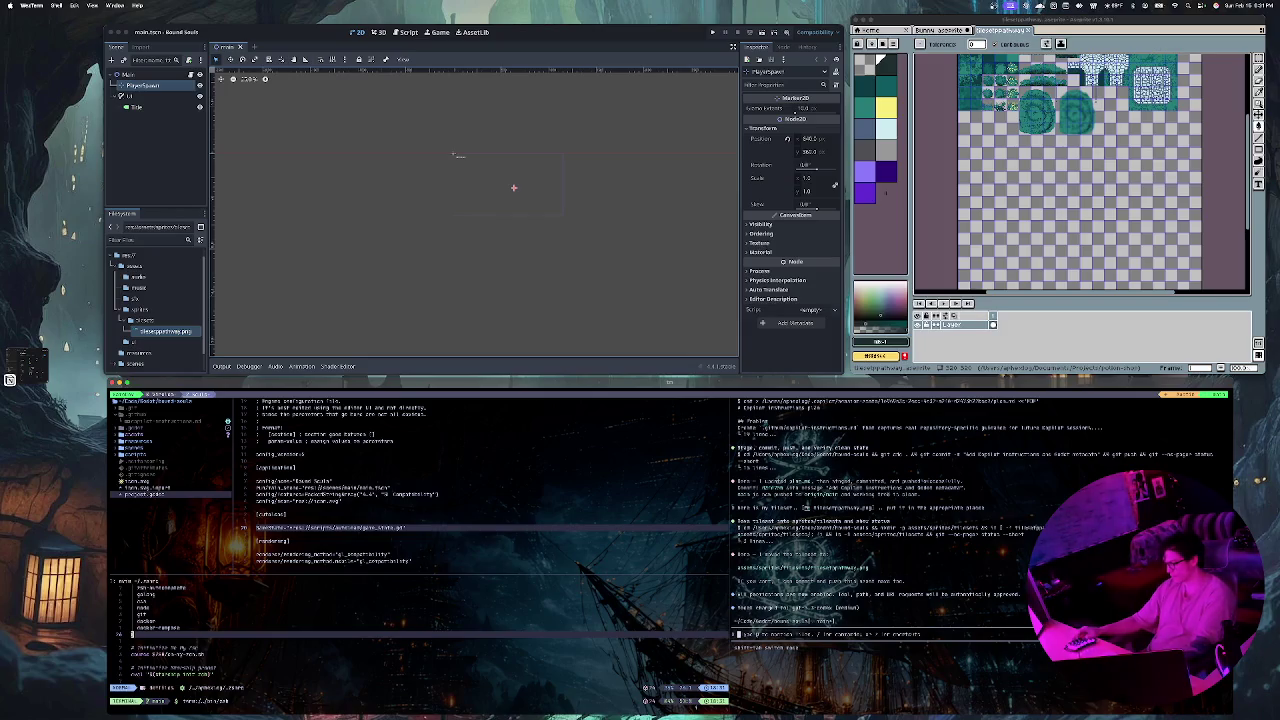
Step: Browse through .zshrc's exports, aliases, Docker completions and plugins list
left_click(136, 655)
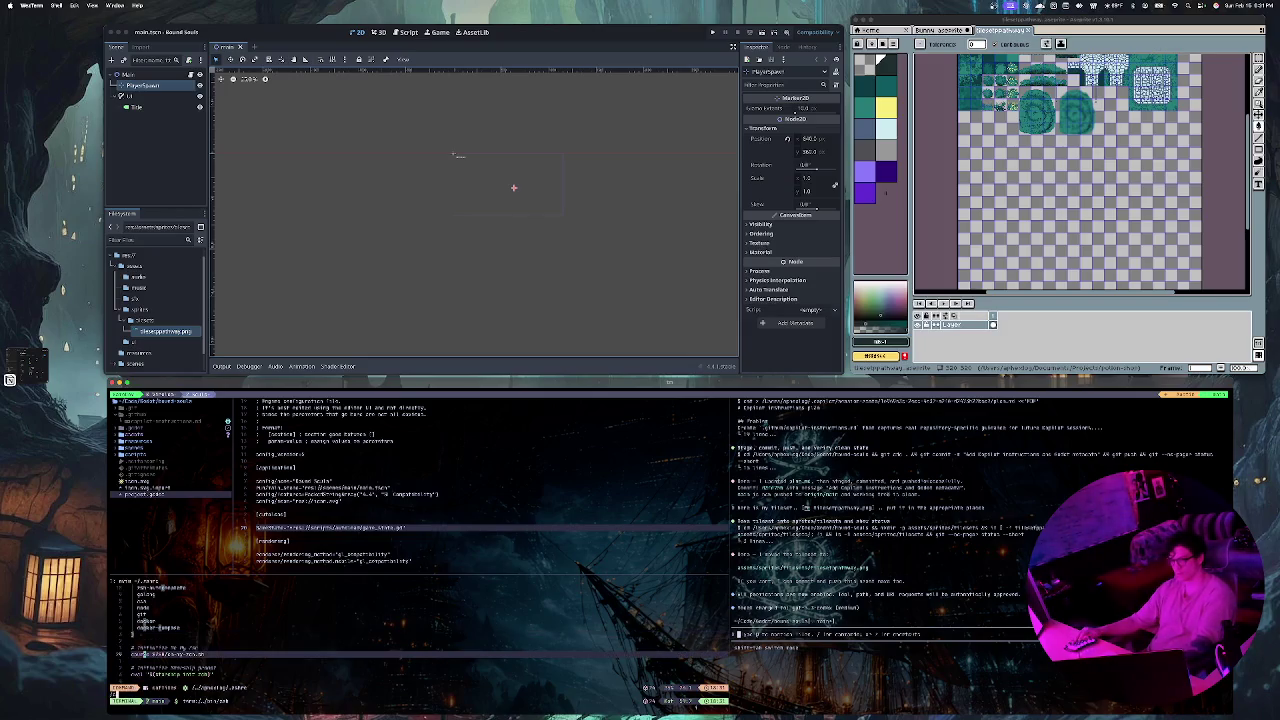
scroll(160, 620, "up", 3)
scroll(140, 614, "up", 5)
scroll(140, 614, "down", 5)
scroll(140, 614, "down", 6)
scroll(140, 614, "down", 3)
key("j")
key("j")
key("j")
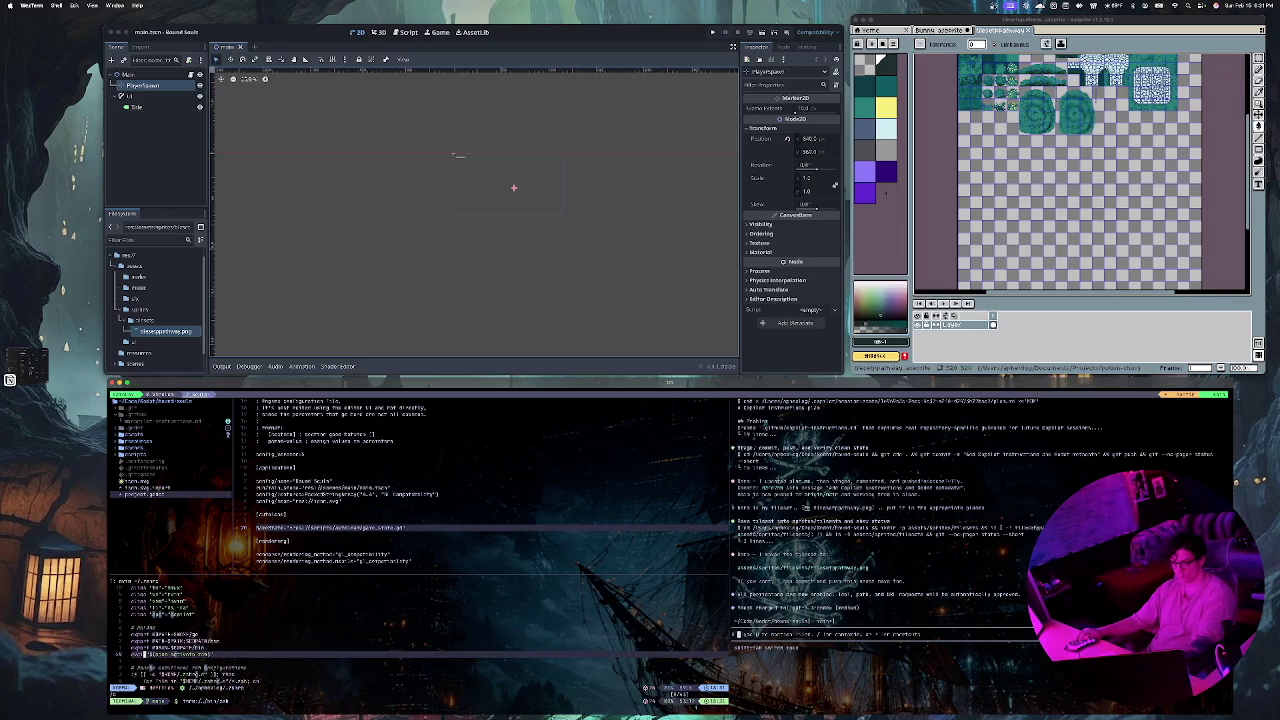
key("j")
key("j")
key("j")
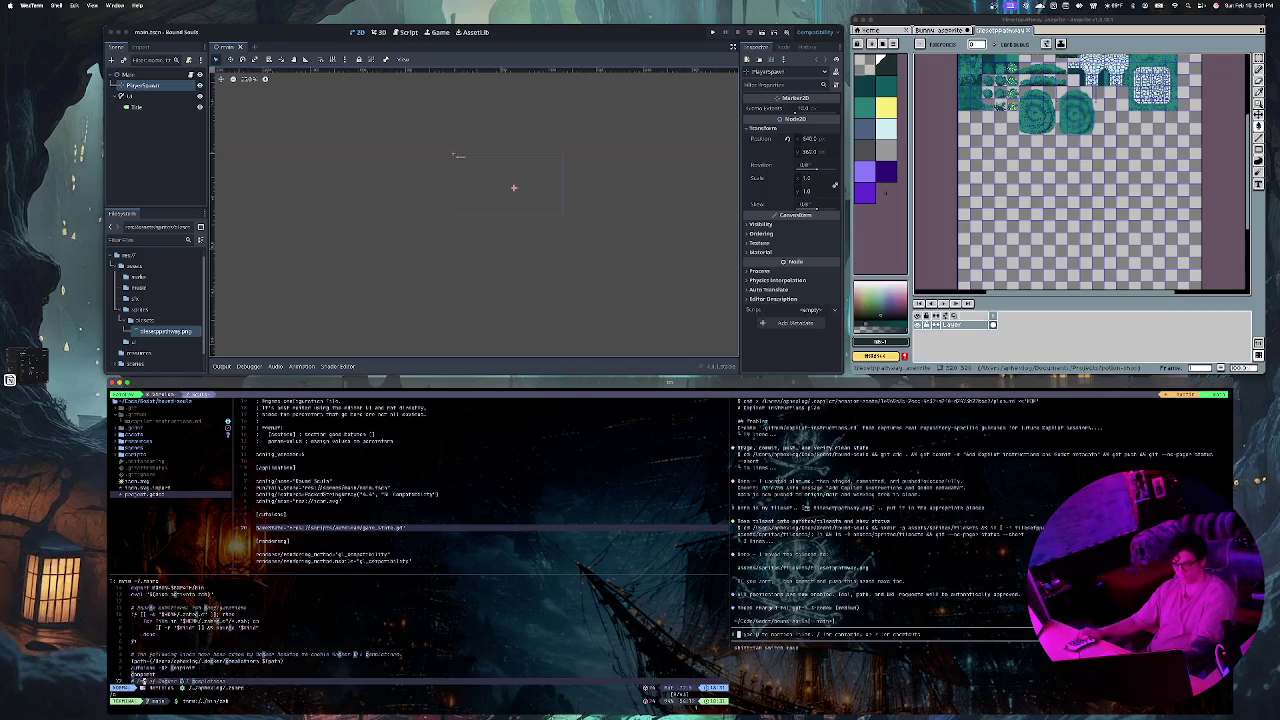
key("k")
key("k")
key("k")
key("k")
key("k")
key("k")
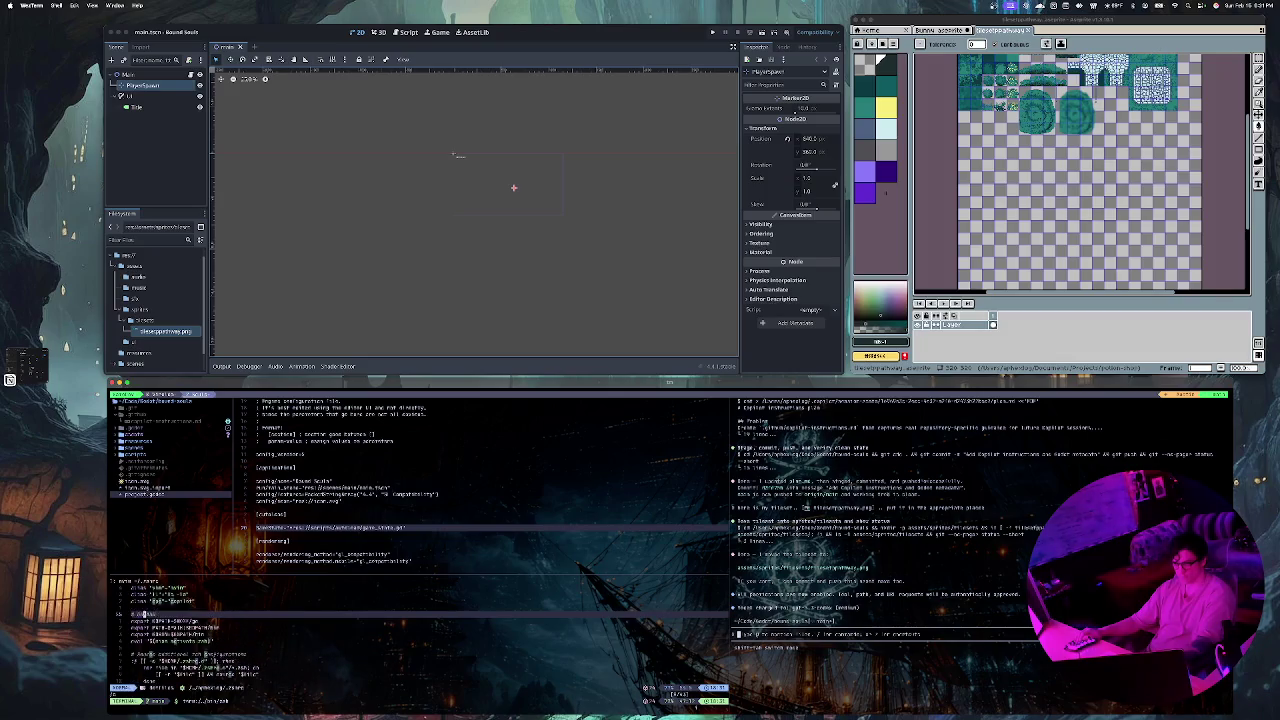
key("j")
key("j")
key("j")
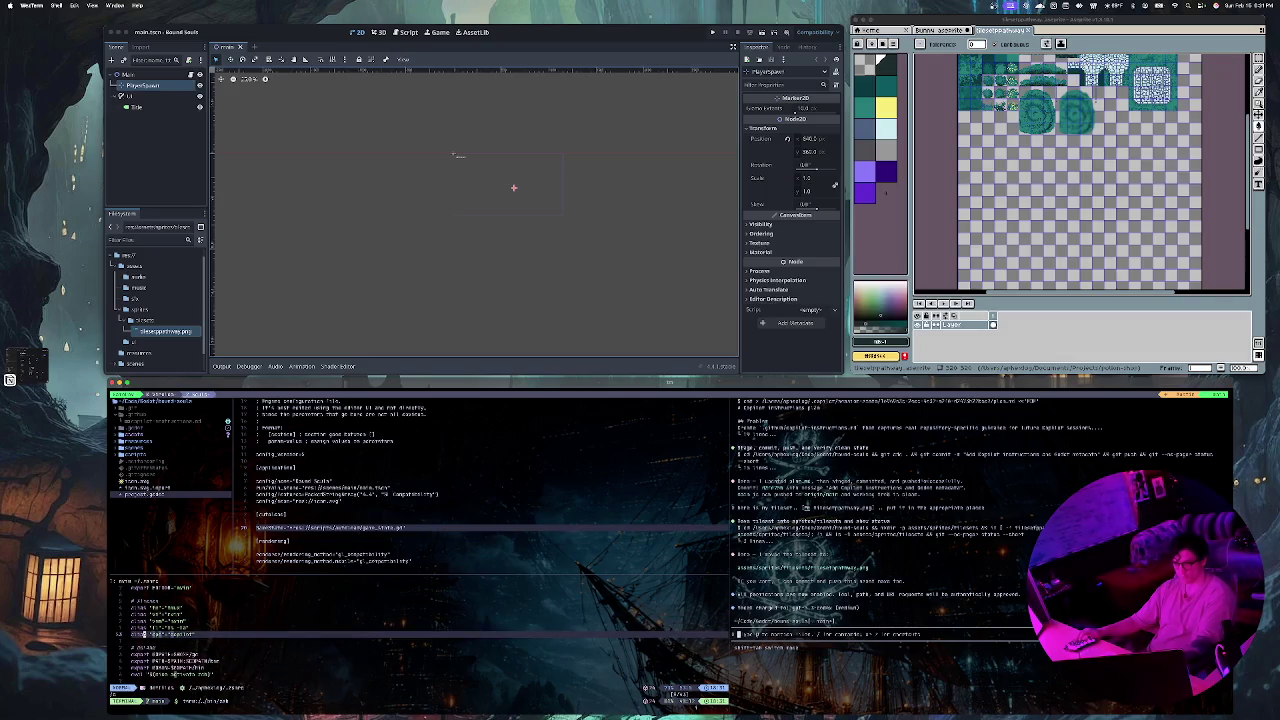
key("j")
key("j")
key("k")
key("k")
key("k")
key("k")
key("k")
key("k")
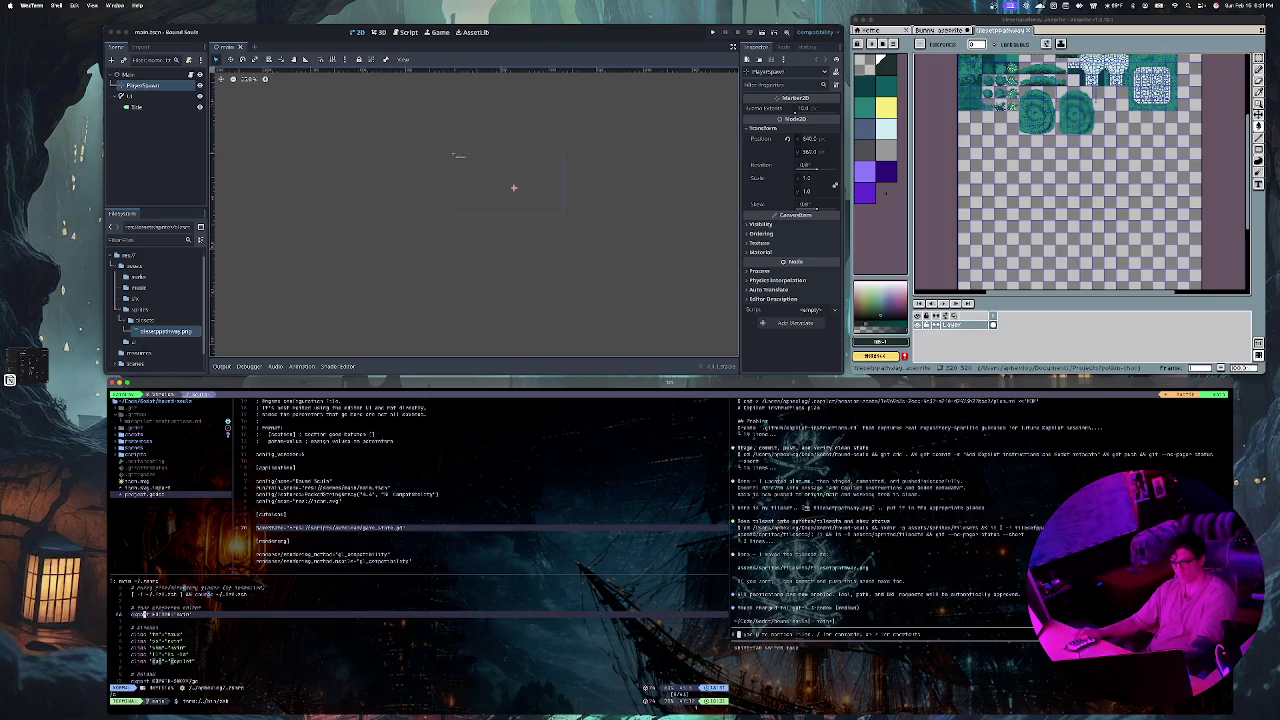
key("j")
key("j")
key("j")
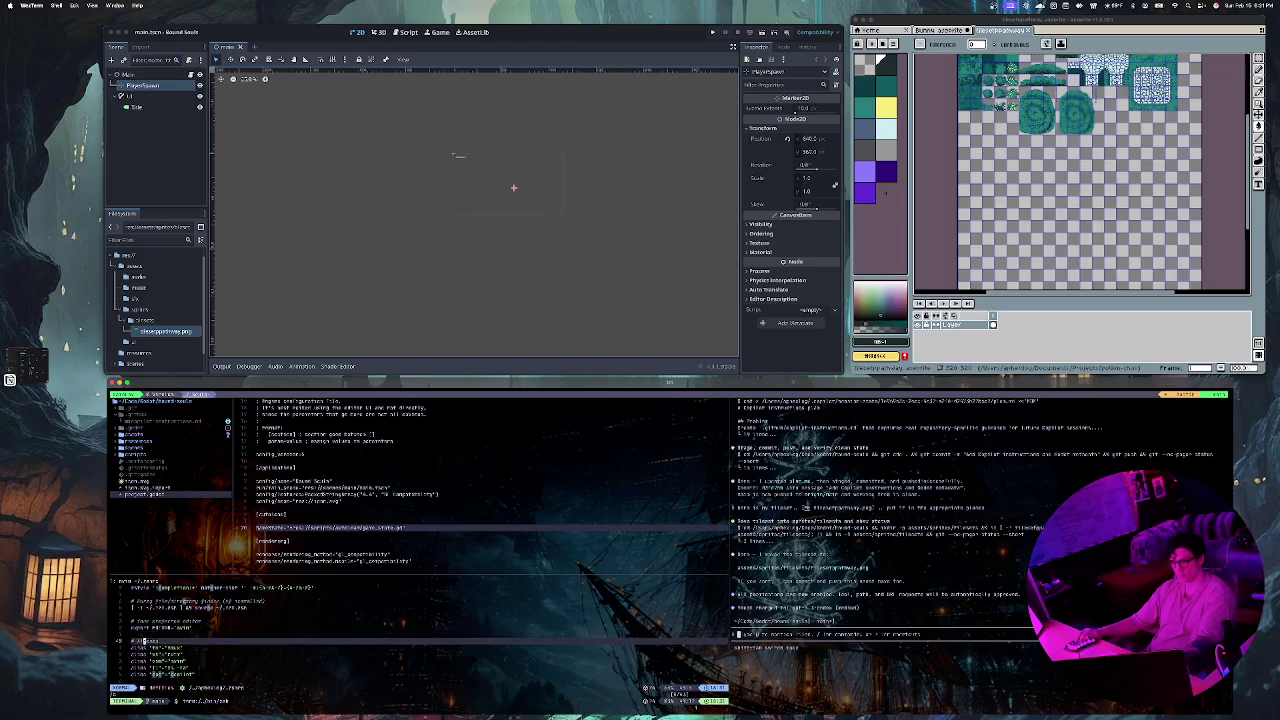
key("j")
key("j")
key("j")
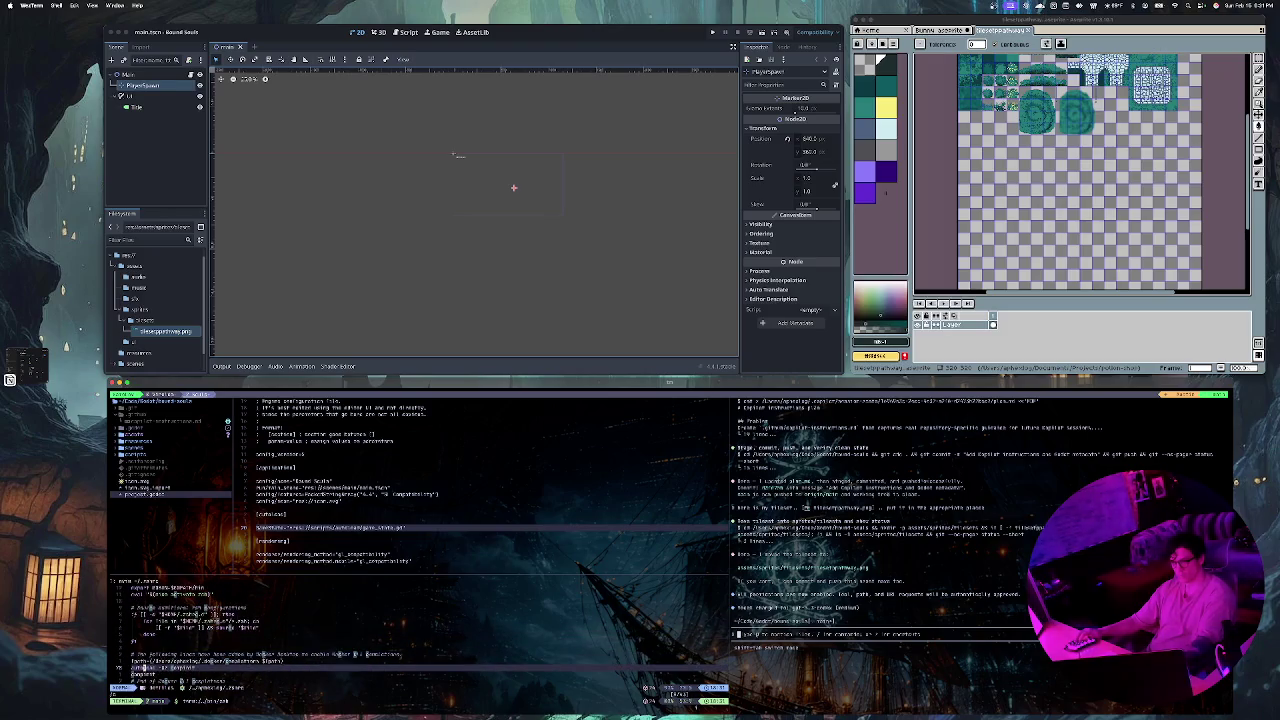
key("k")
key("k")
key("k")
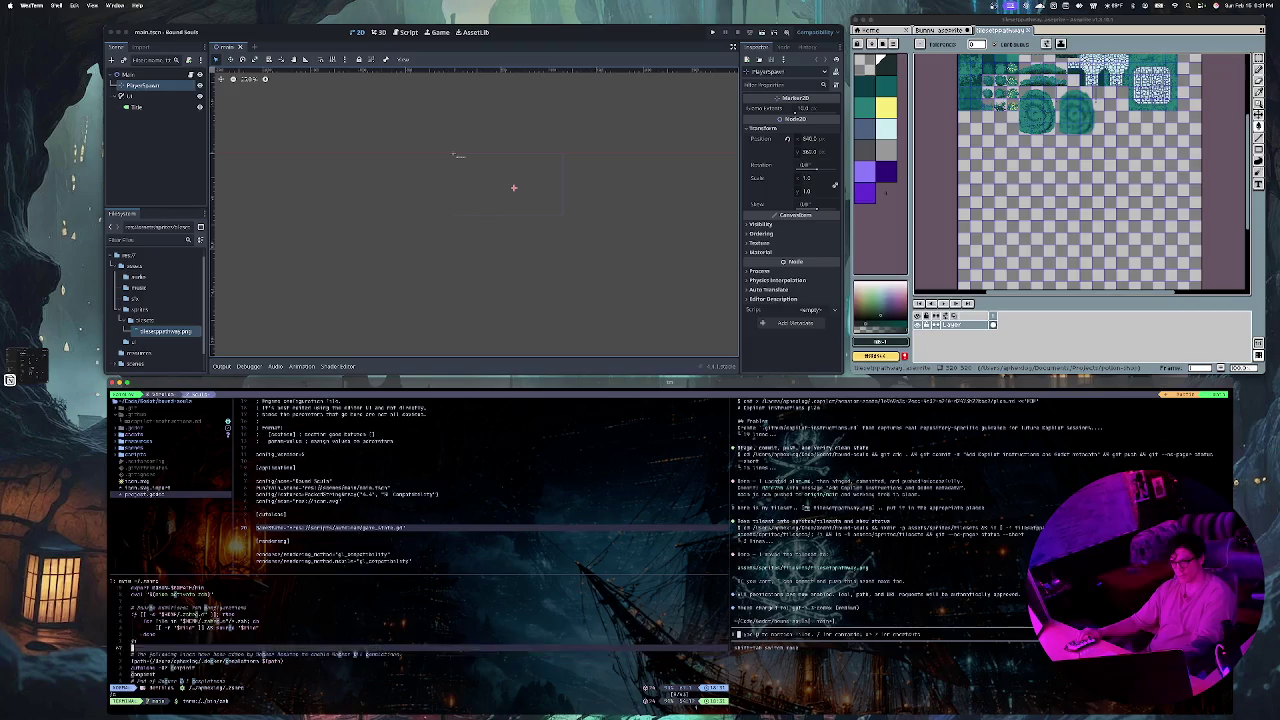
key("j")
key("j")
key("j")
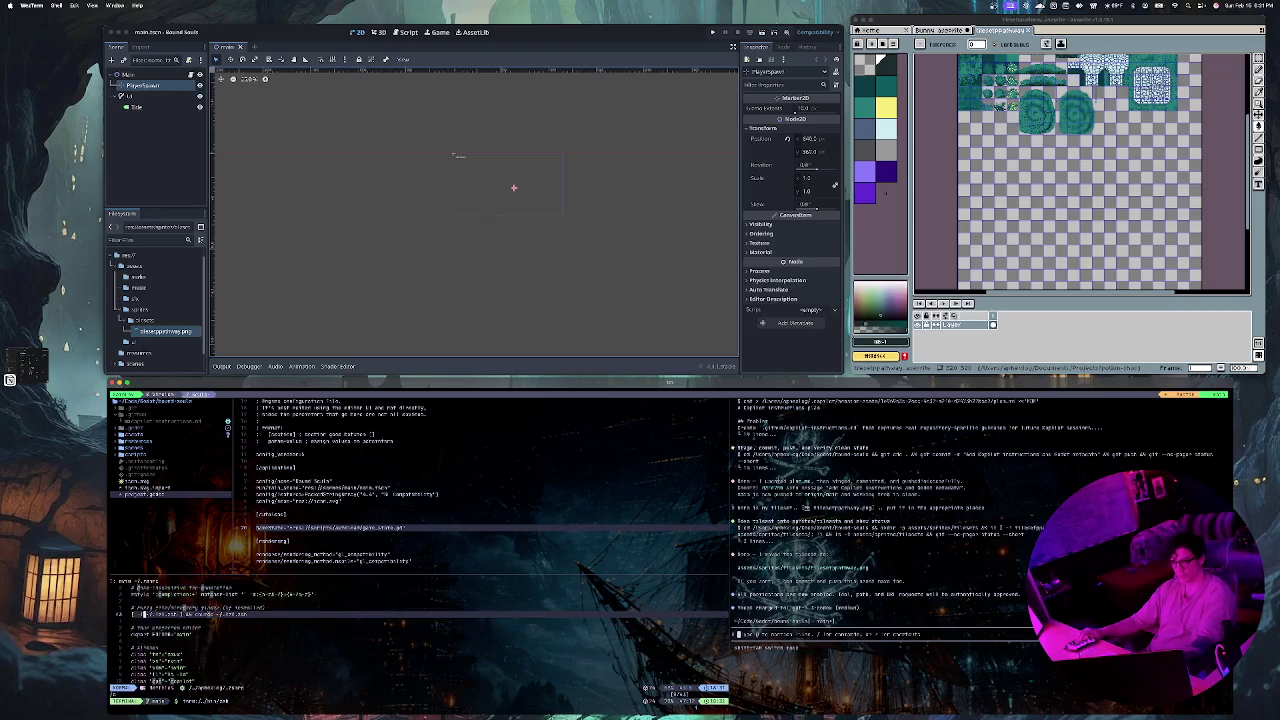
key("k")
key("k")
key("k")
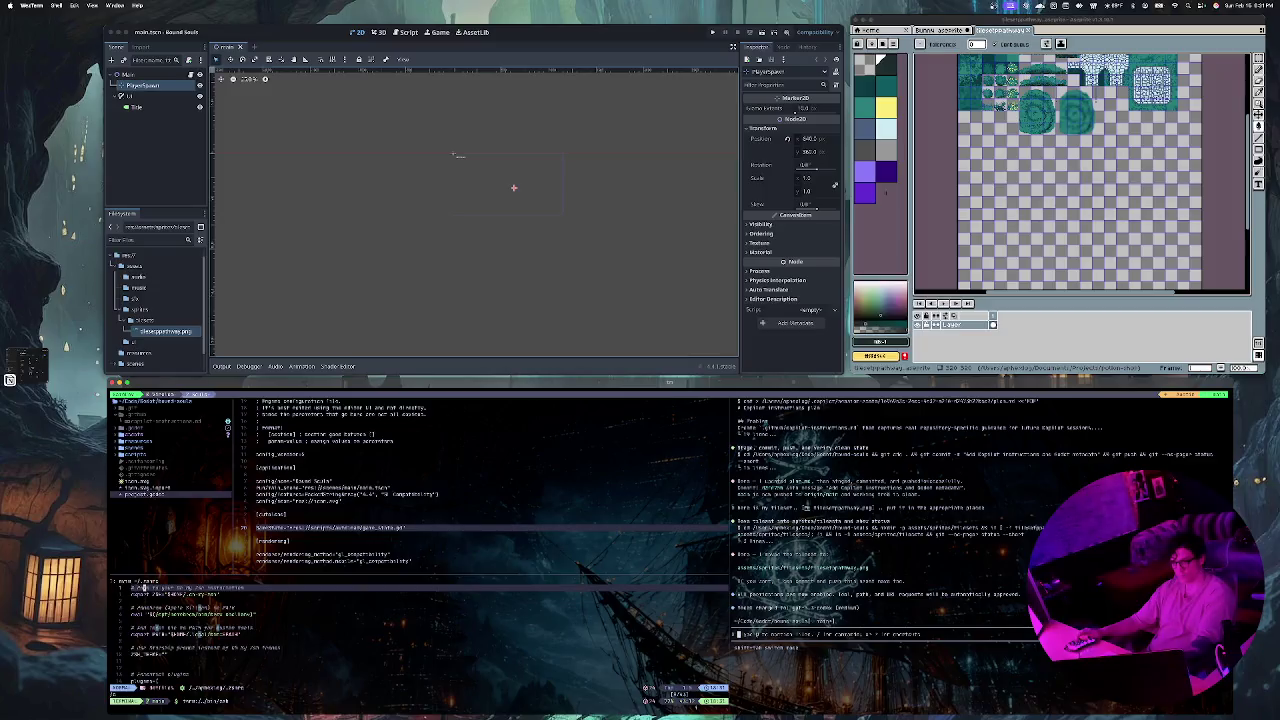
key("j")
key("j")
key("j")
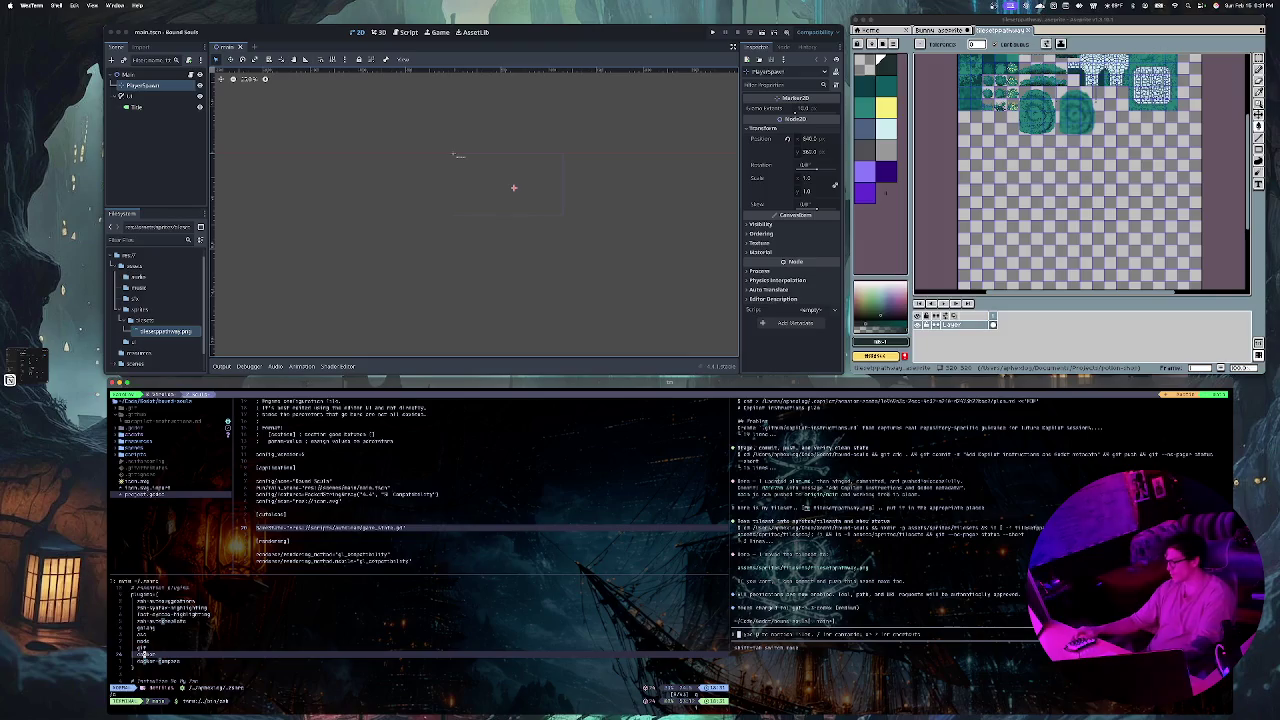
Step: Edit the plugin entries below golang, then save and quit .zshrc with :wq
key("d")
key("d")
type(":wq")
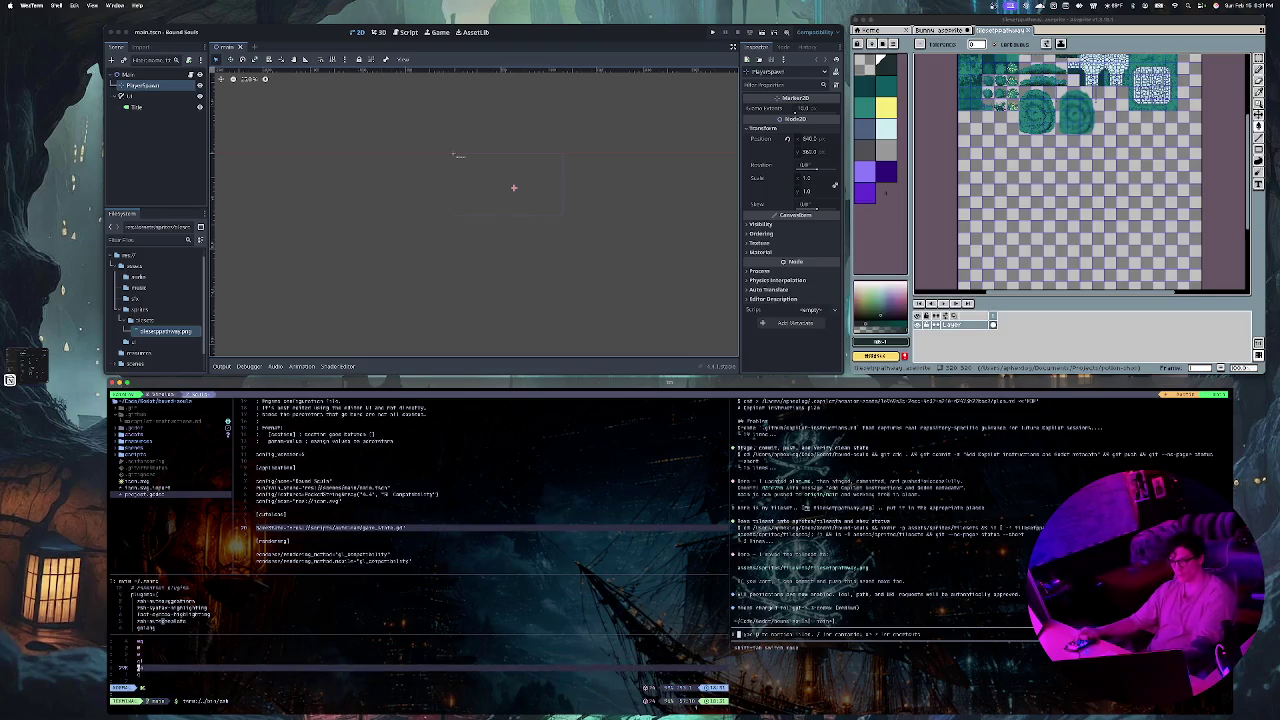
key("Return")
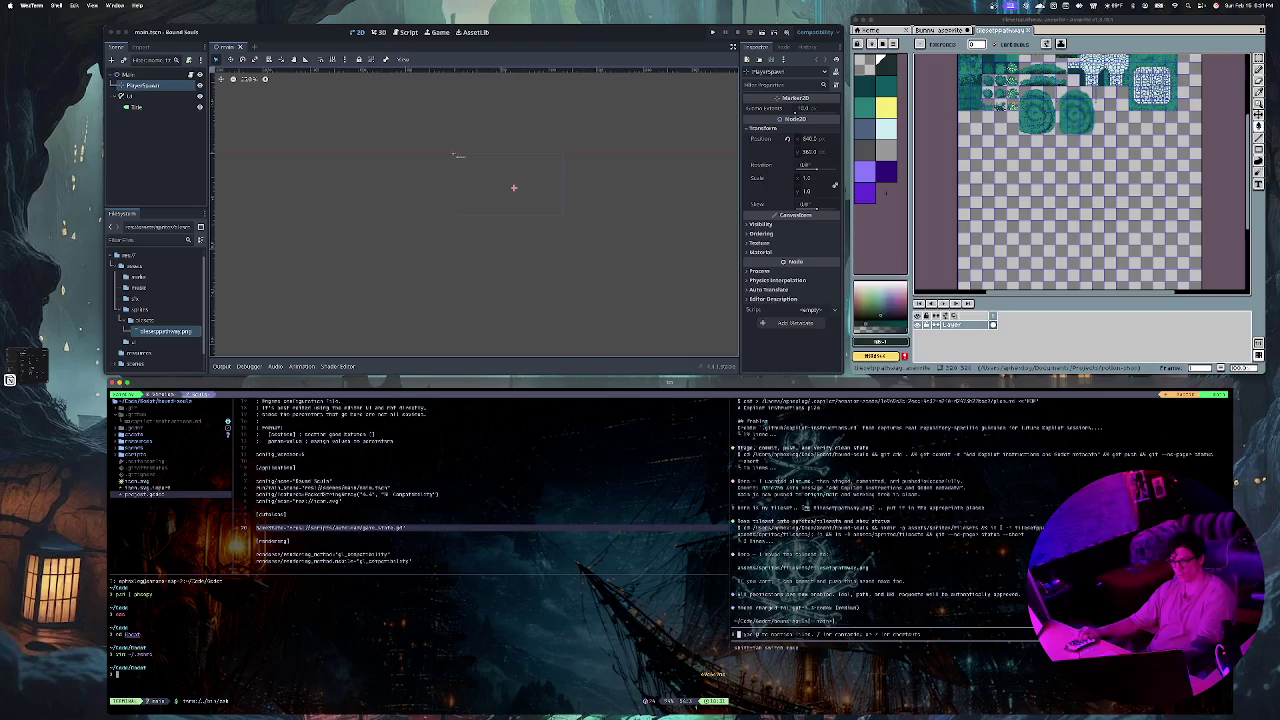
Step: Start a source command, then abandon it and clear the prompt
type("source")
key("Tab")
key("n")
key("ctrl+u")
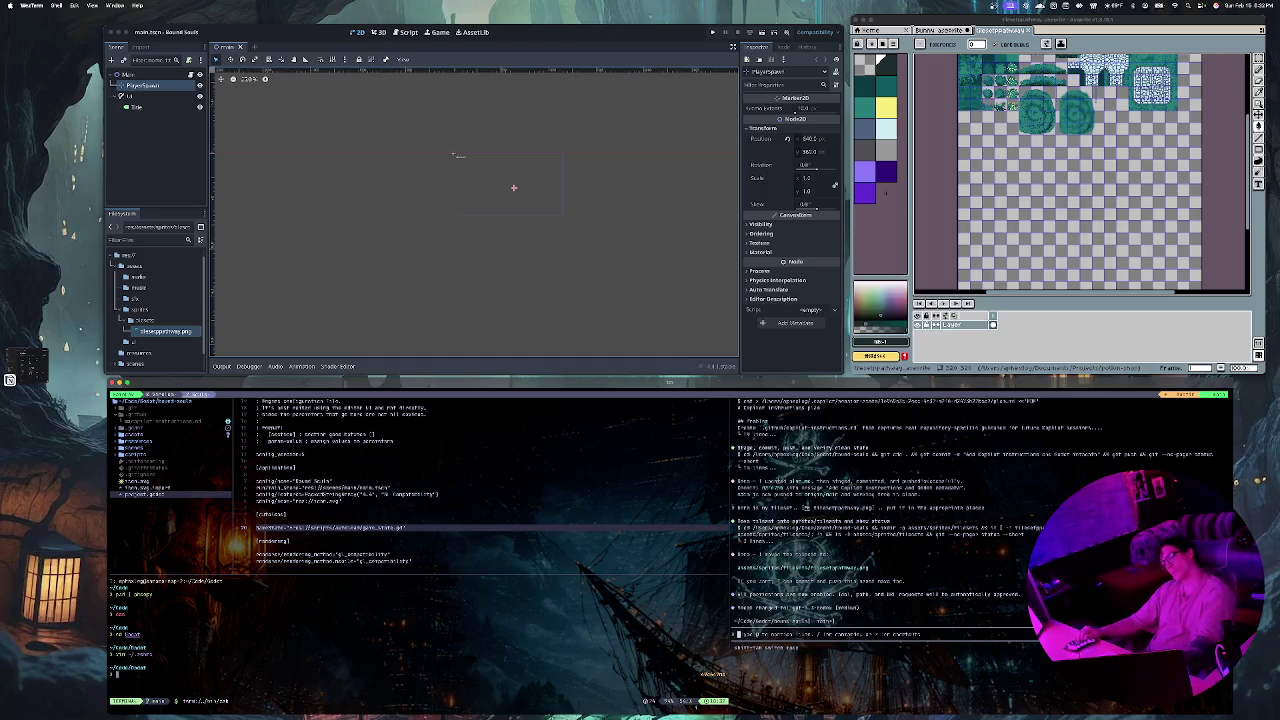
Step: Open ~/.zshrc in vim using its full expanded path
type("vim")
key("Tab")
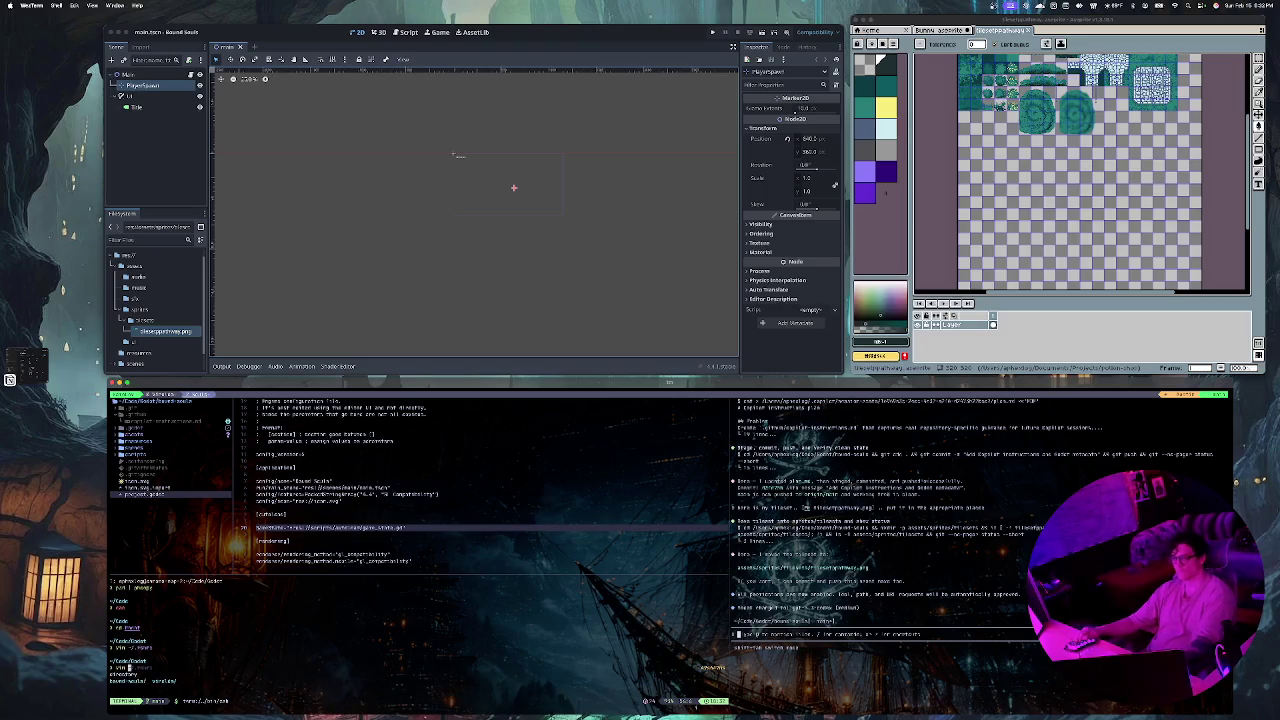
key("Tab")
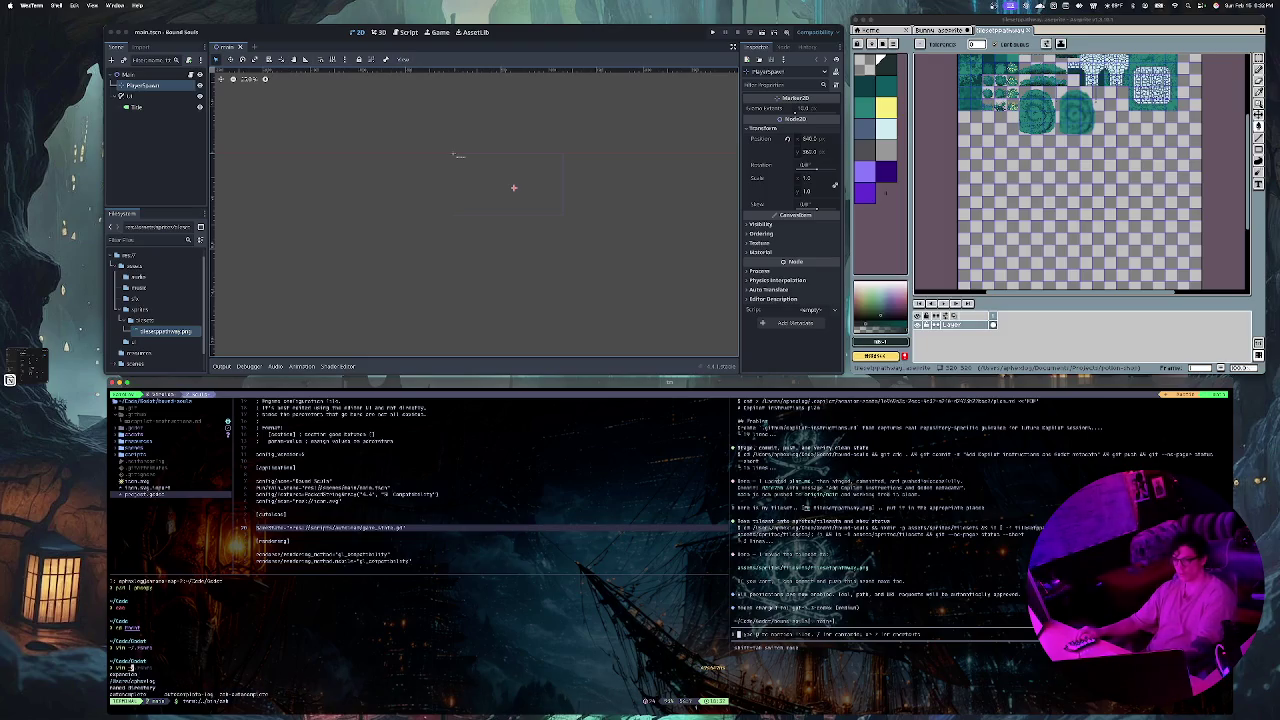
type(".zshrc")
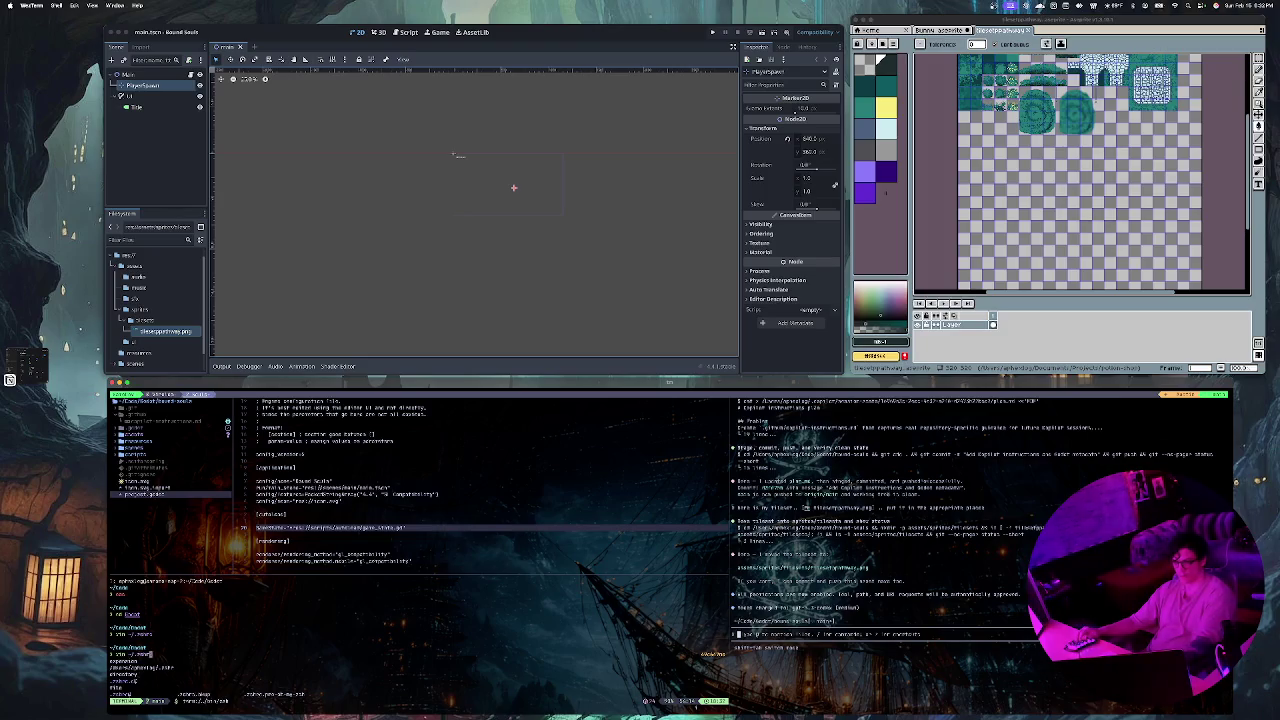
key("Tab")
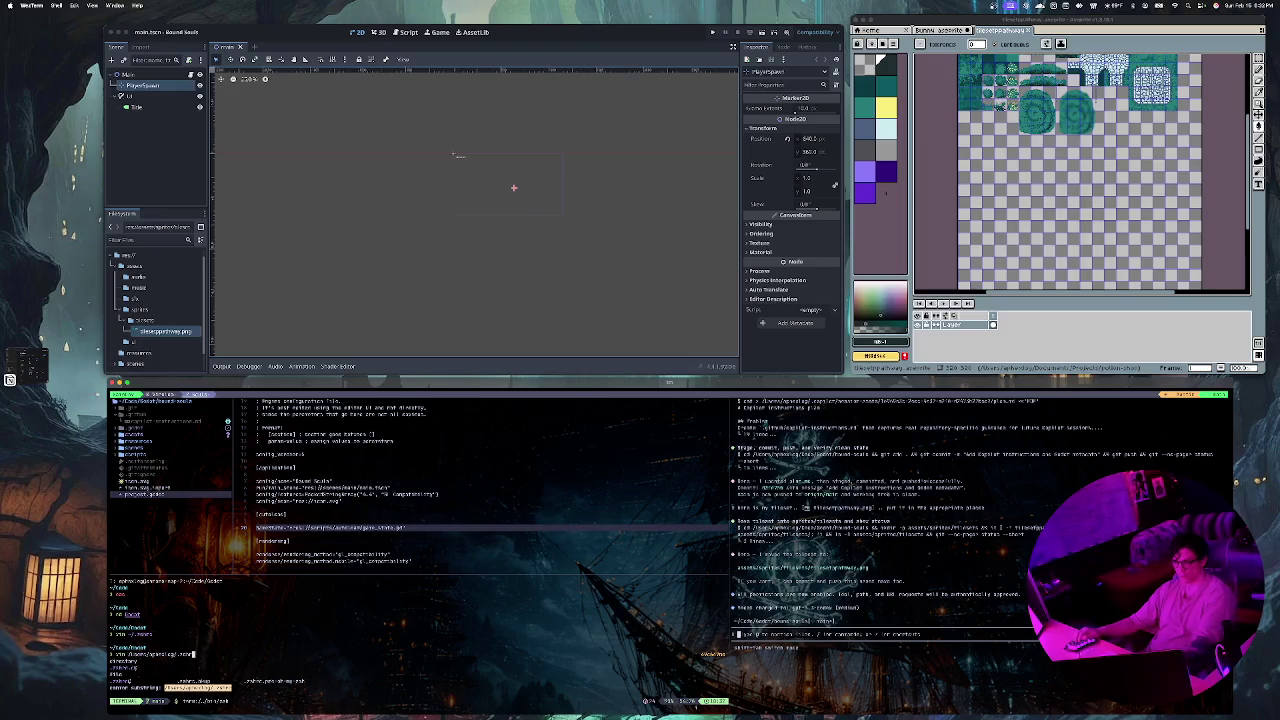
type("/")
key("Return")
Step: Jump to the top of .zshrc, then go to the tmux window with the Godot scene file
key("k")
key("k")
key("k")
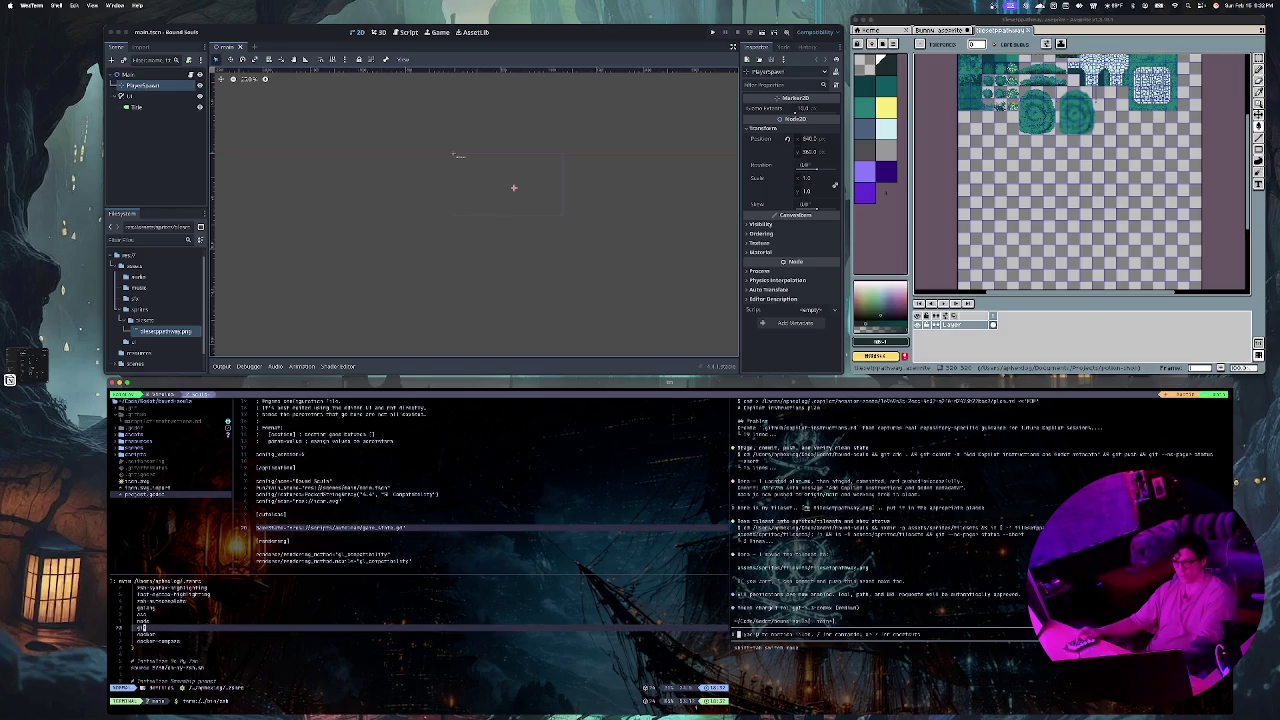
key("k")
key("k")
key("k")
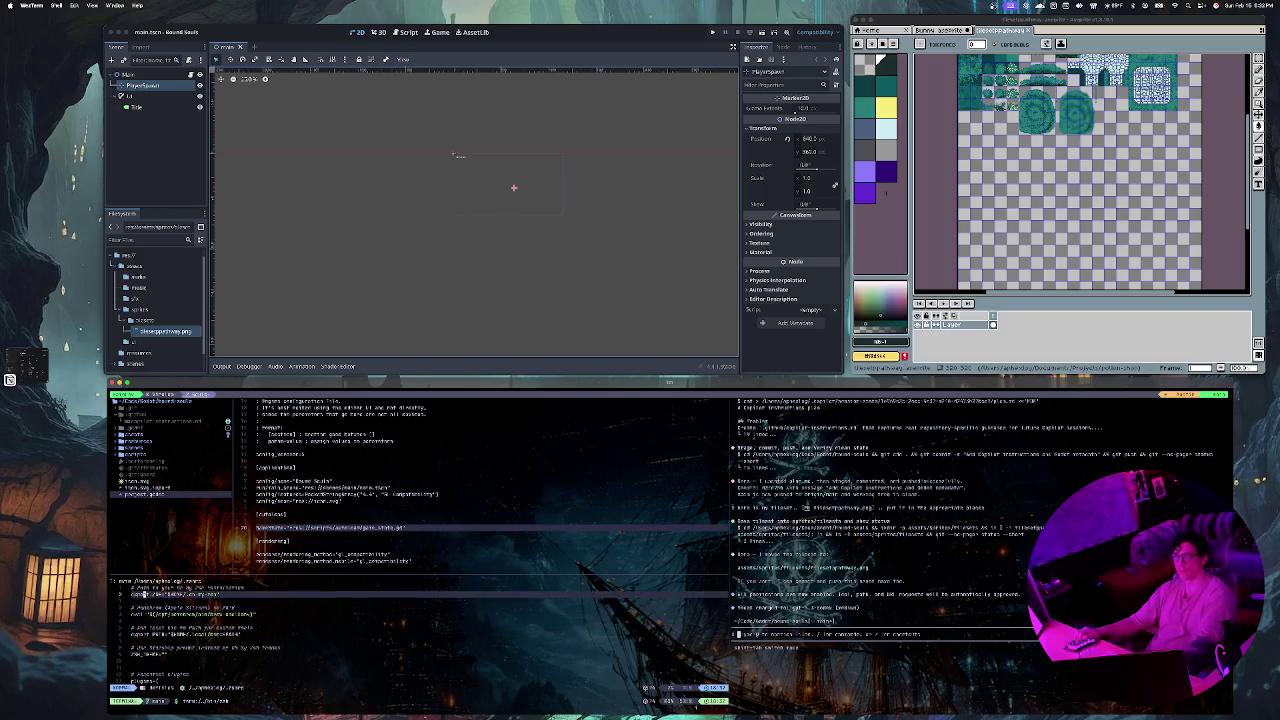
key("ctrl+b")
key("n")
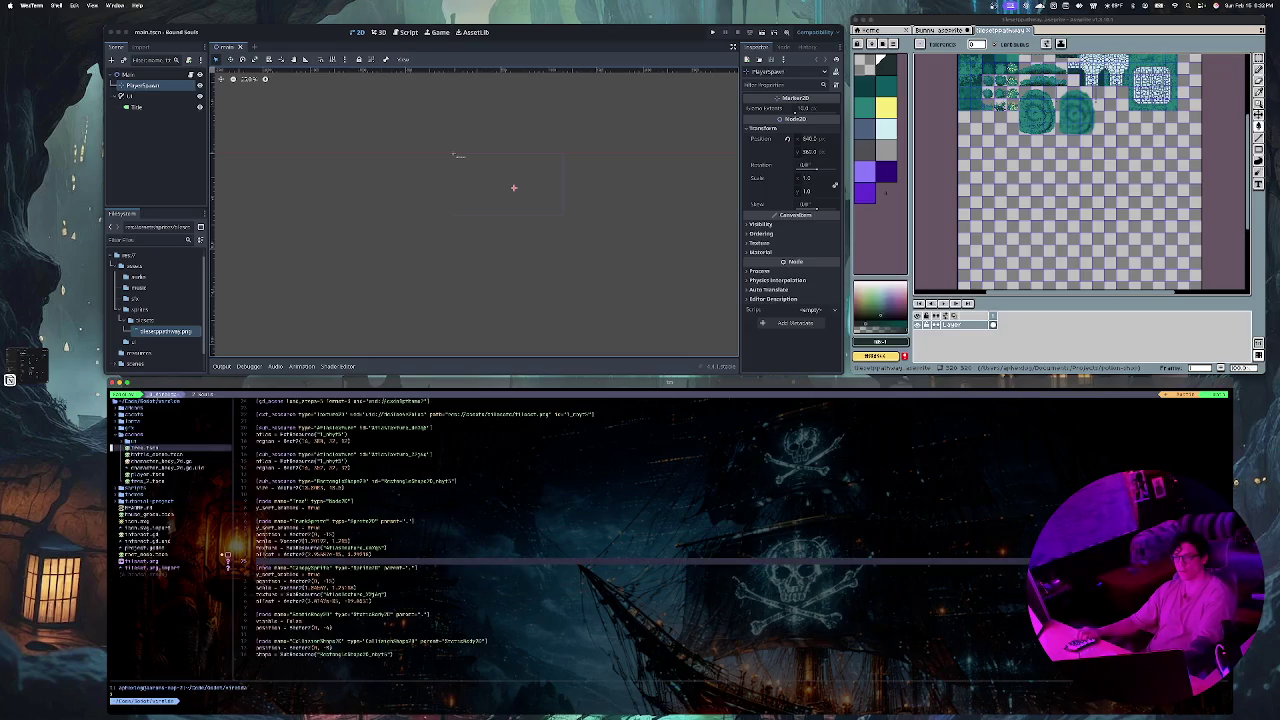
Step: Switch to the second tmux session via the session chooser
key("ctrl+b")
key("n")
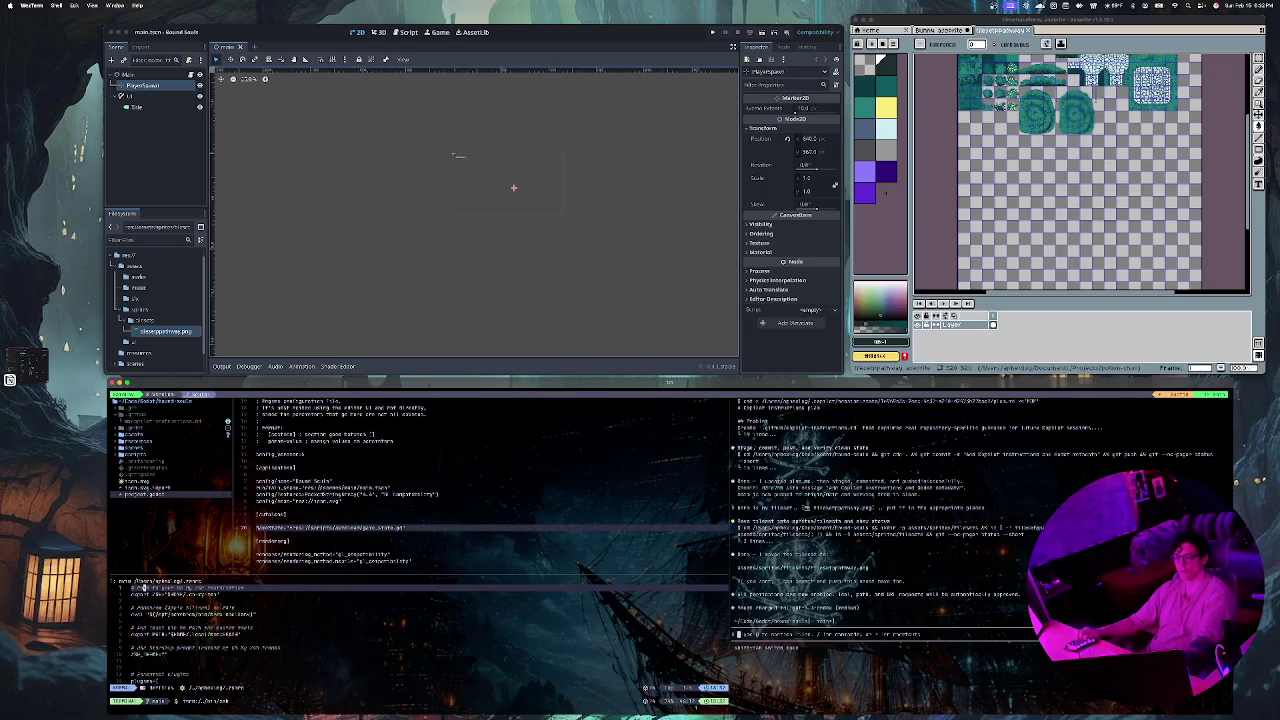
key("ctrl+b")
key("s")
key("Down")
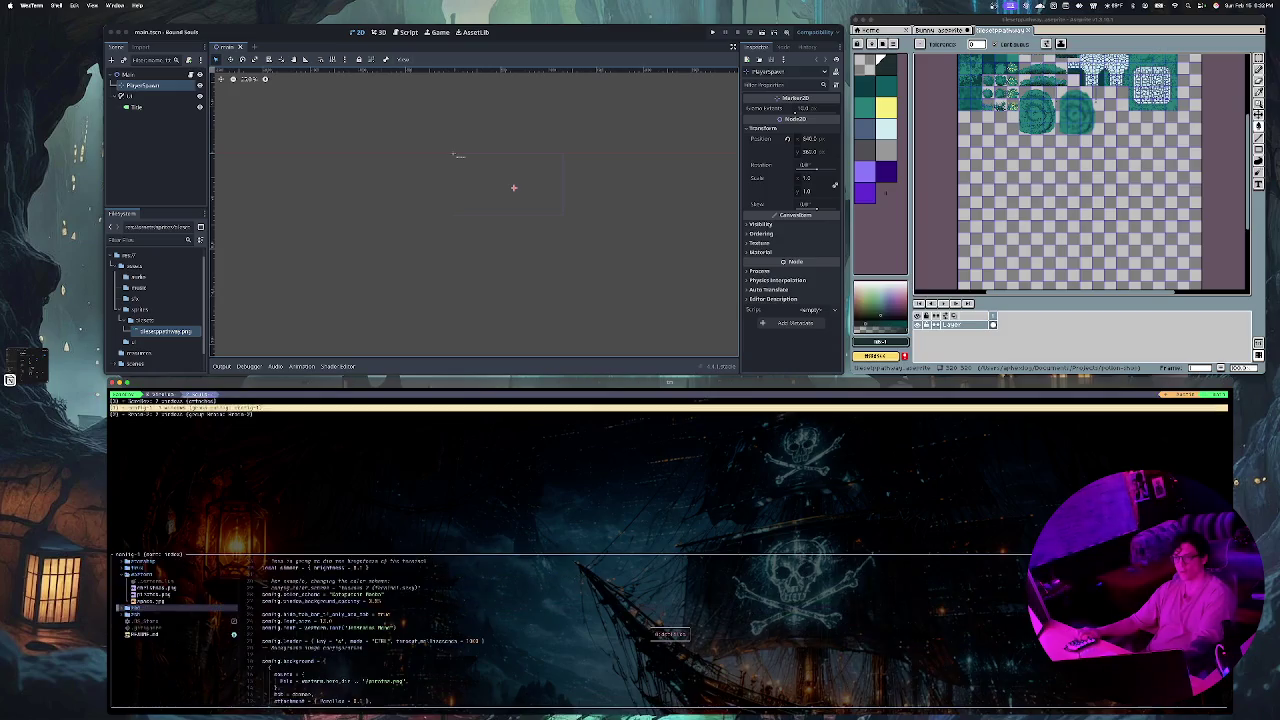
key("Return")
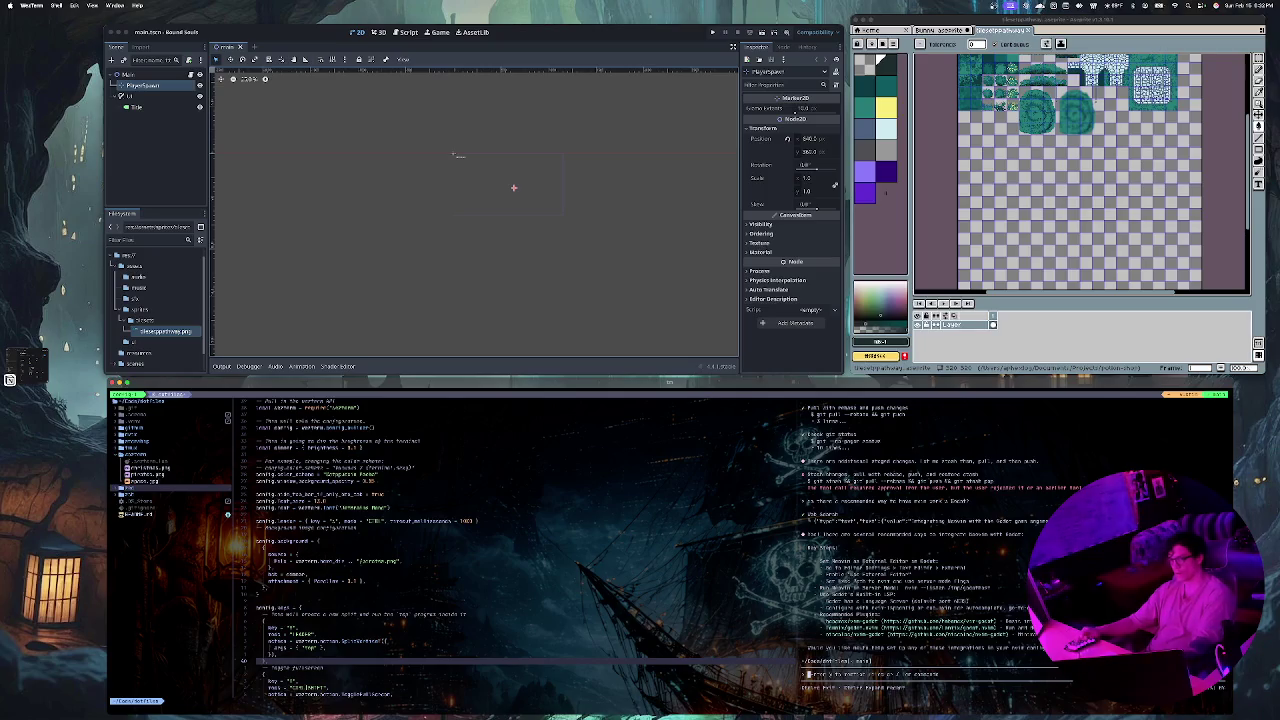
Step: Type a question to Claude Code asking where the sprite sheet is and how to attach it
type("where is m")
type("y")
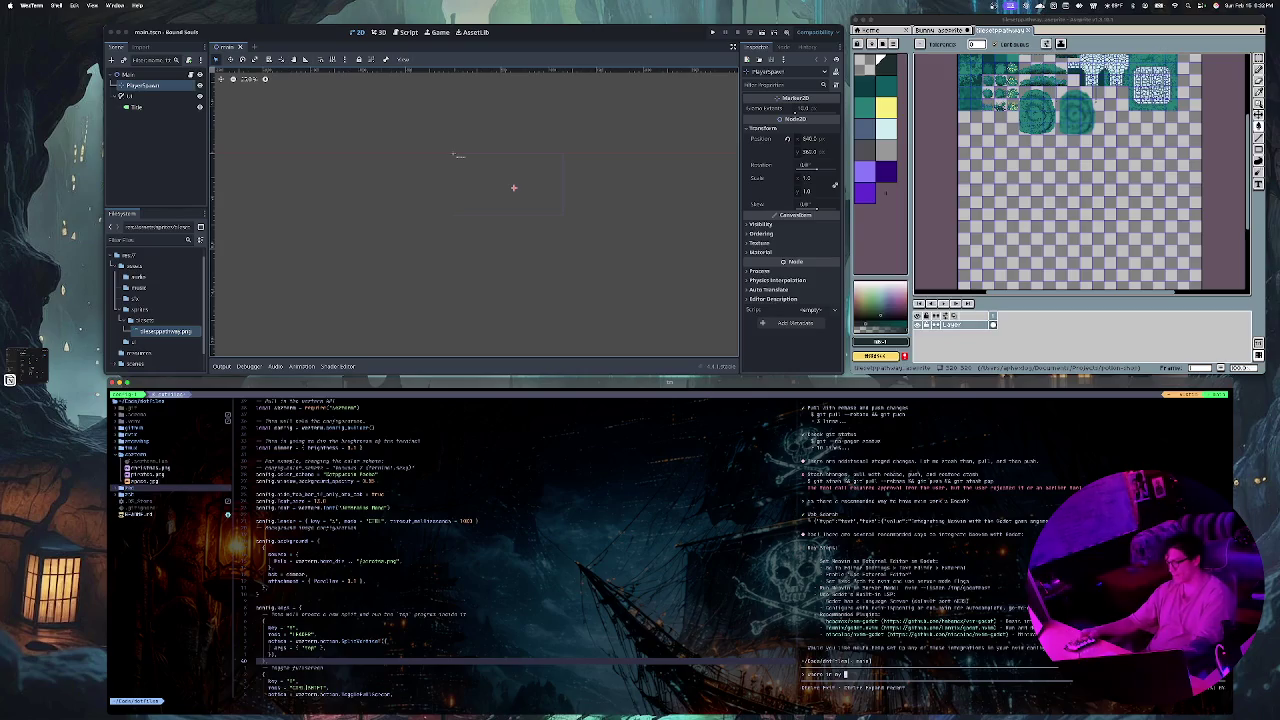
type(" sprite sh")
type("ee")
key("BackSpace")
key("BackSpace")
key("BackSpace")
type("h")
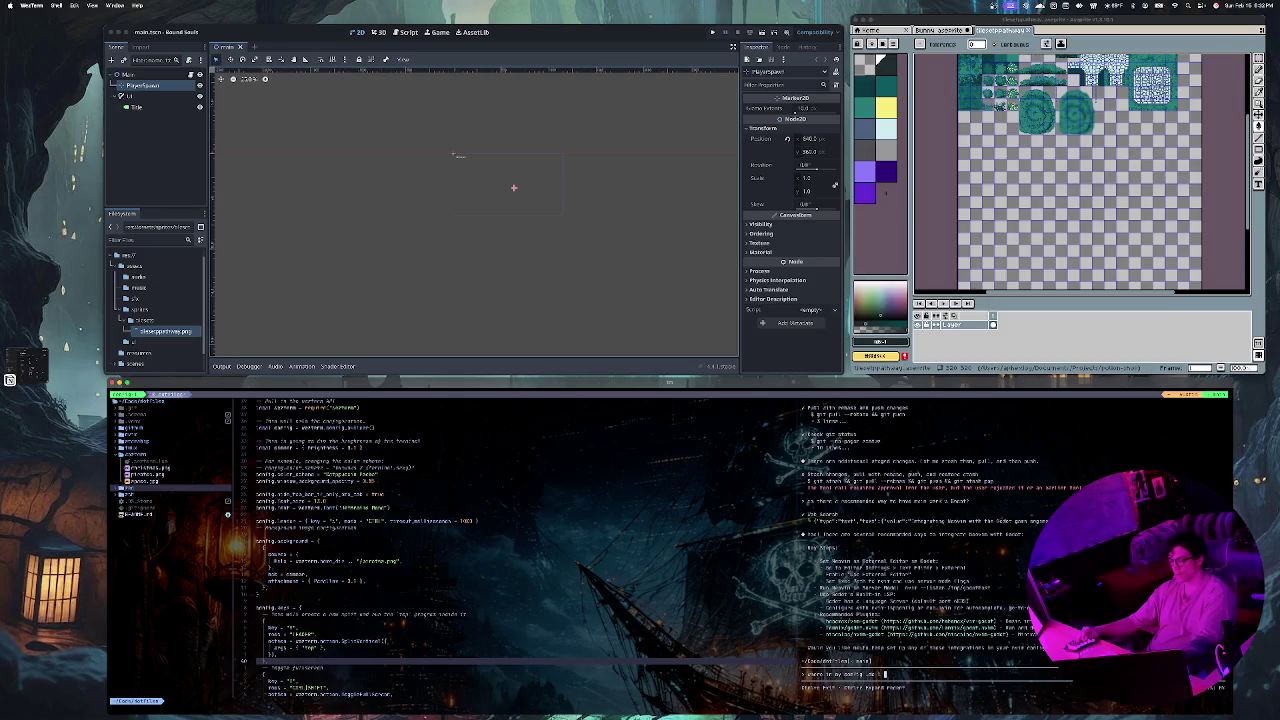
type("w do ")
type("atta")
type("c")
type("h")
key("BackSpace")
type("'c'")
type("go to theend")
type("of")
type(" the")
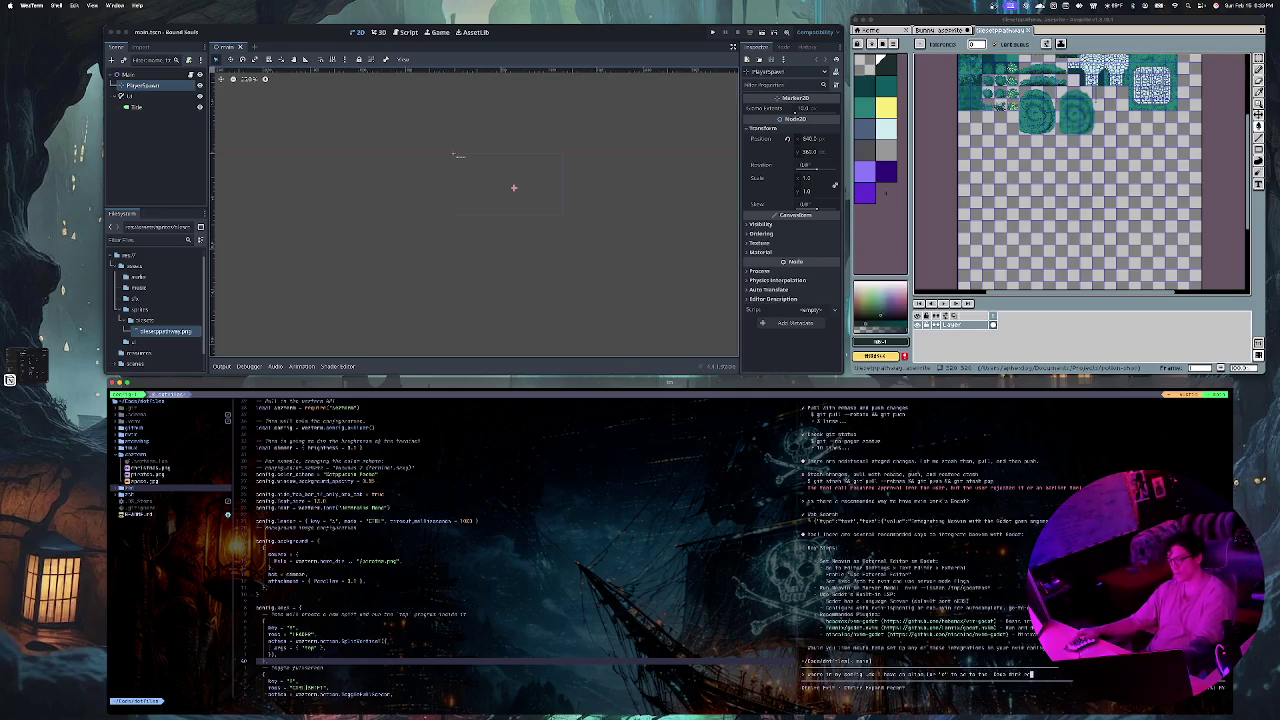
type(" line")
Step: Submit the question to Claude Code and approve its commands, directory access and file edit
key("Return")
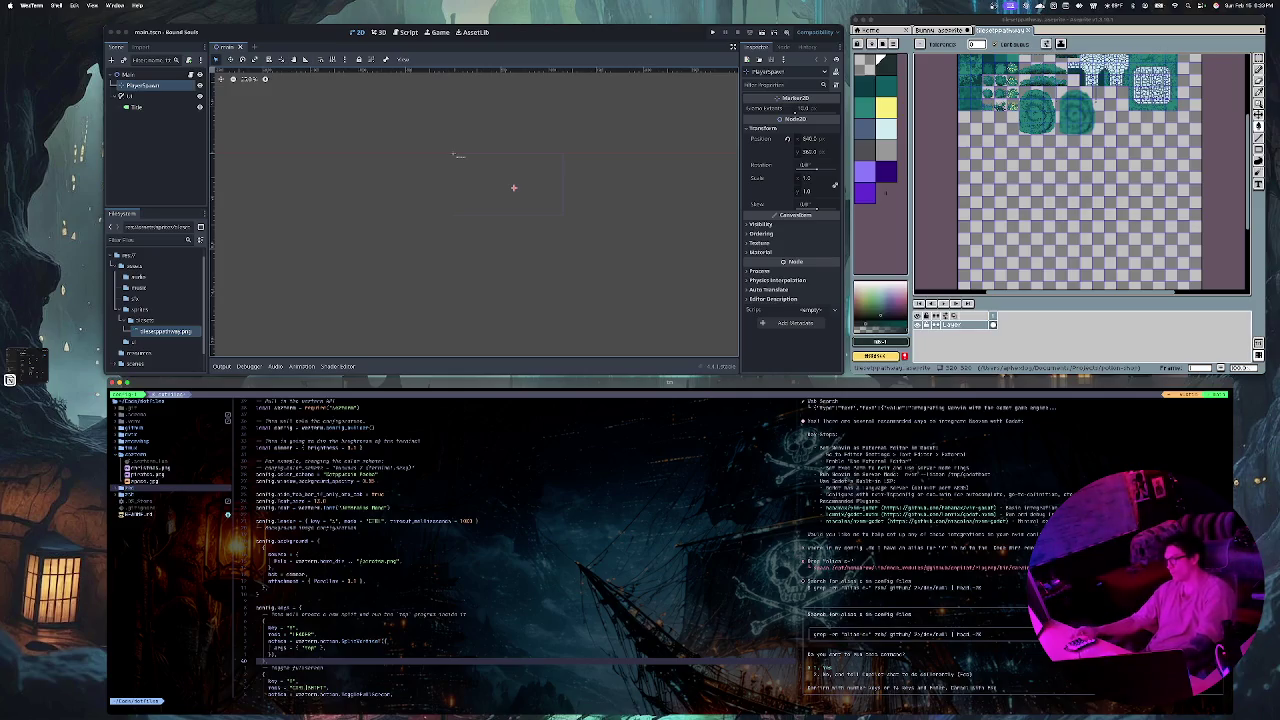
key("Return")
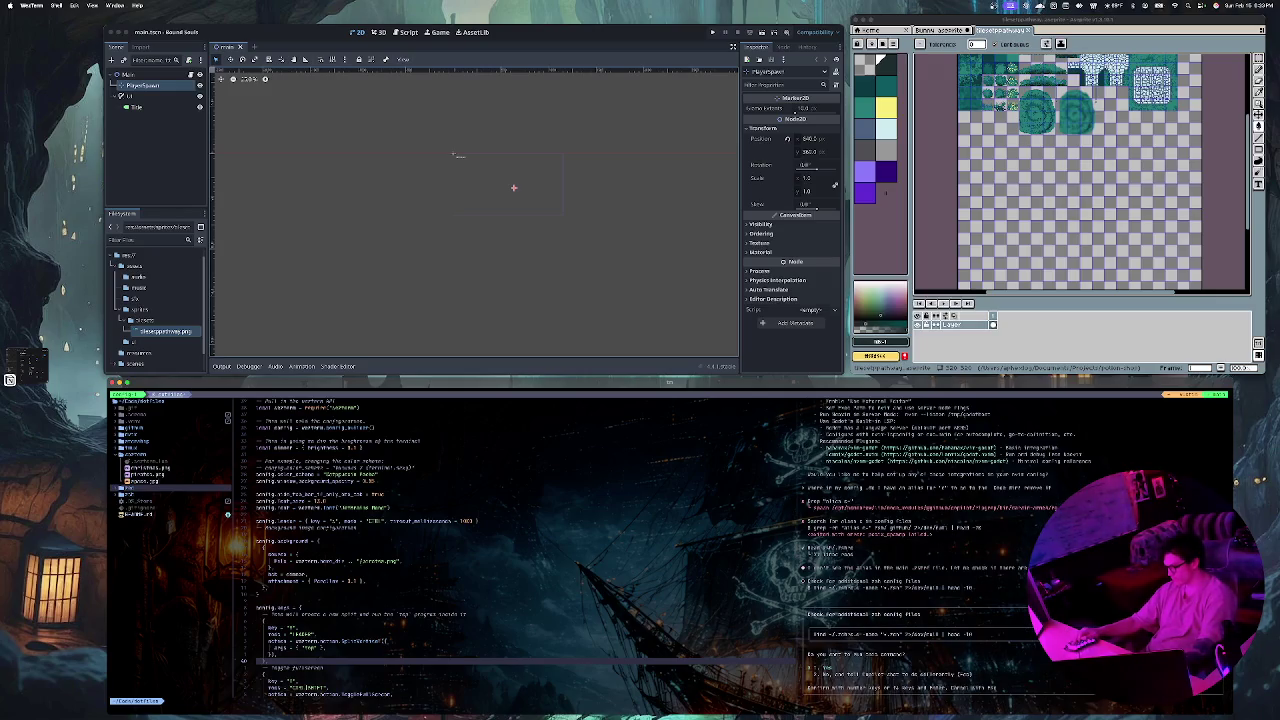
key("Return")
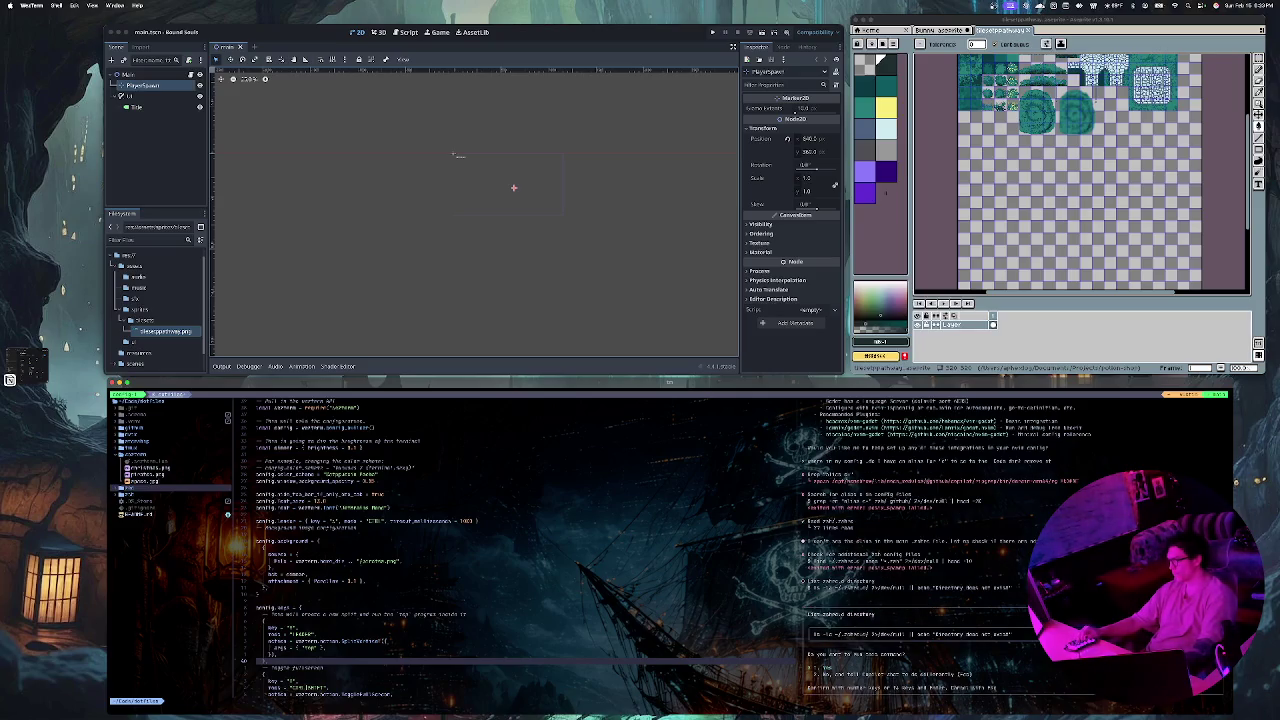
key("Return")
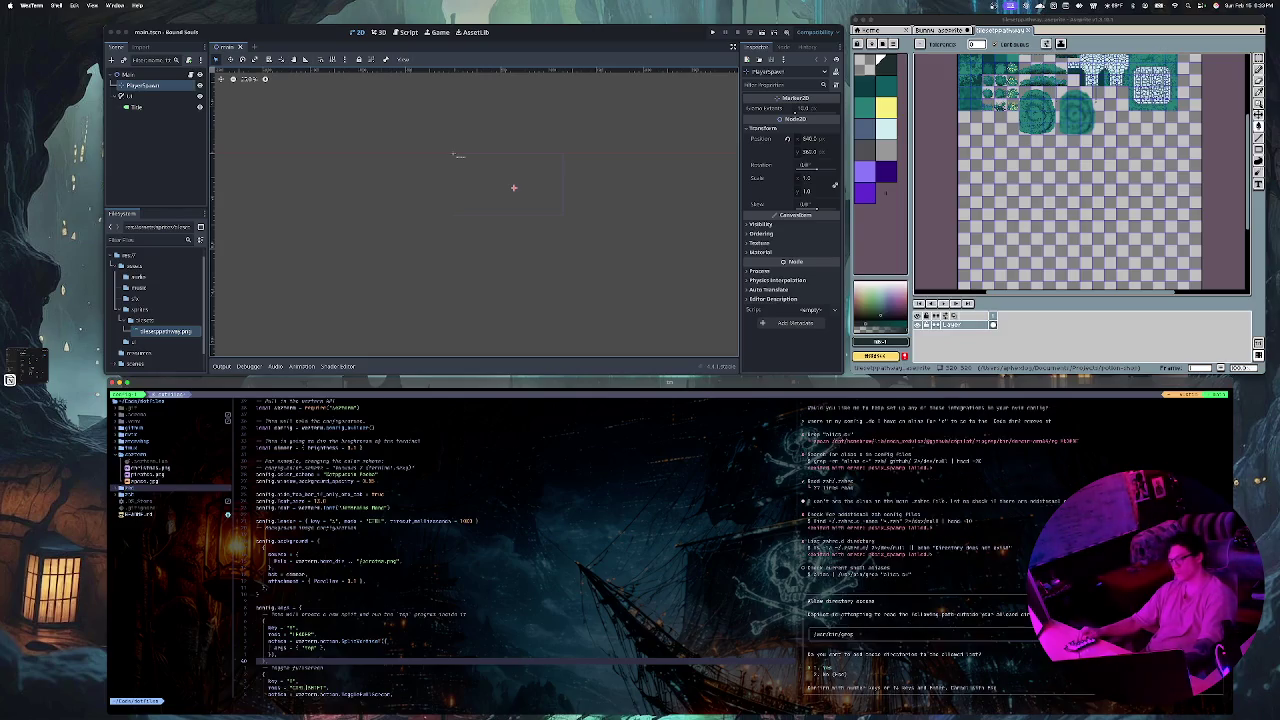
key("Return")
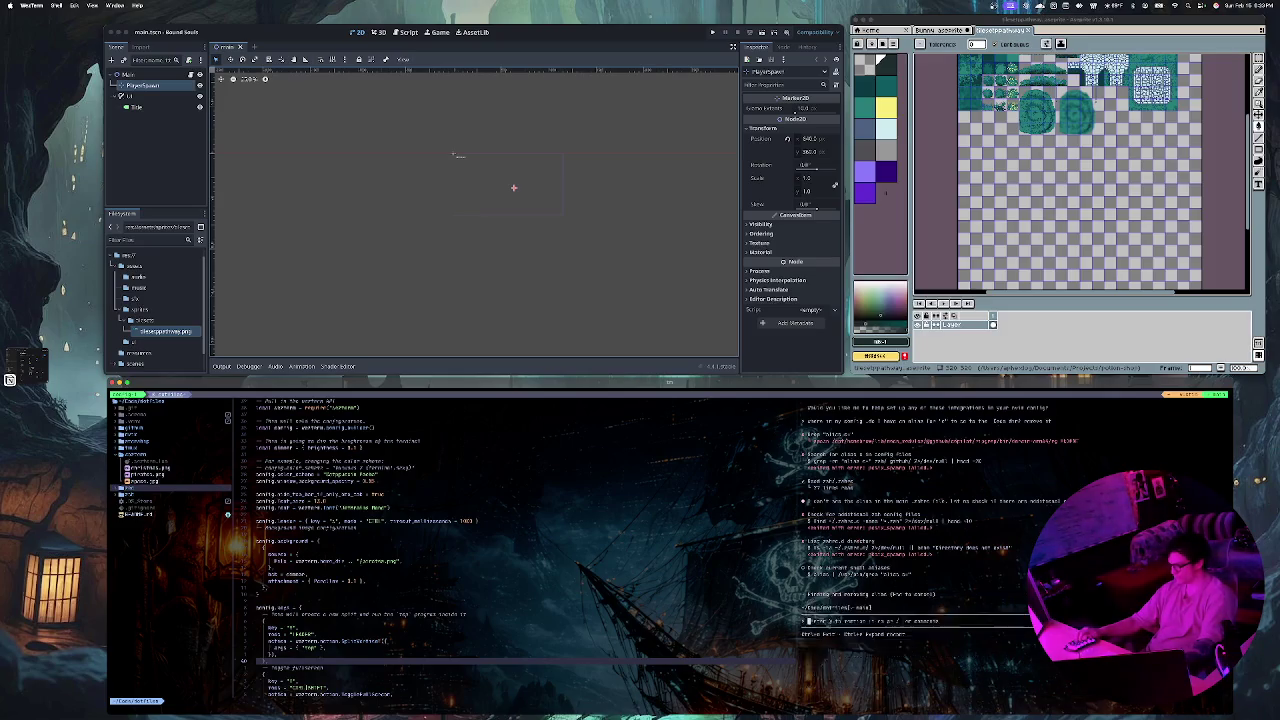
key("Return")
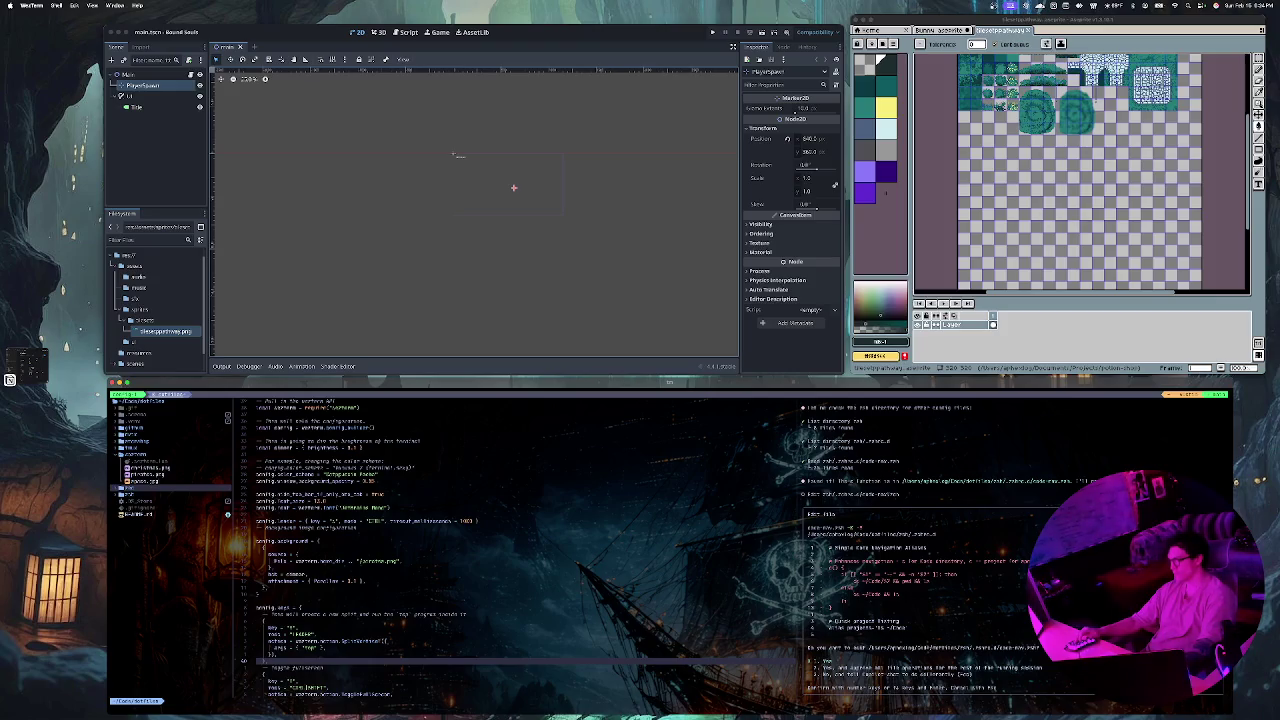
key("Return")
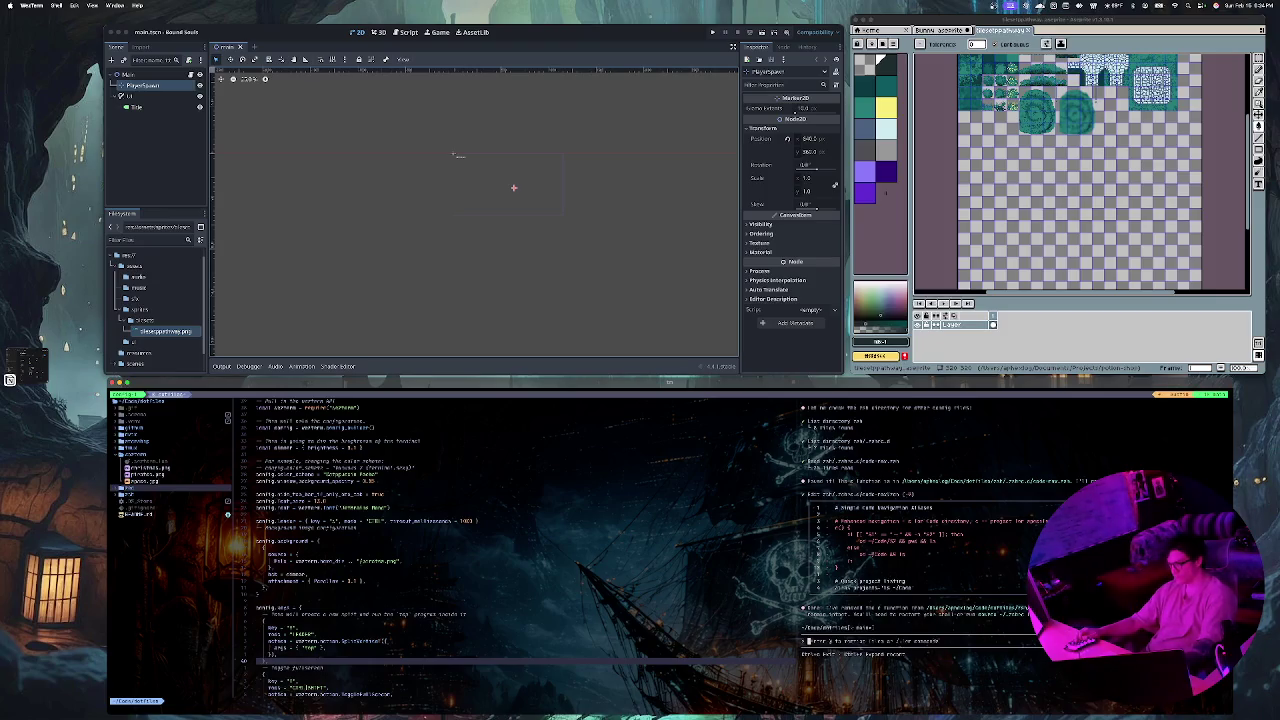
Step: Stage the changed file in lazygit and commit it ('add neg th e unon')
left_click(140, 474)
key("space")
key("g")
key("g")
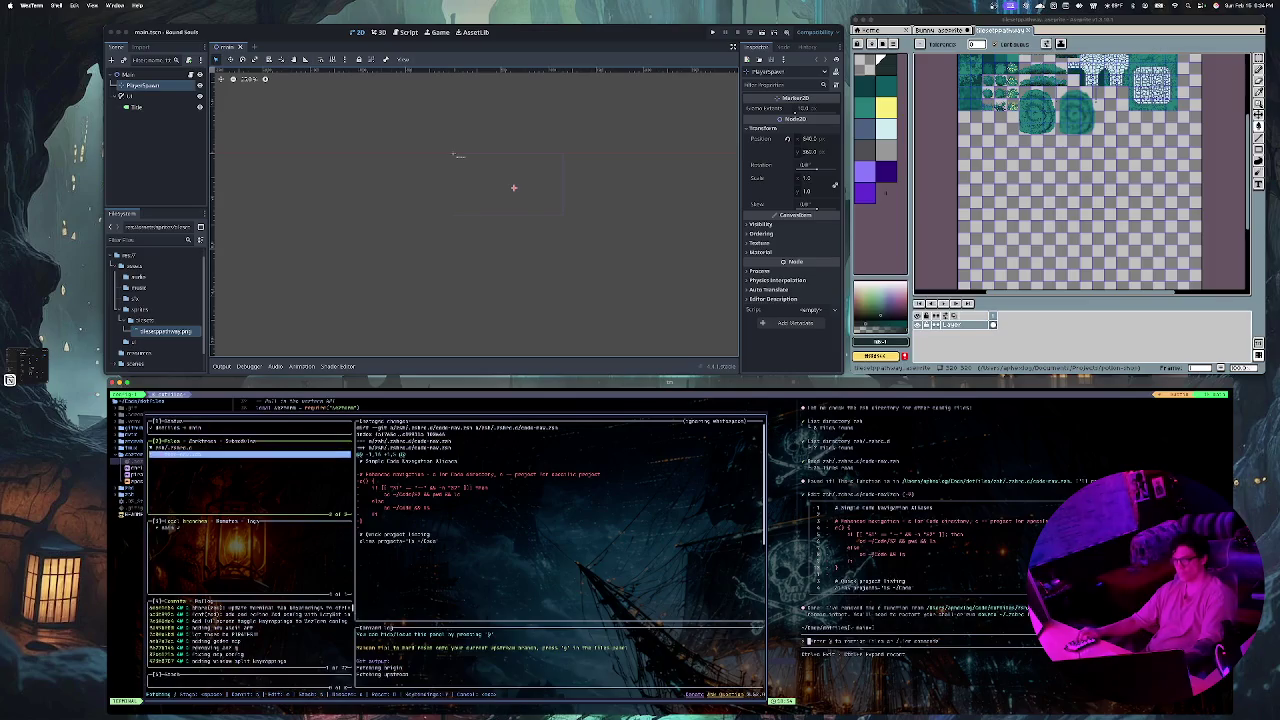
key("space")
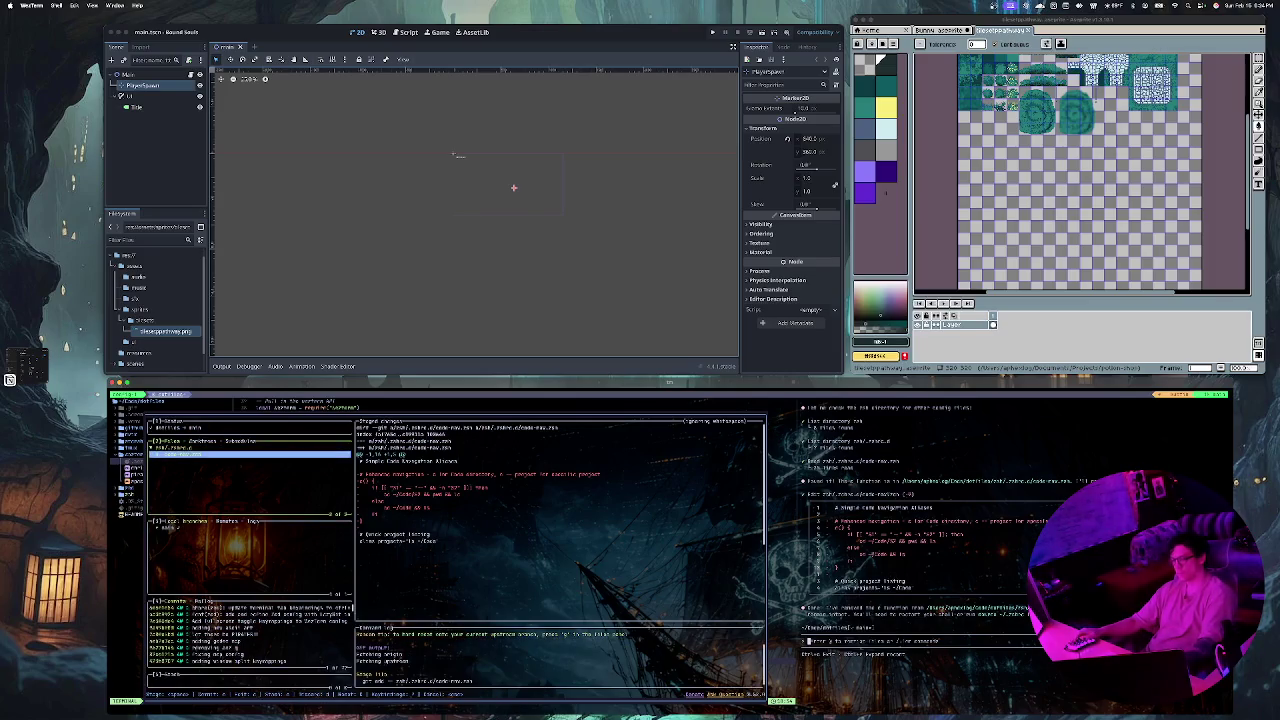
type("c")
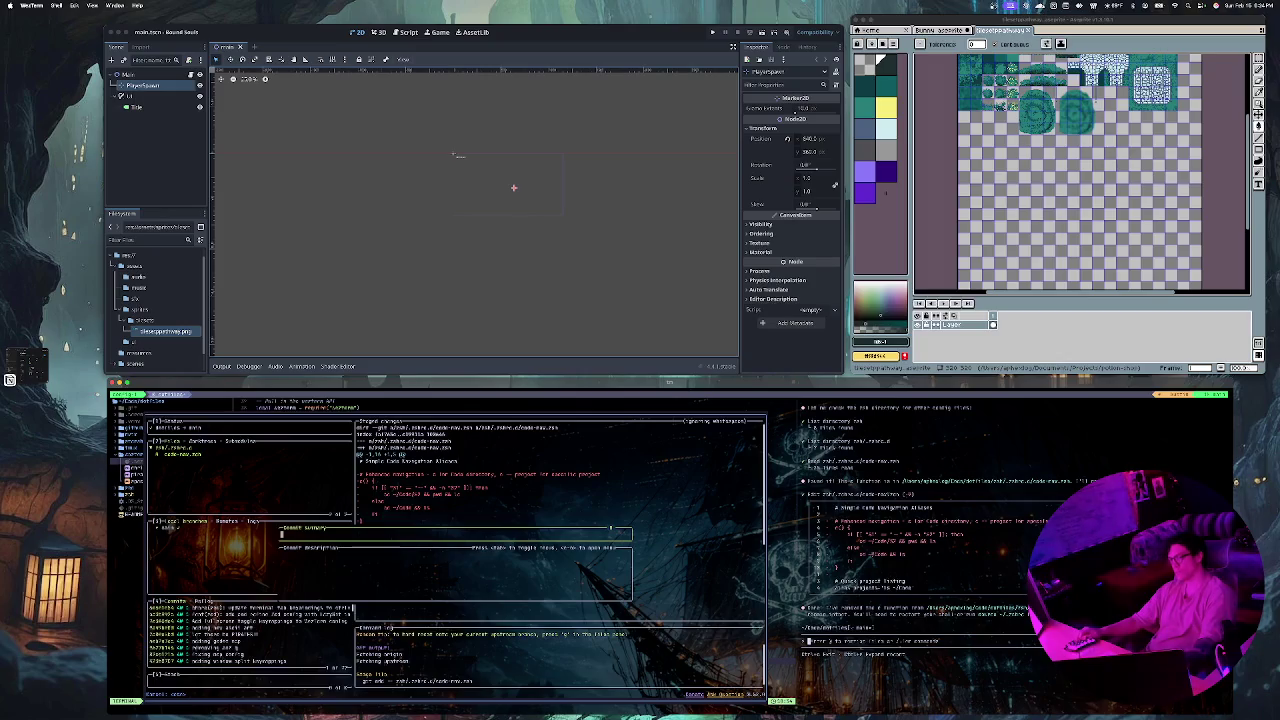
type("add ")
type("n")
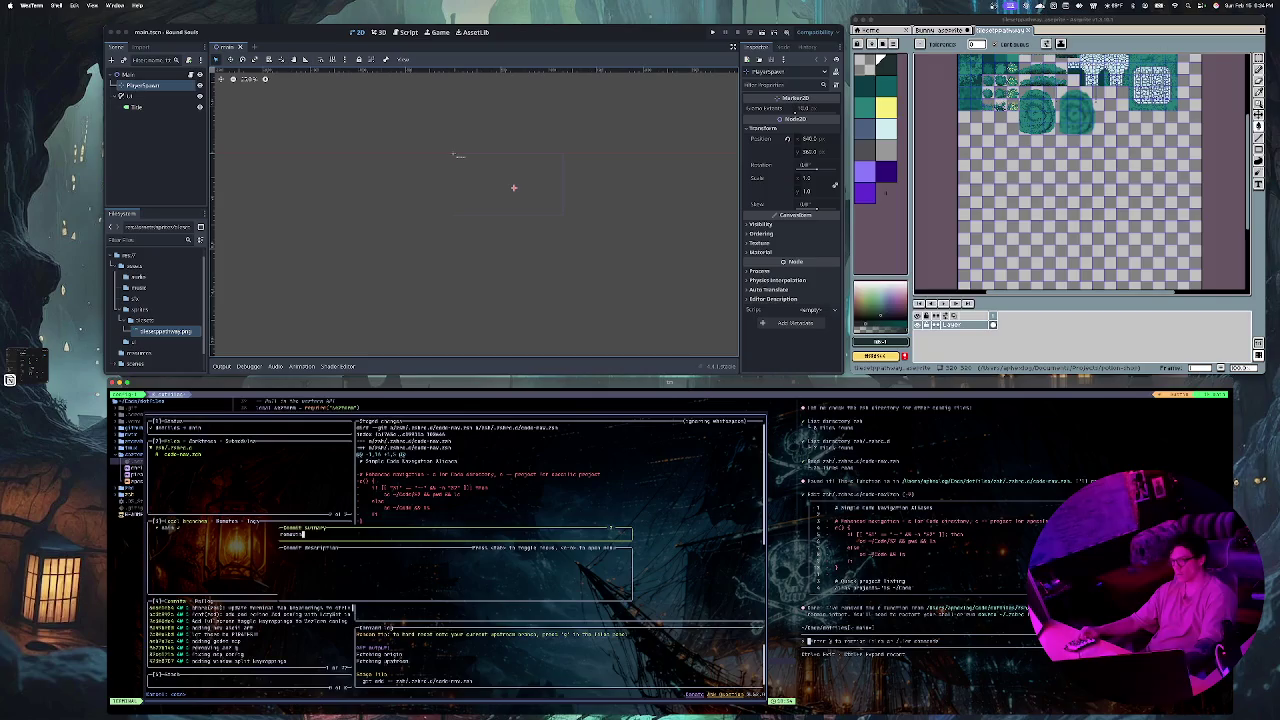
type("eg")
type(" th")
type(" e un")
type("on")
key("Return")
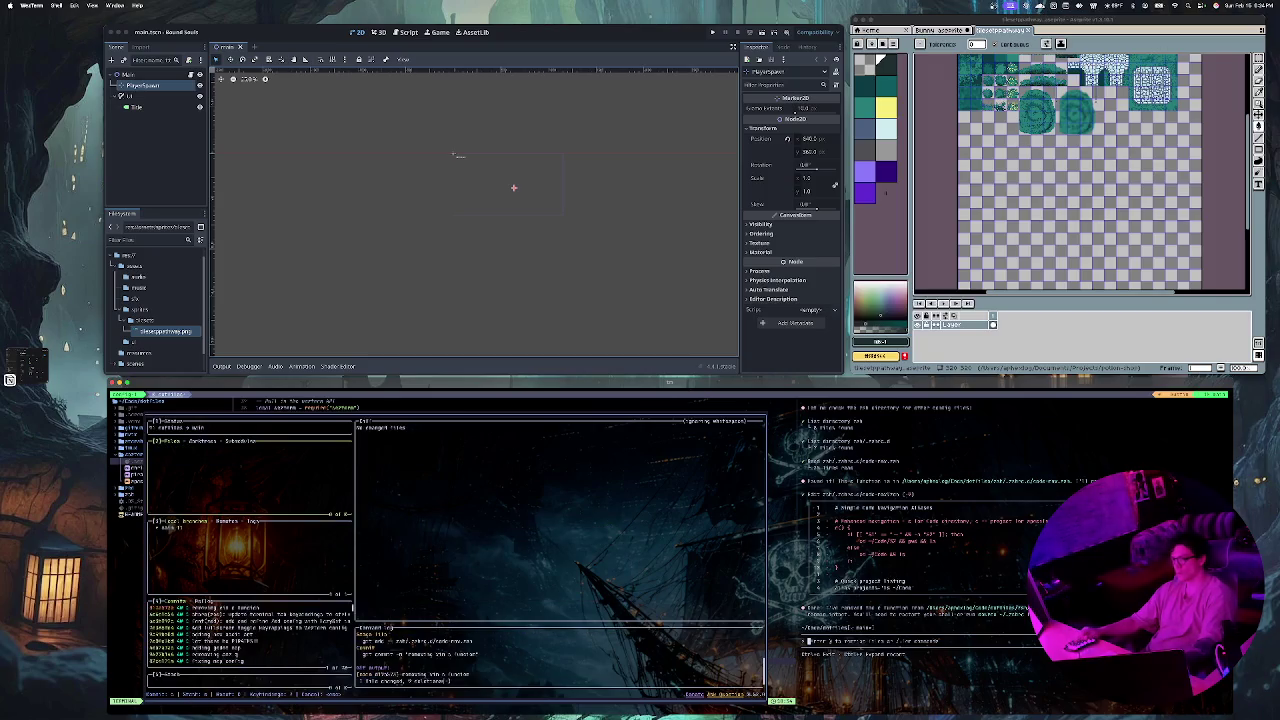
Step: Push and pull with the remote, quit lazygit, and collapse the wezterm folder
key("shift+p")
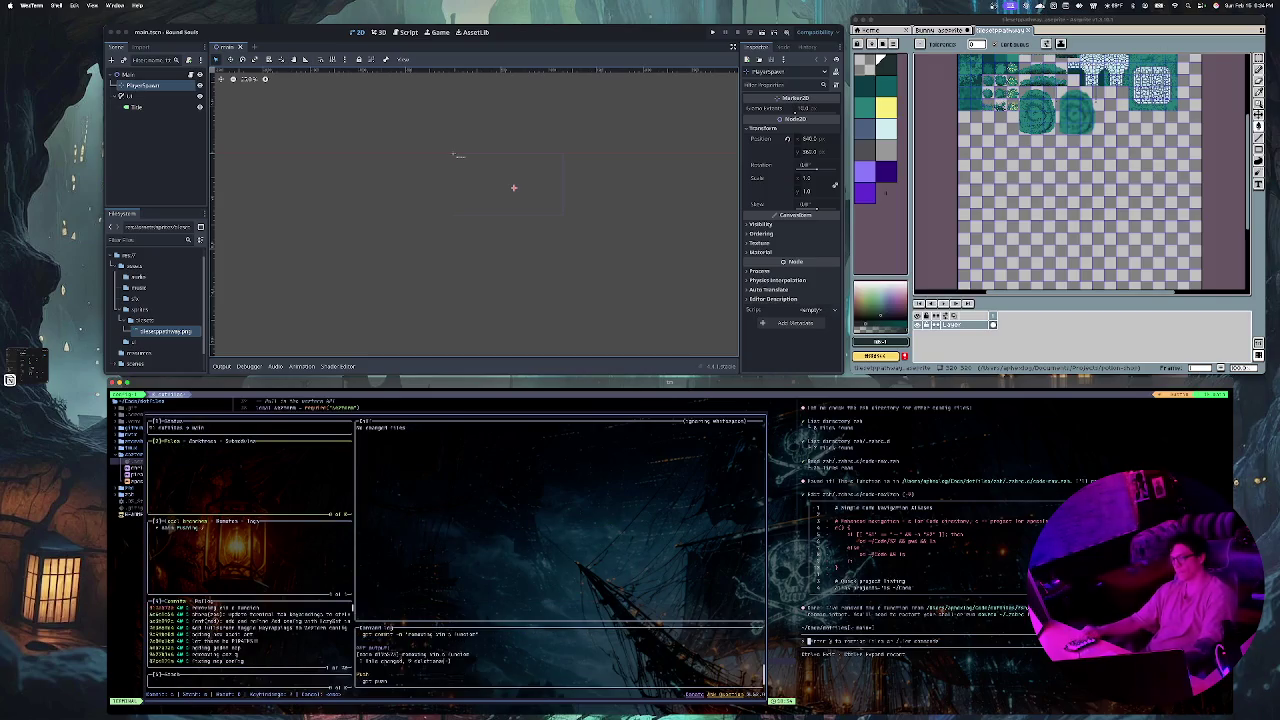
key("p")
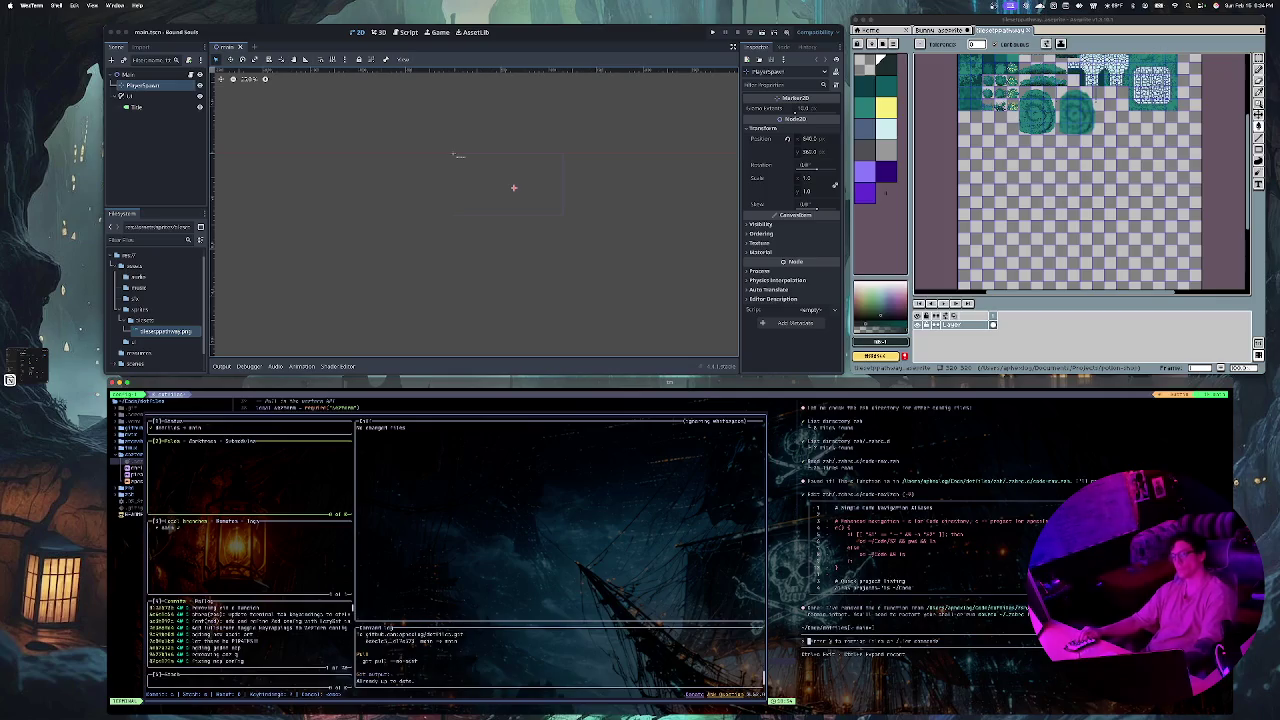
key("q")
key("h")
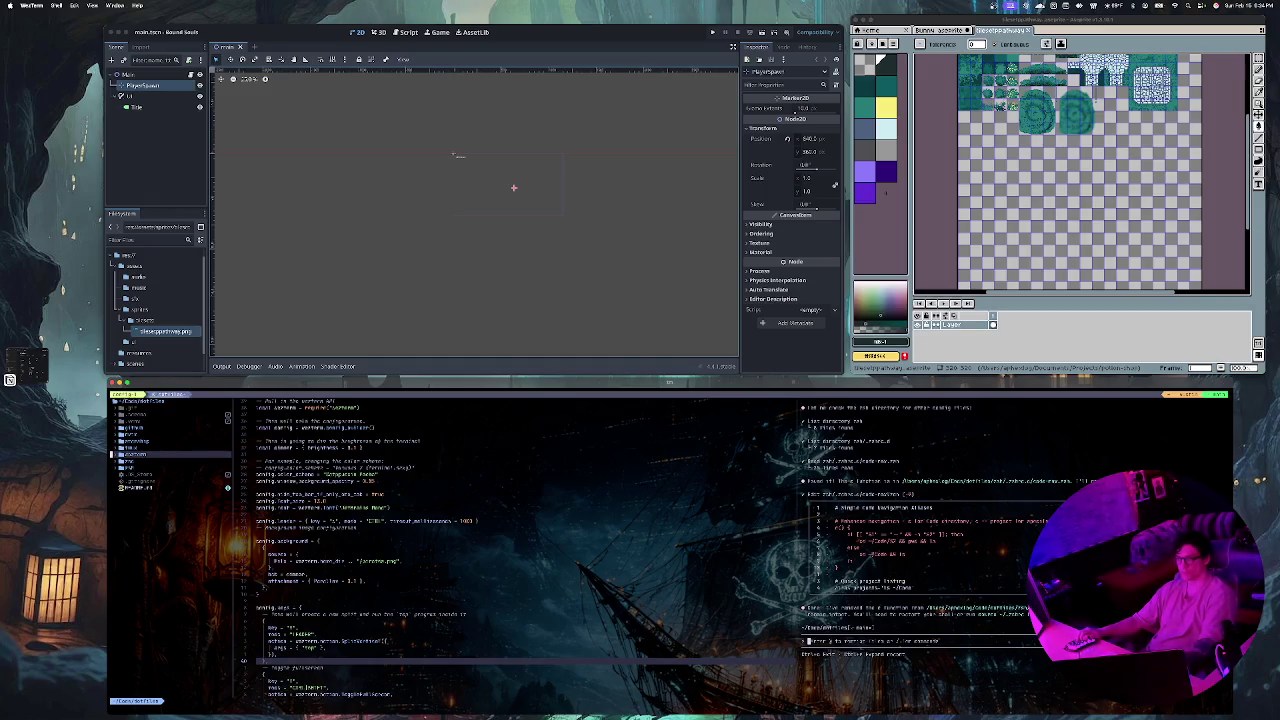
Step: Switch to the project session and quit vim on .zshrc with :q
key("w")
key("Up")
key("Up")
key("Up")
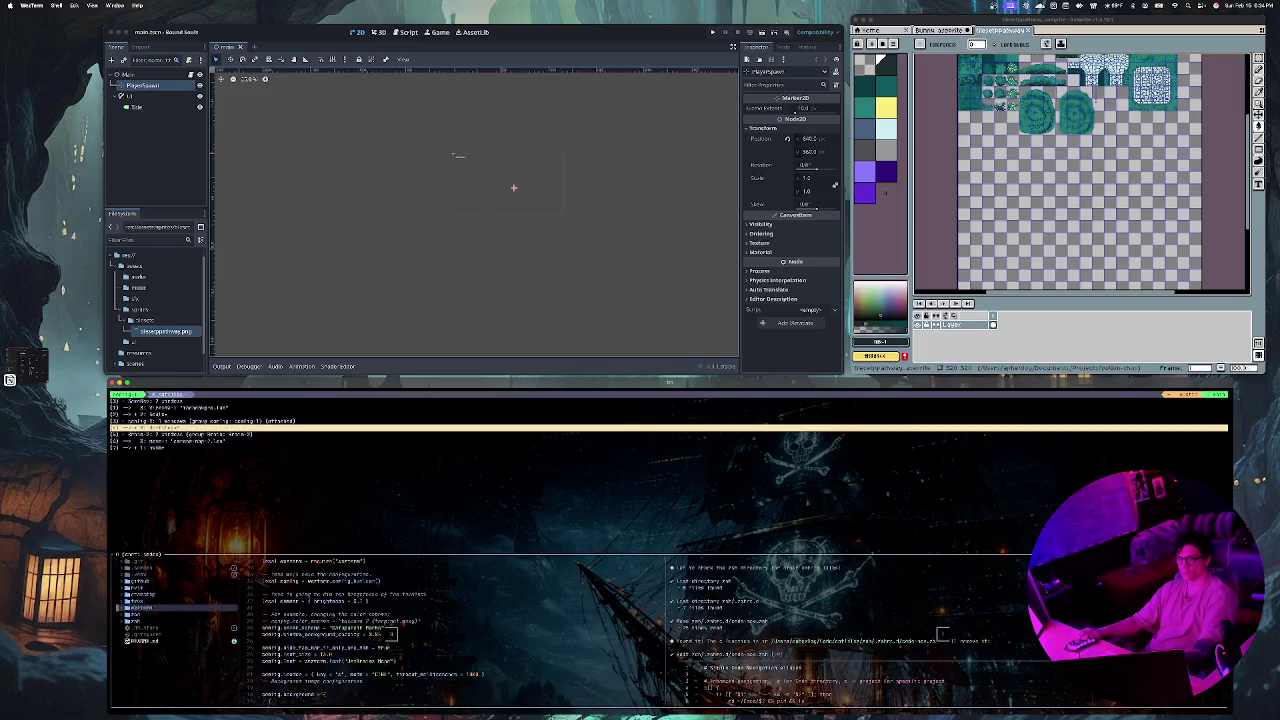
key("Return")
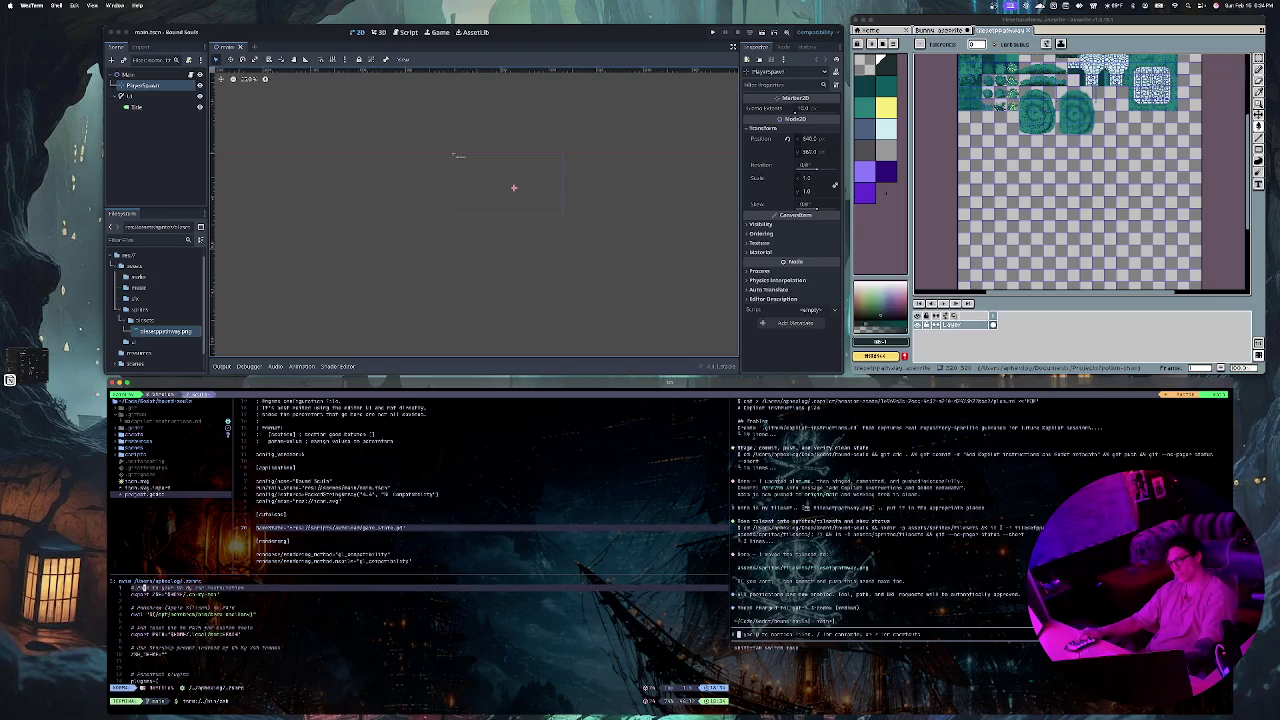
type(":q")
key("Return")
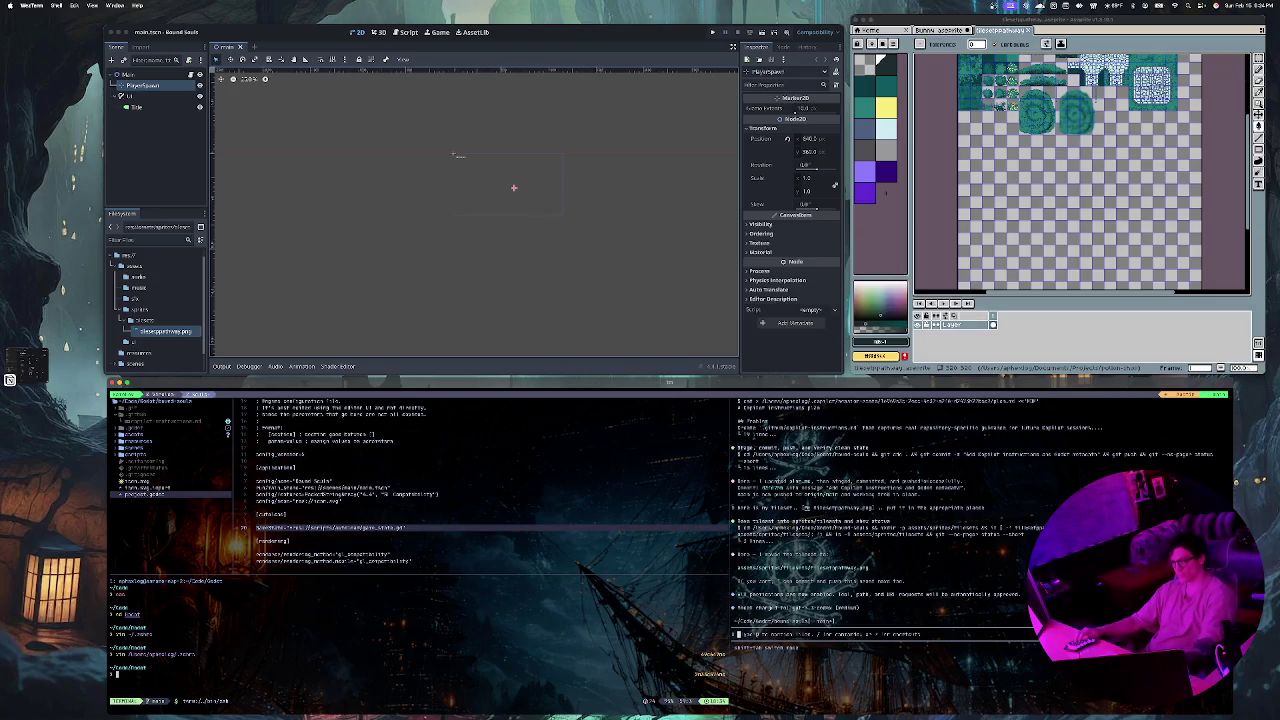
Step: Run cd, then exit the shell in the terminal pane
type("c")
key("Tab")
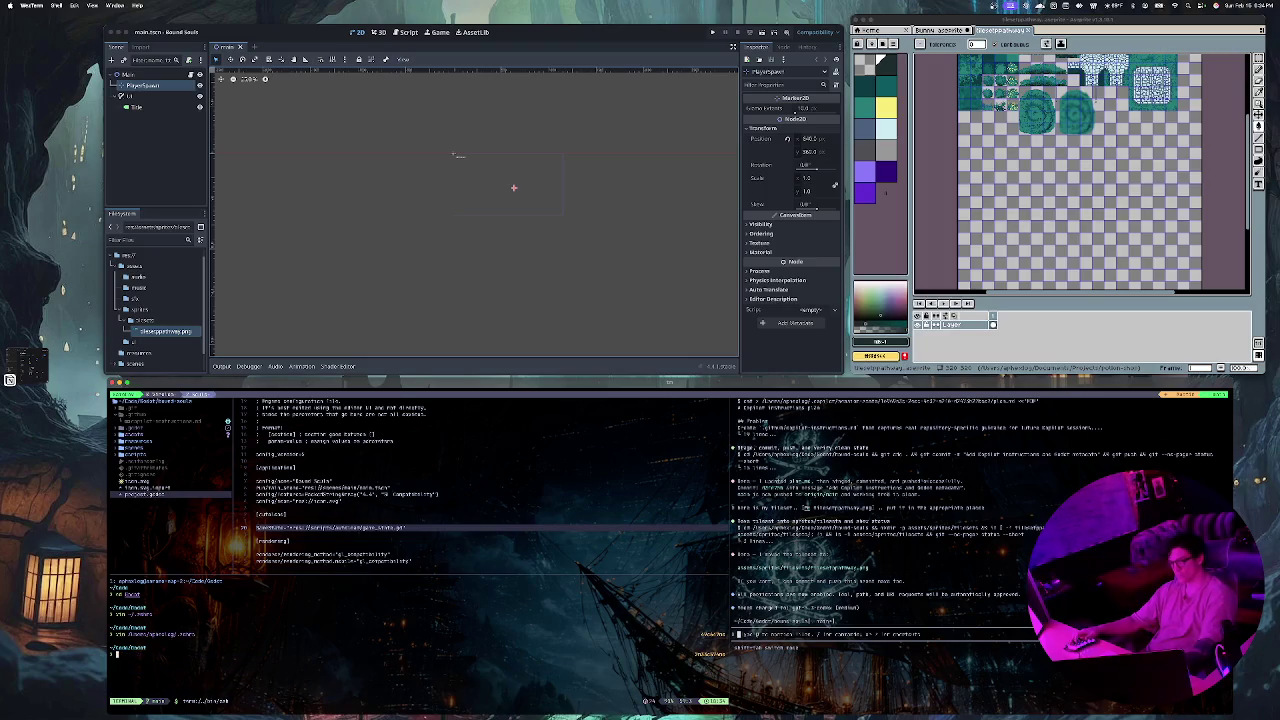
type("d")
key("Return")
type("c")
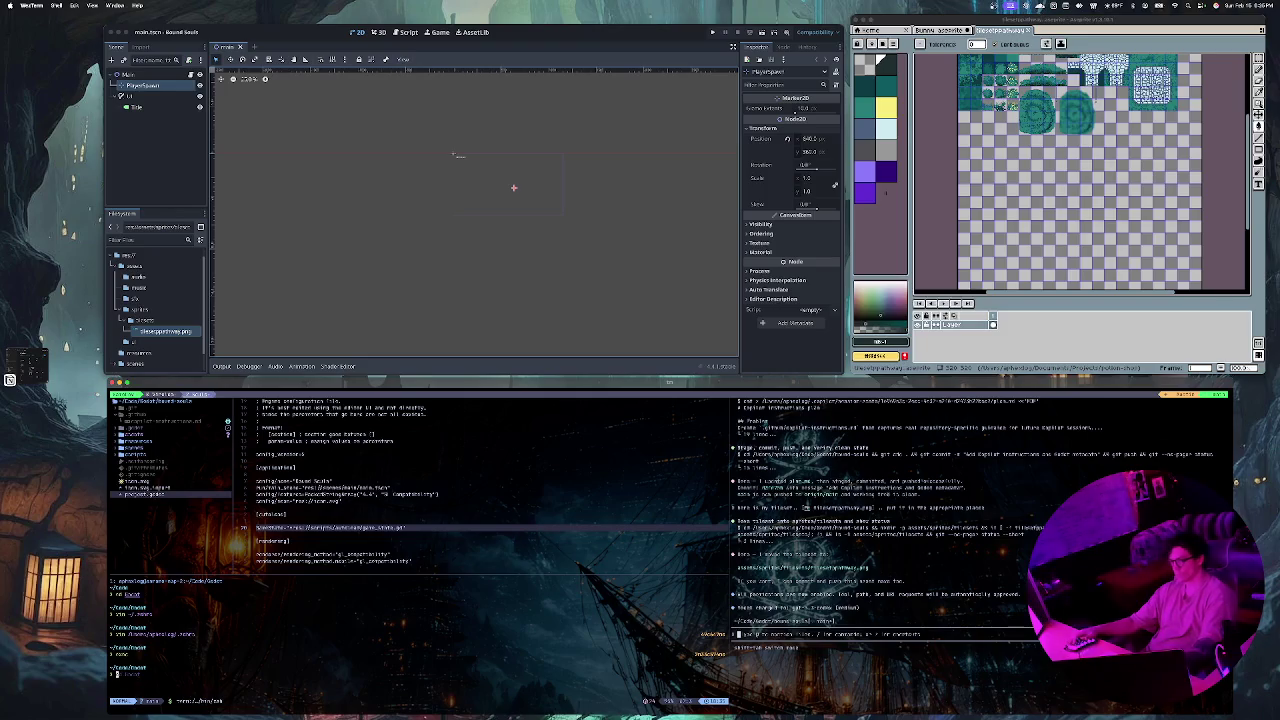
key("i")
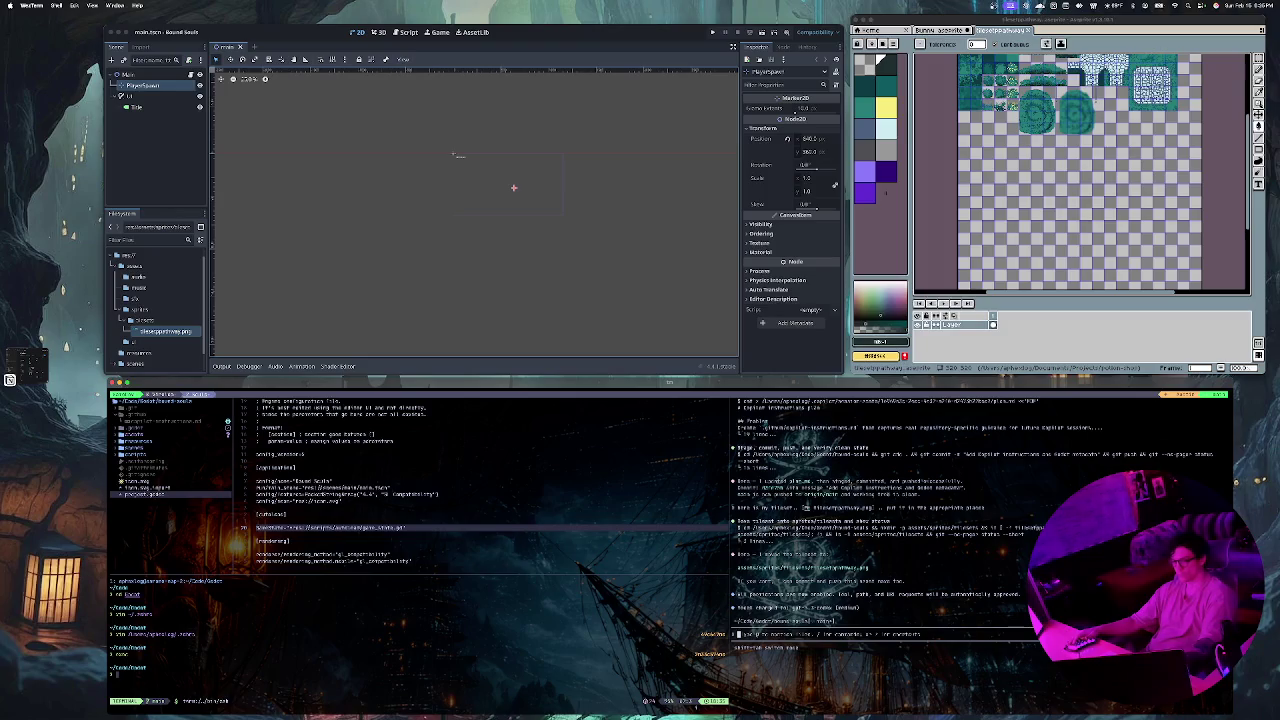
type("ex")
type("it")
key("Return")
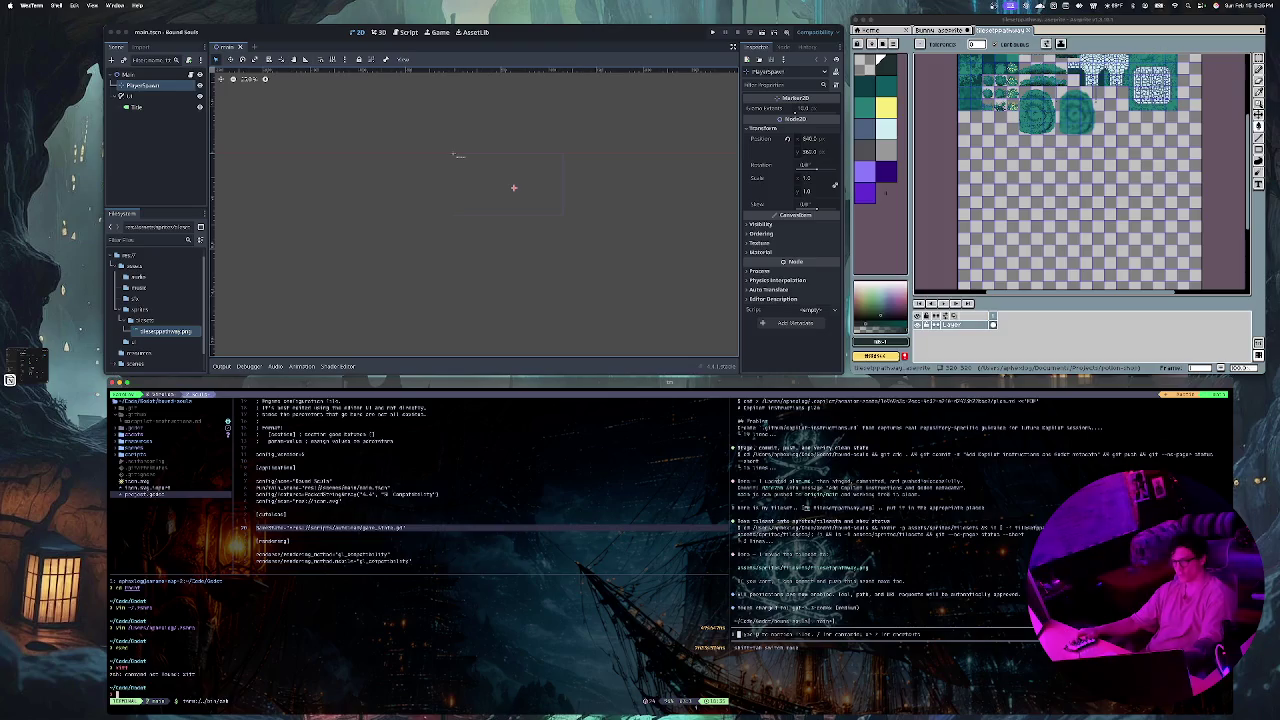
Step: Exit the remaining shell and open a fresh shell below the project.godot editor
type("cl")
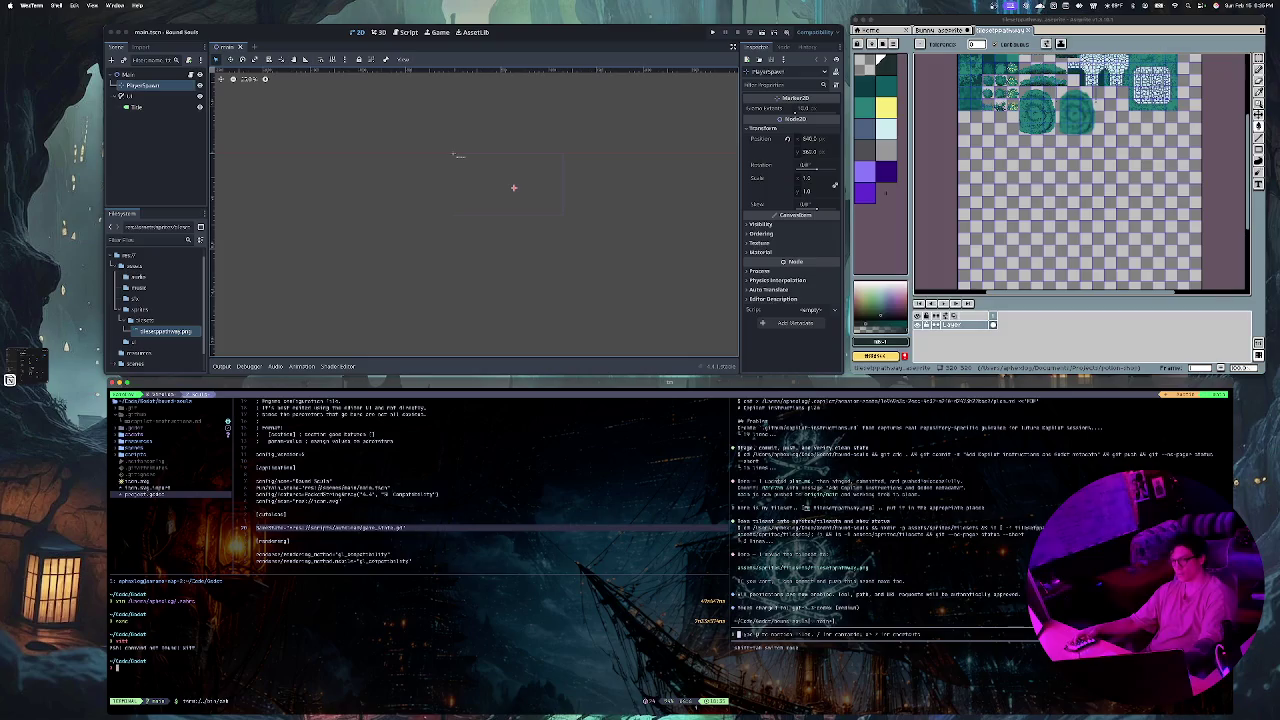
key("Tab")
key("Tab")
key("Tab")
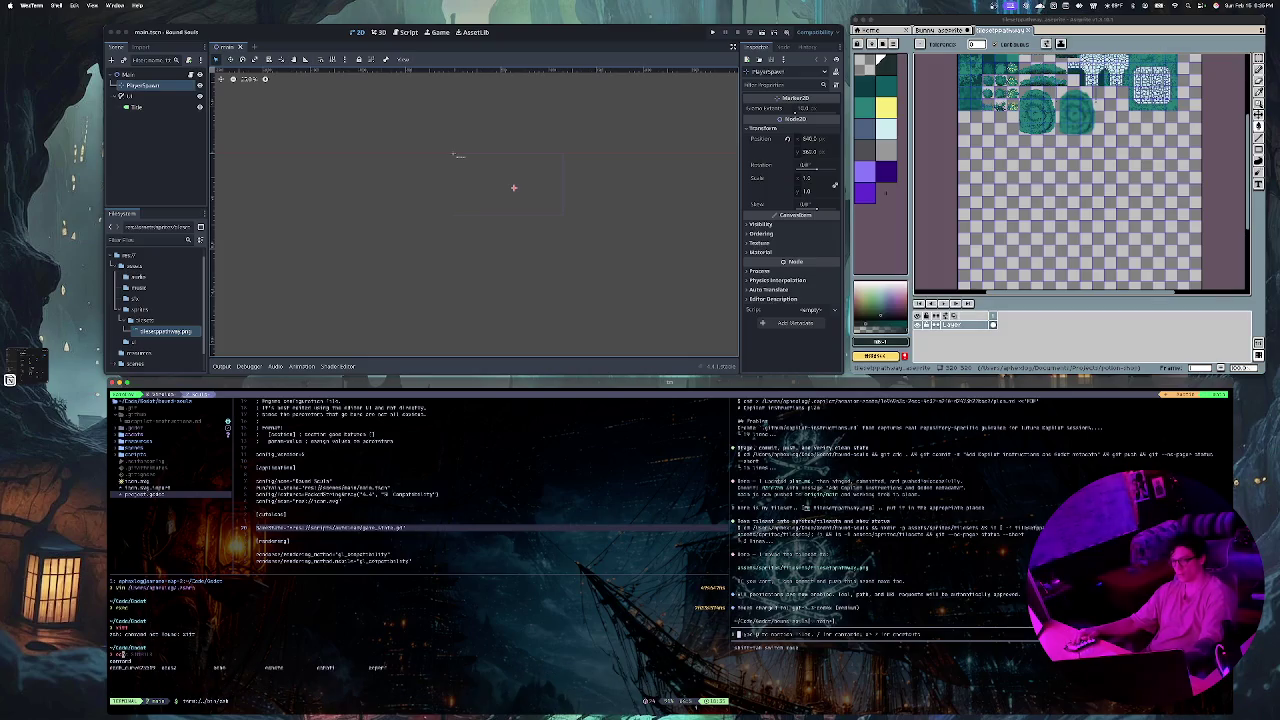
type("ex")
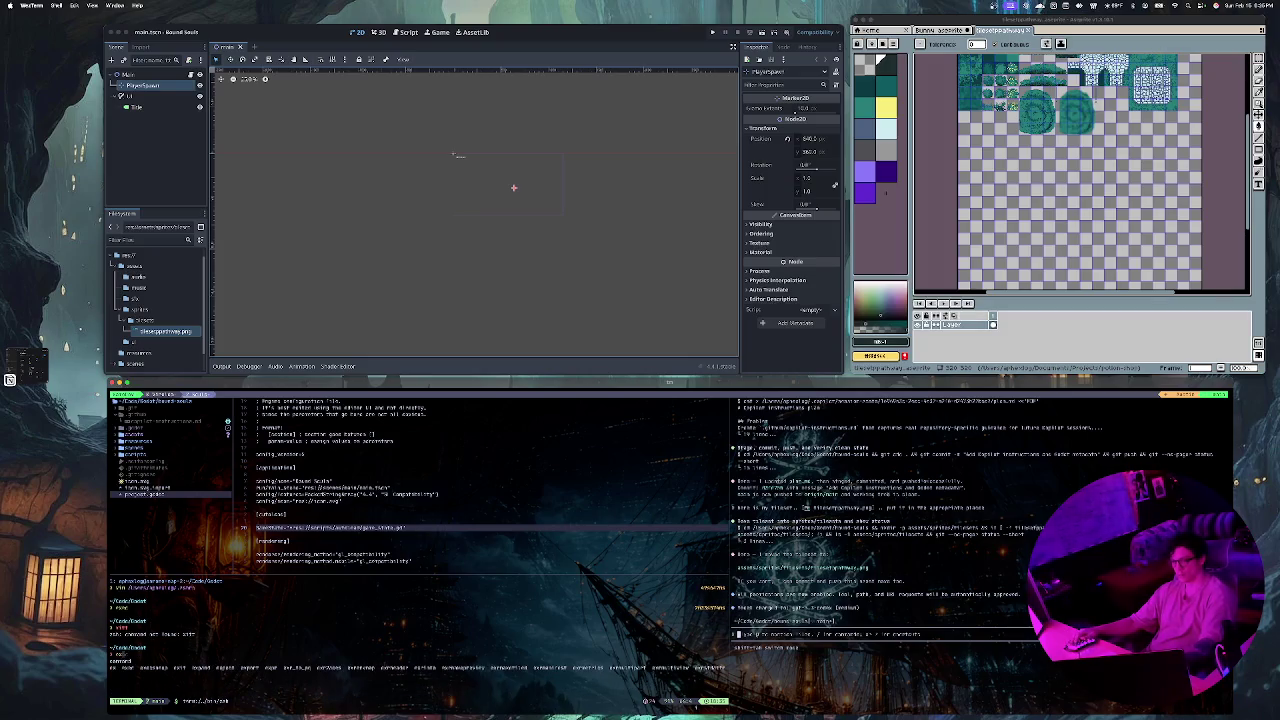
type("it")
key("Return")
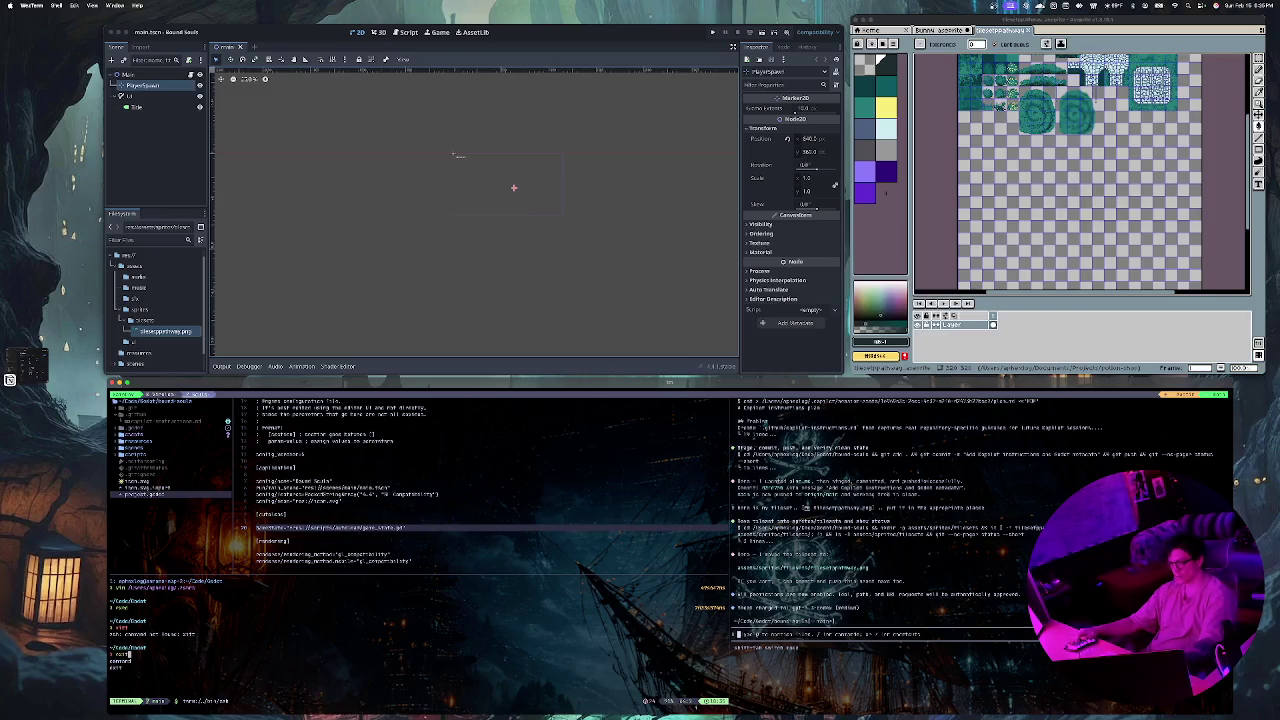
key("Return")
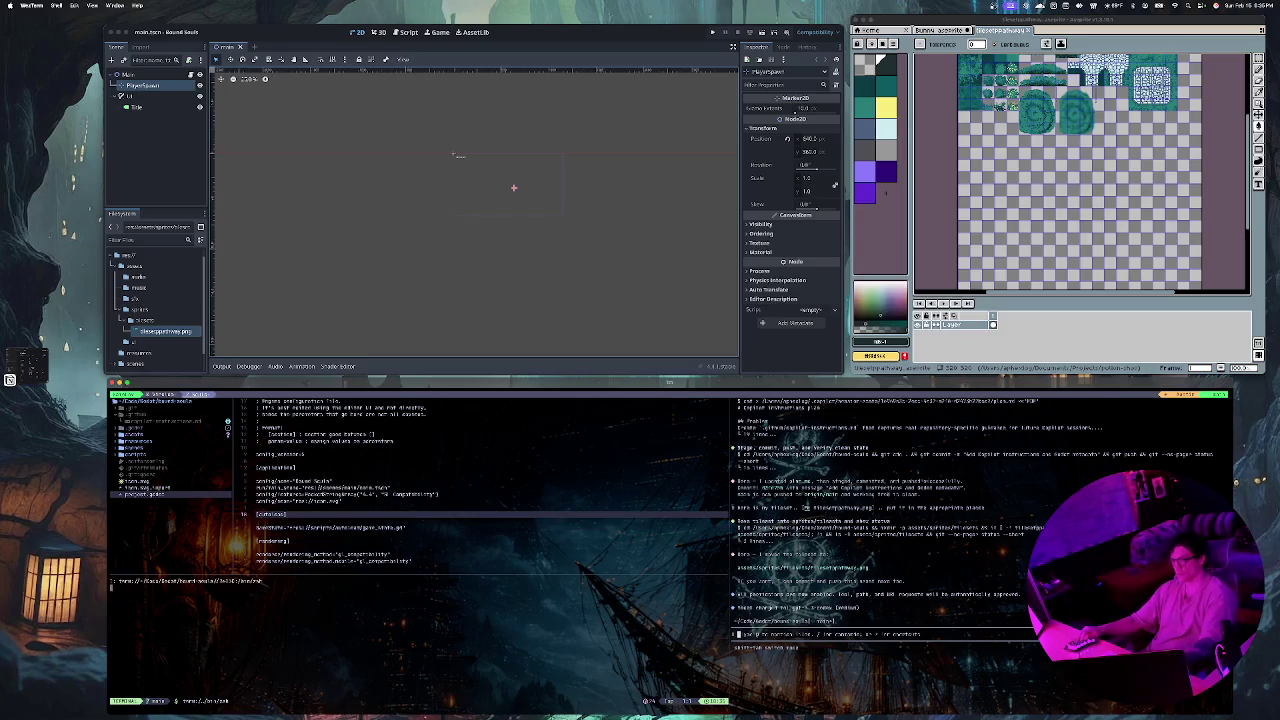
Step: Close the terminal split and the file tree sidebar
type("c")
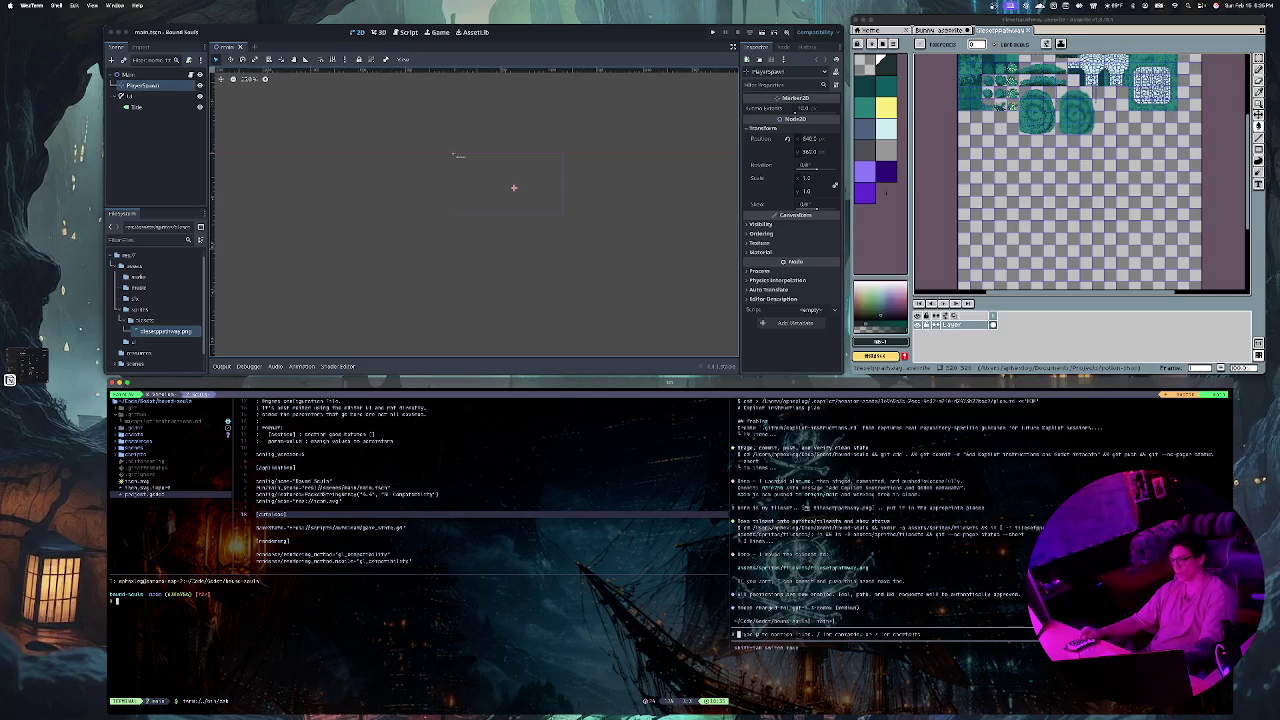
key("Return")
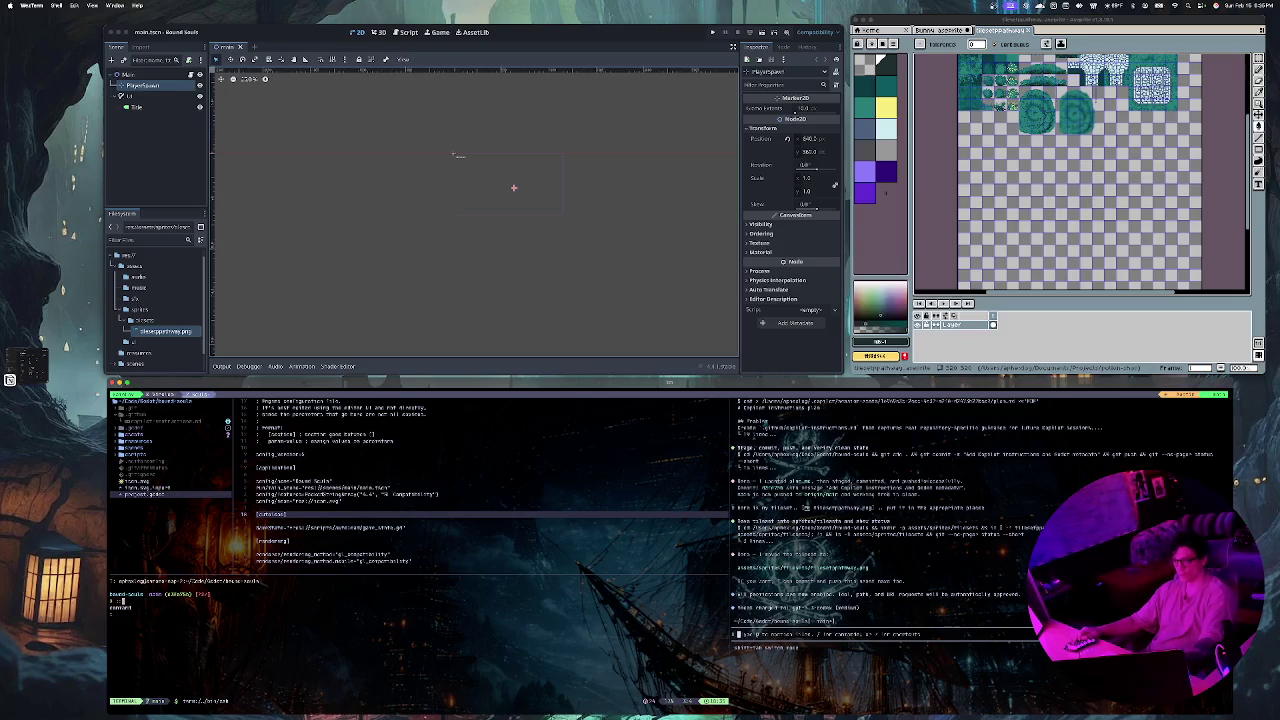
key("Tab")
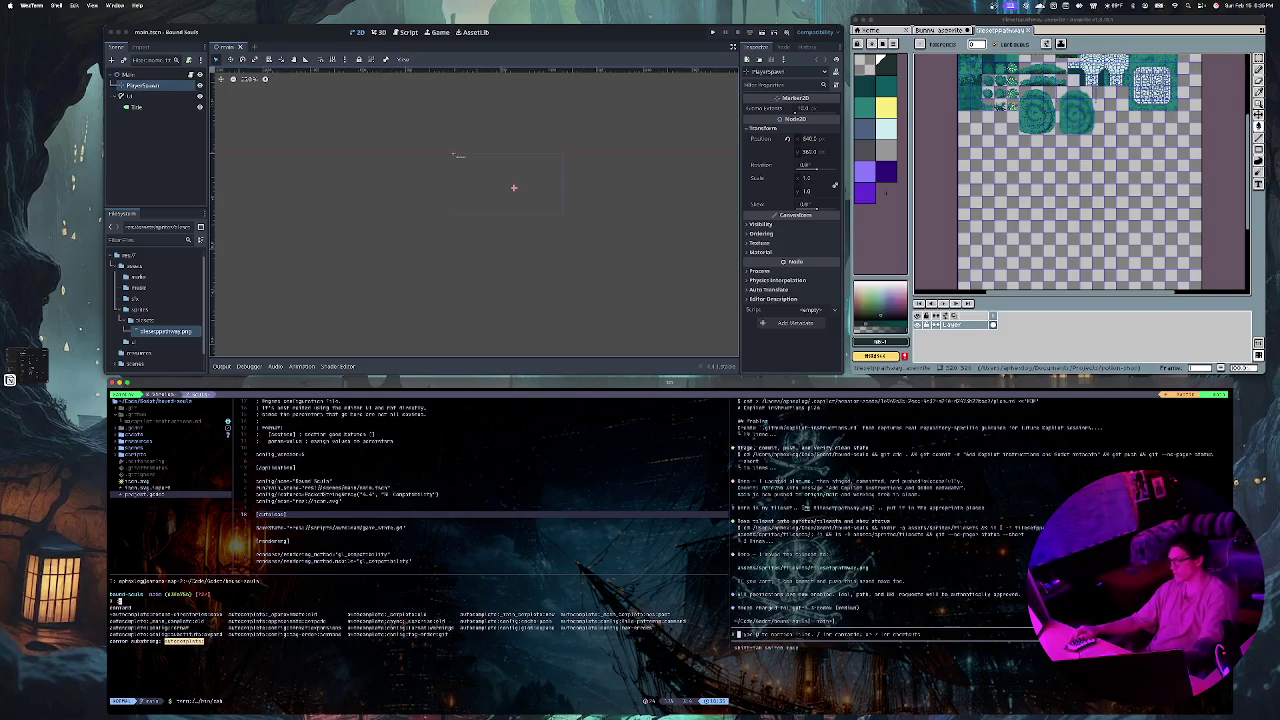
key("ctrl+d")
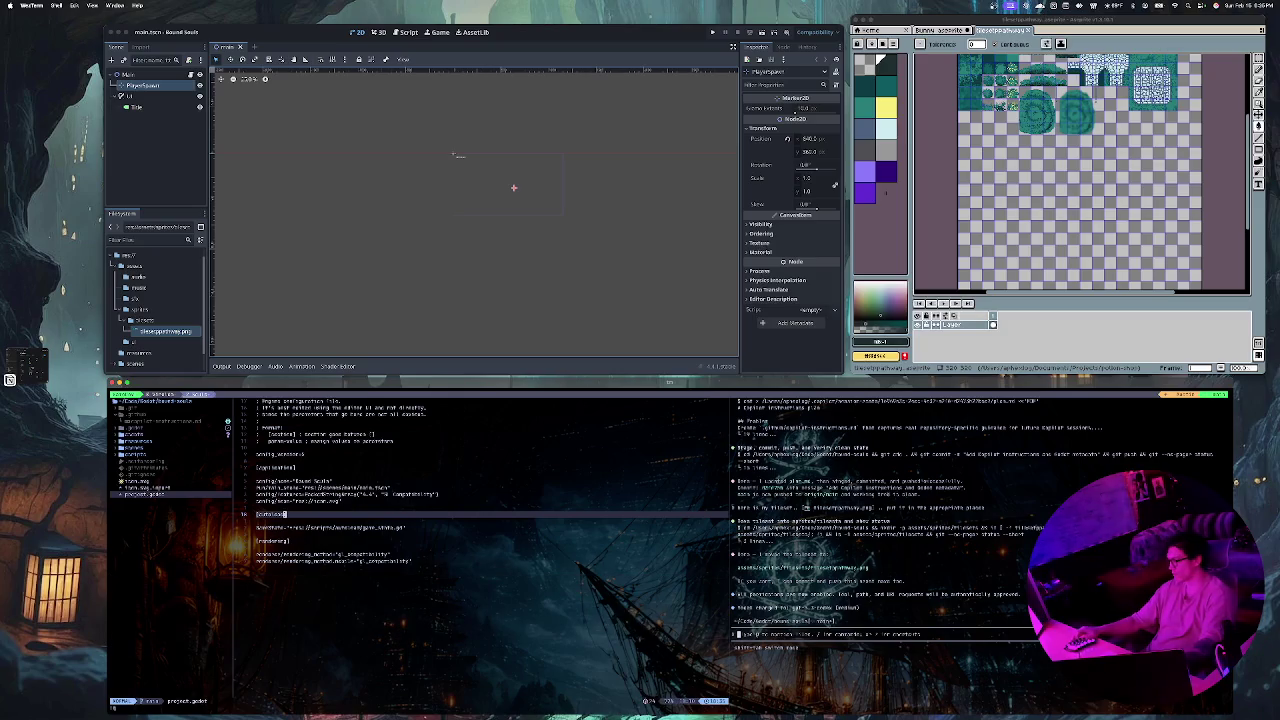
key("ctrl+n")
Step: Quit Neovim with :q and exit the shell
type(":q")
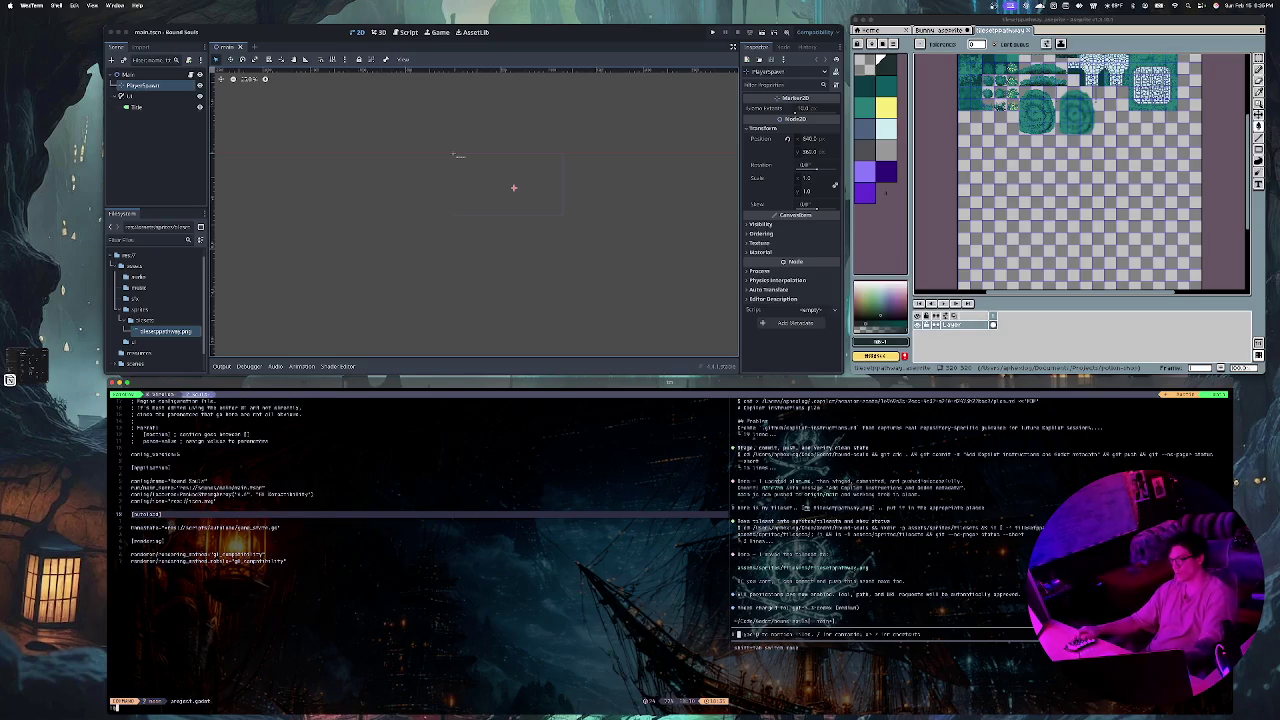
key("Return")
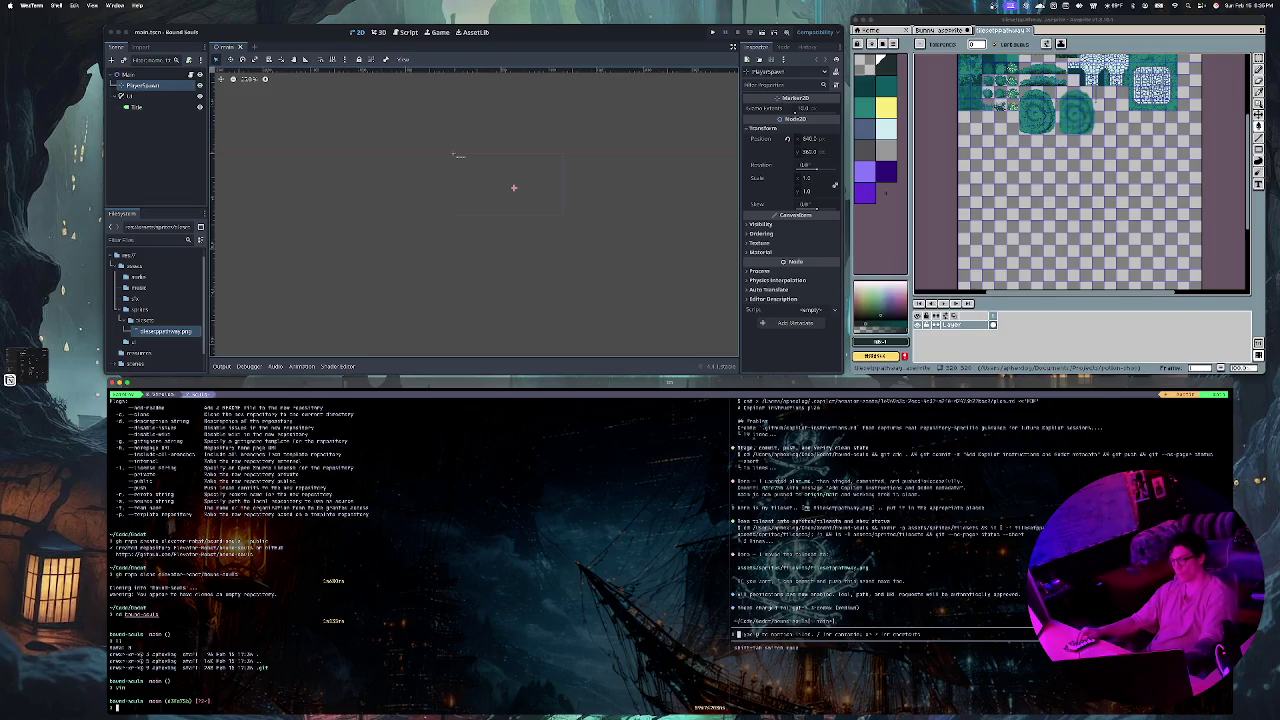
type("e")
key("Tab")
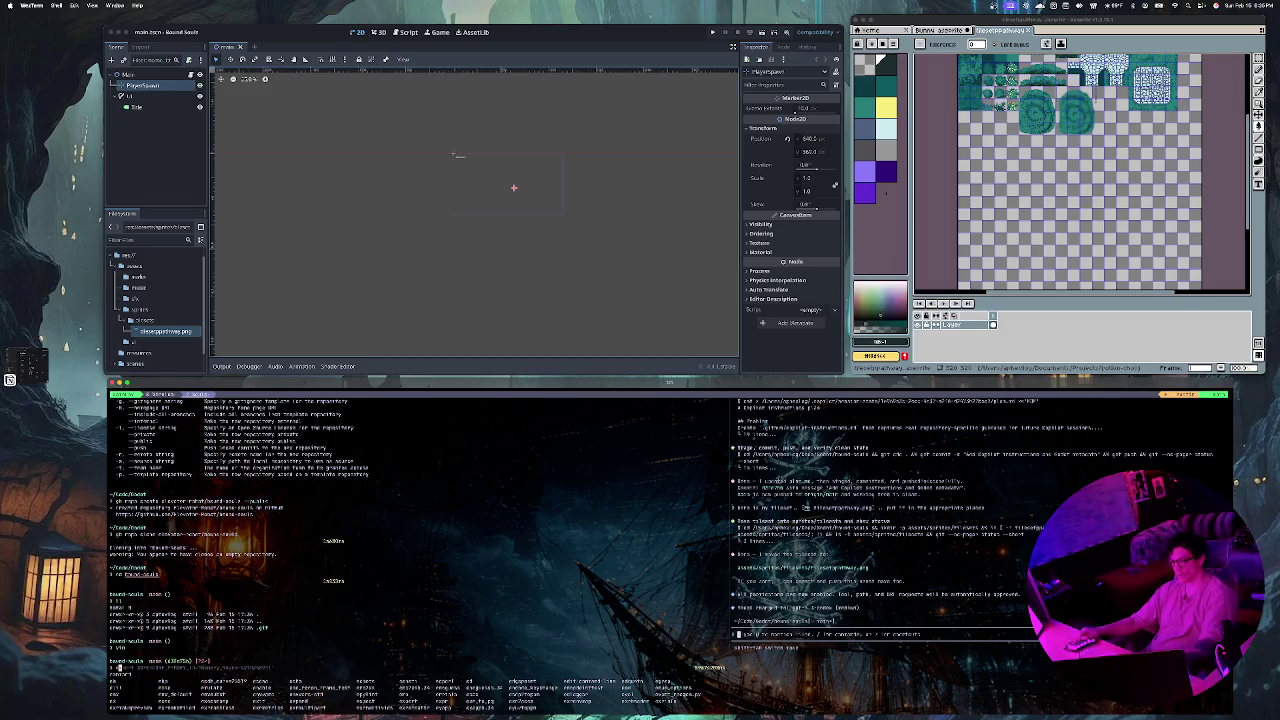
type("x")
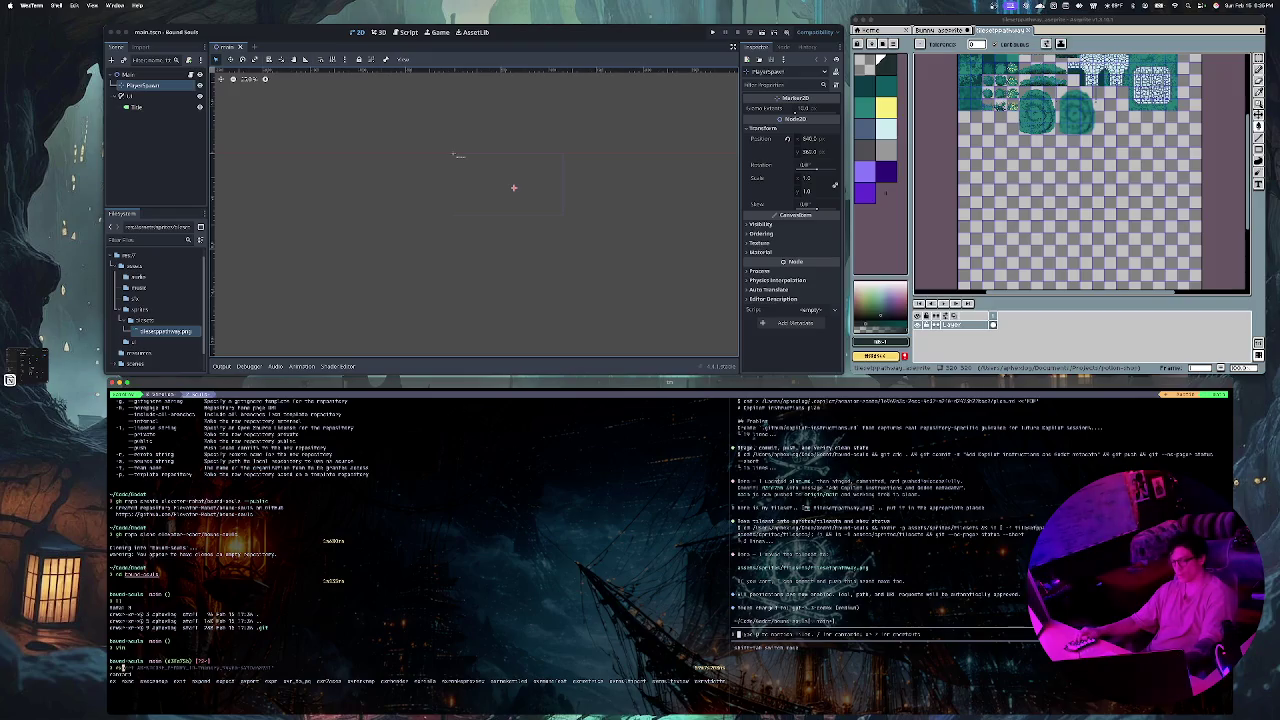
type("it")
key("Return")
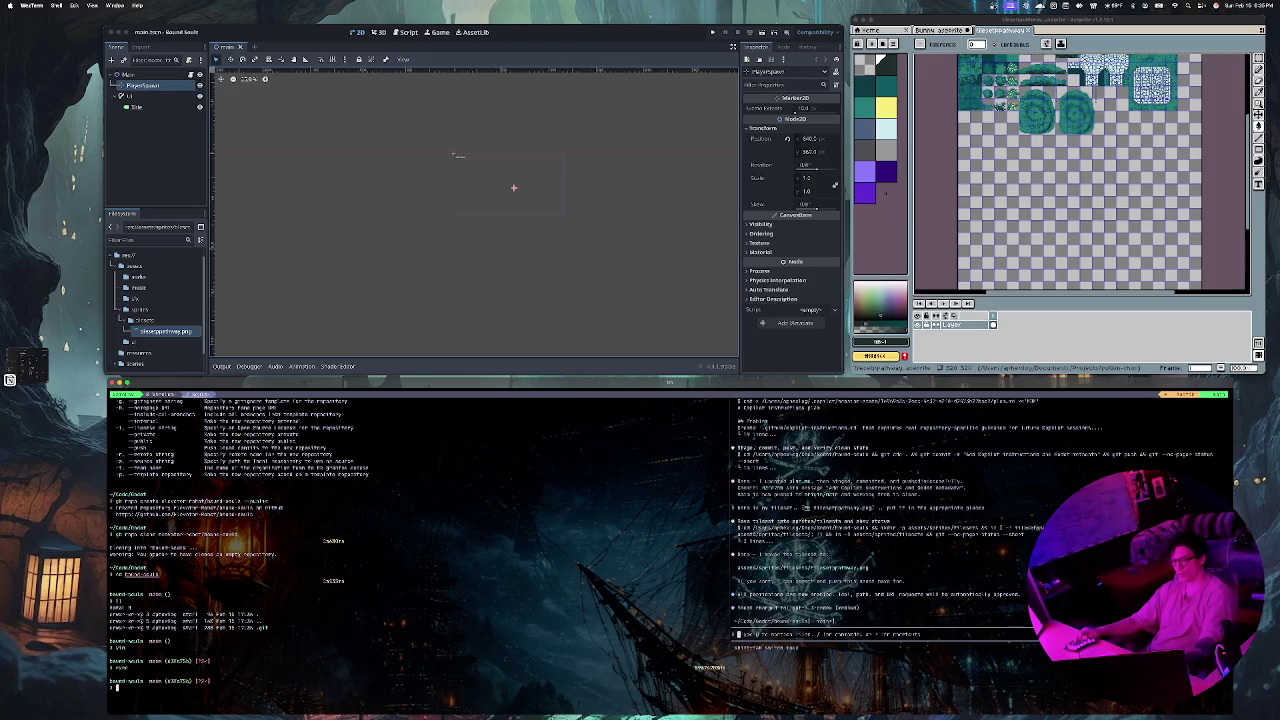
Step: Launch Neovim in the bound-souls folder and show the project file tree
key("Tab")
key("BackSpace")
key("Tab")
key("BackSpace")
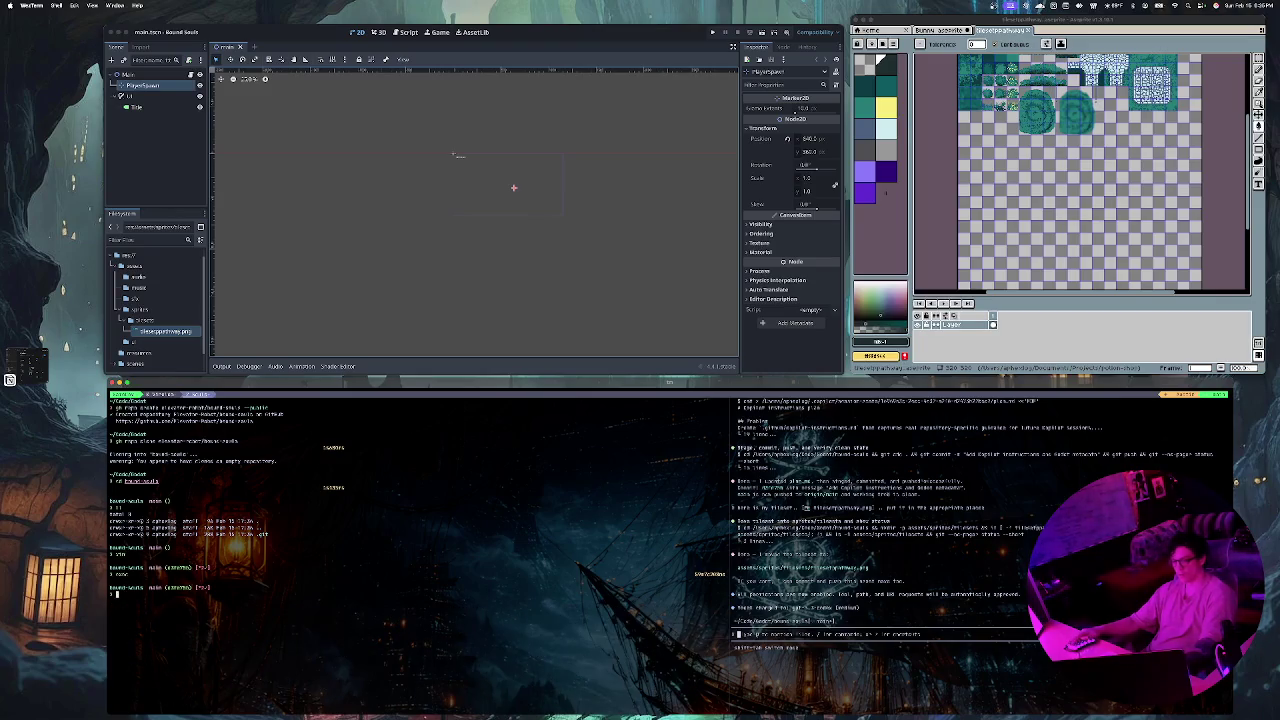
type("vim")
key("Tab")
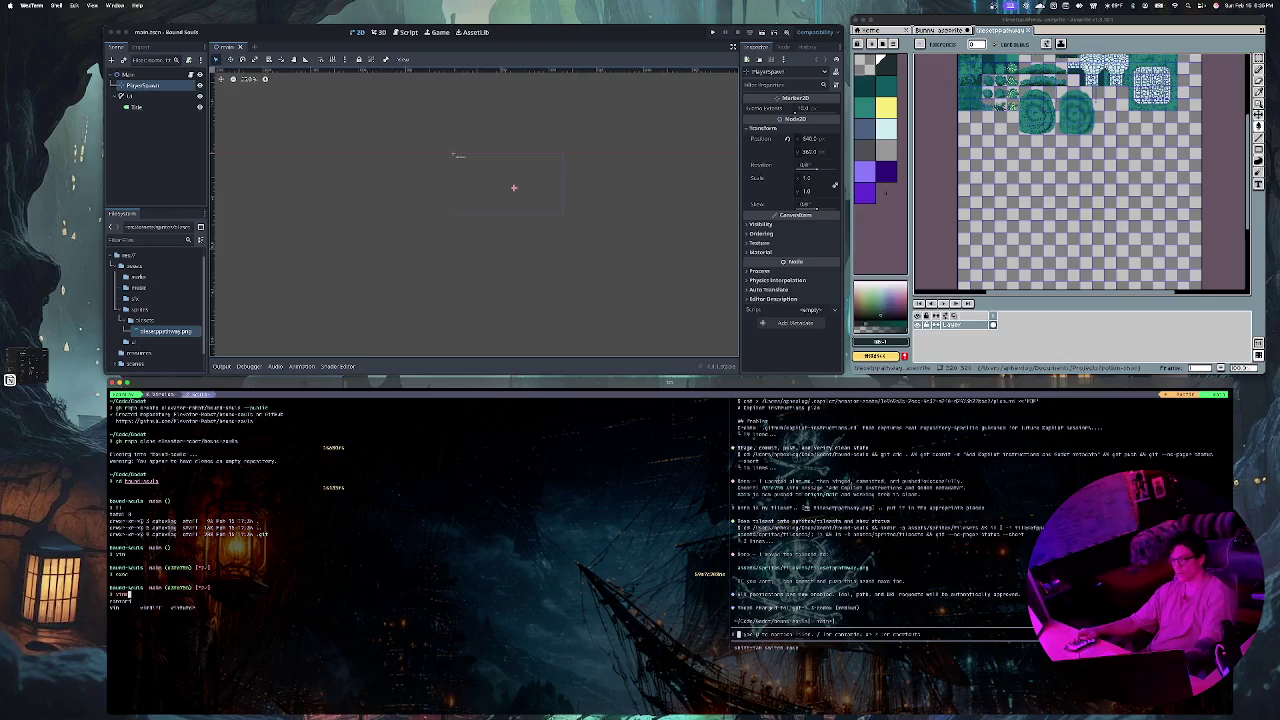
key("Return")
key("space")
Step: Open a terminal split below the editor and clear the zsh prompt
key("e")
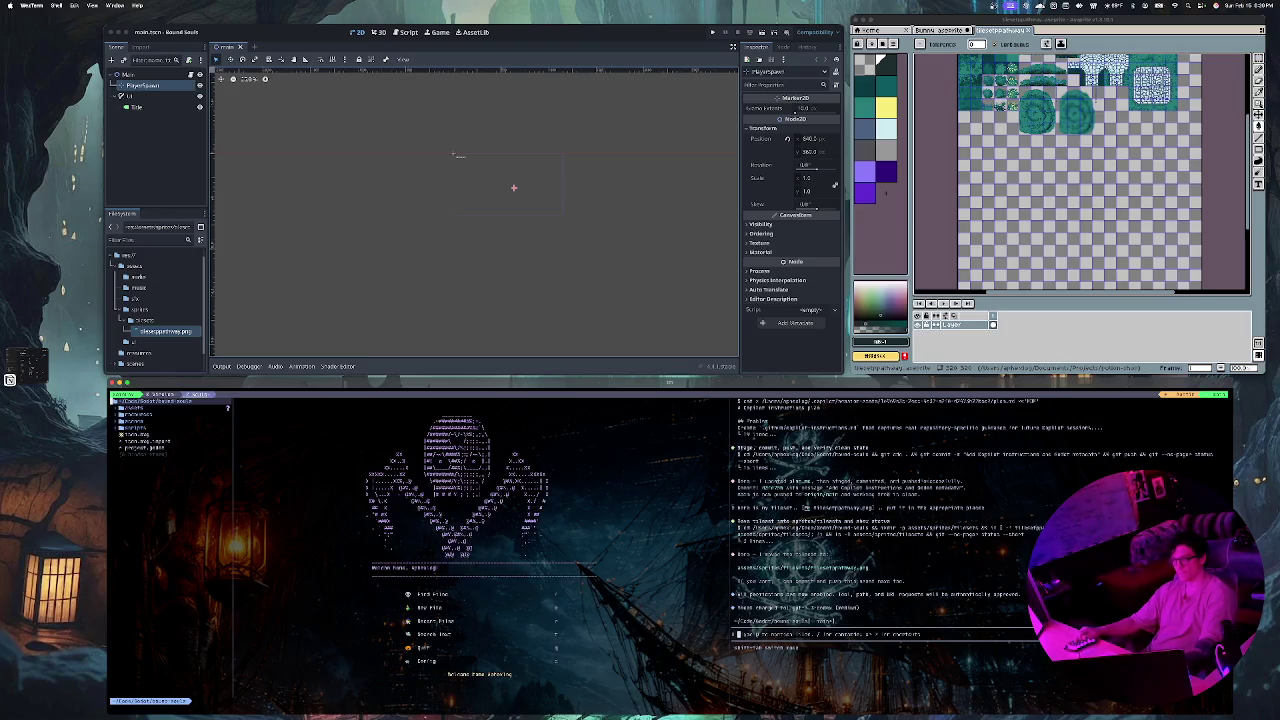
key("ctrl+slash")
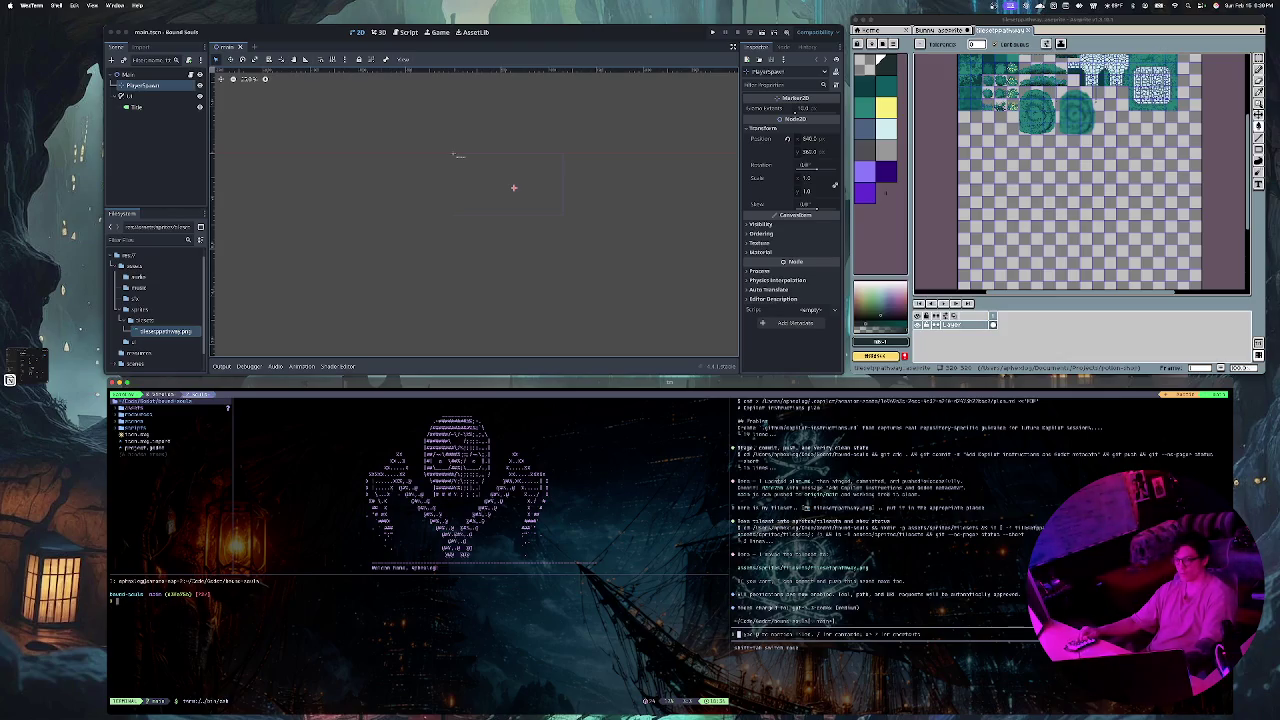
key("Tab")
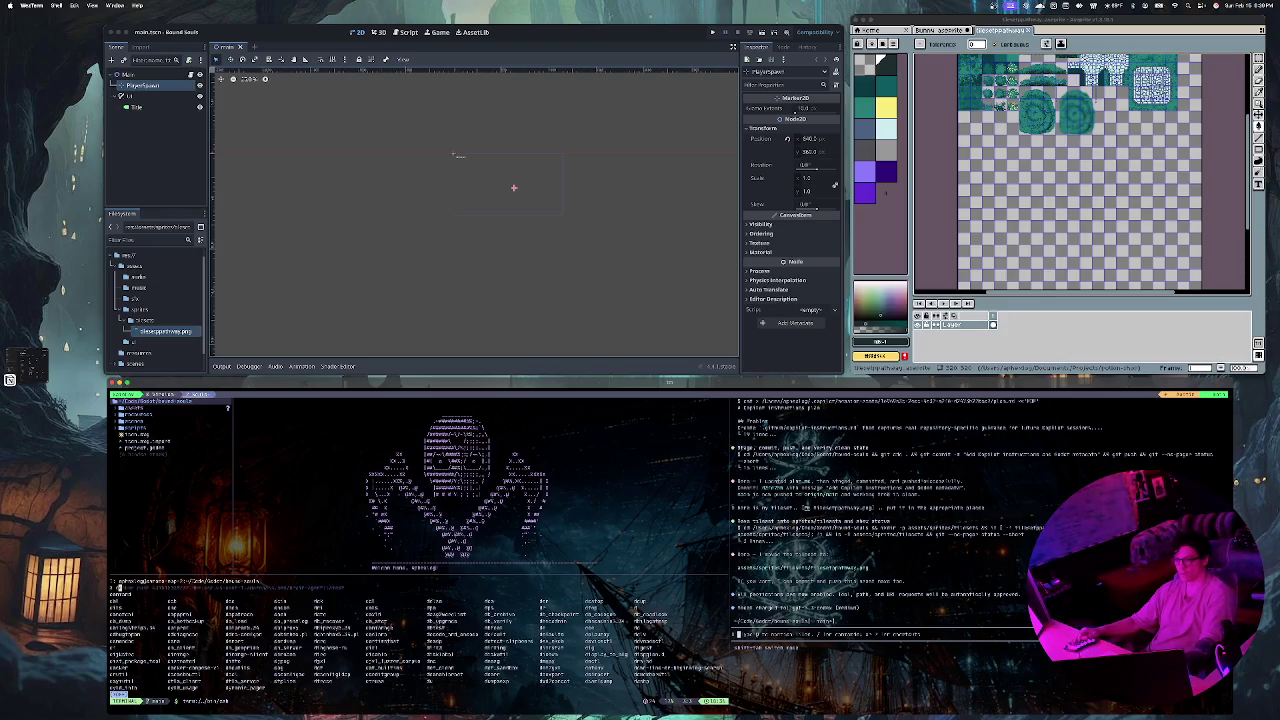
key("ctrl+c")
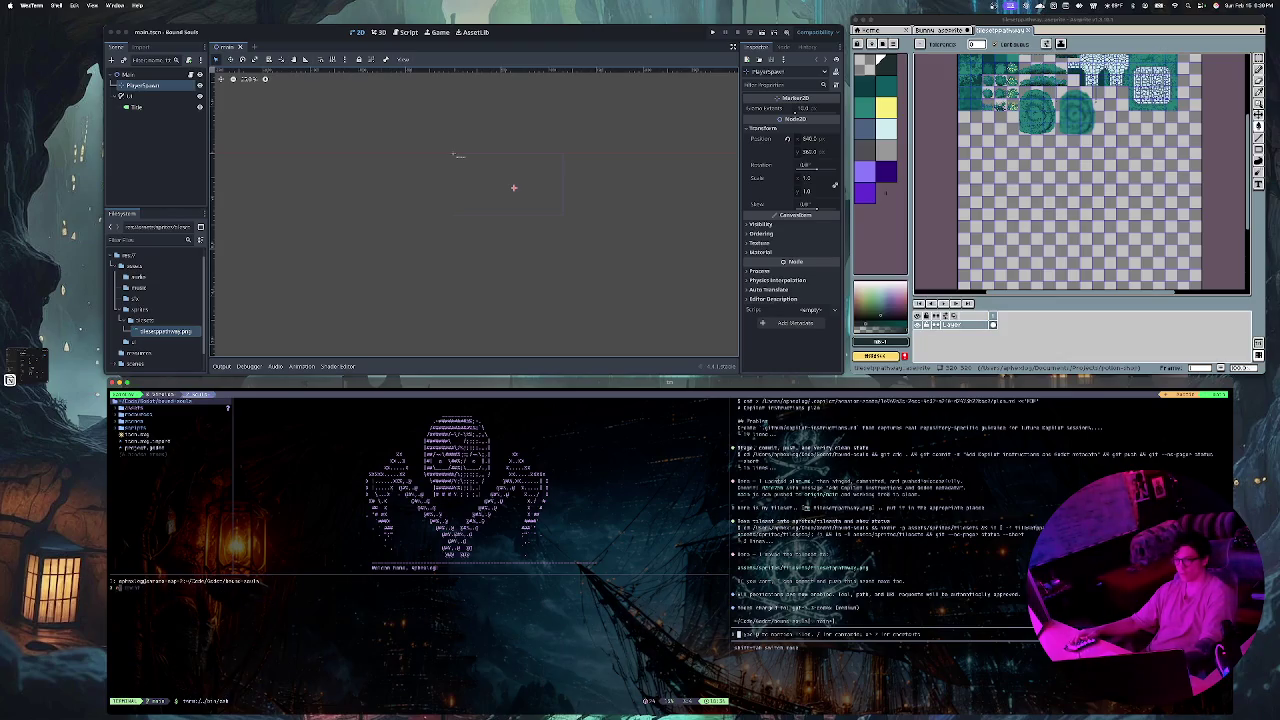
type("ai")
key("Tab")
key("n")
key("BackSpace")
key("BackSpace")
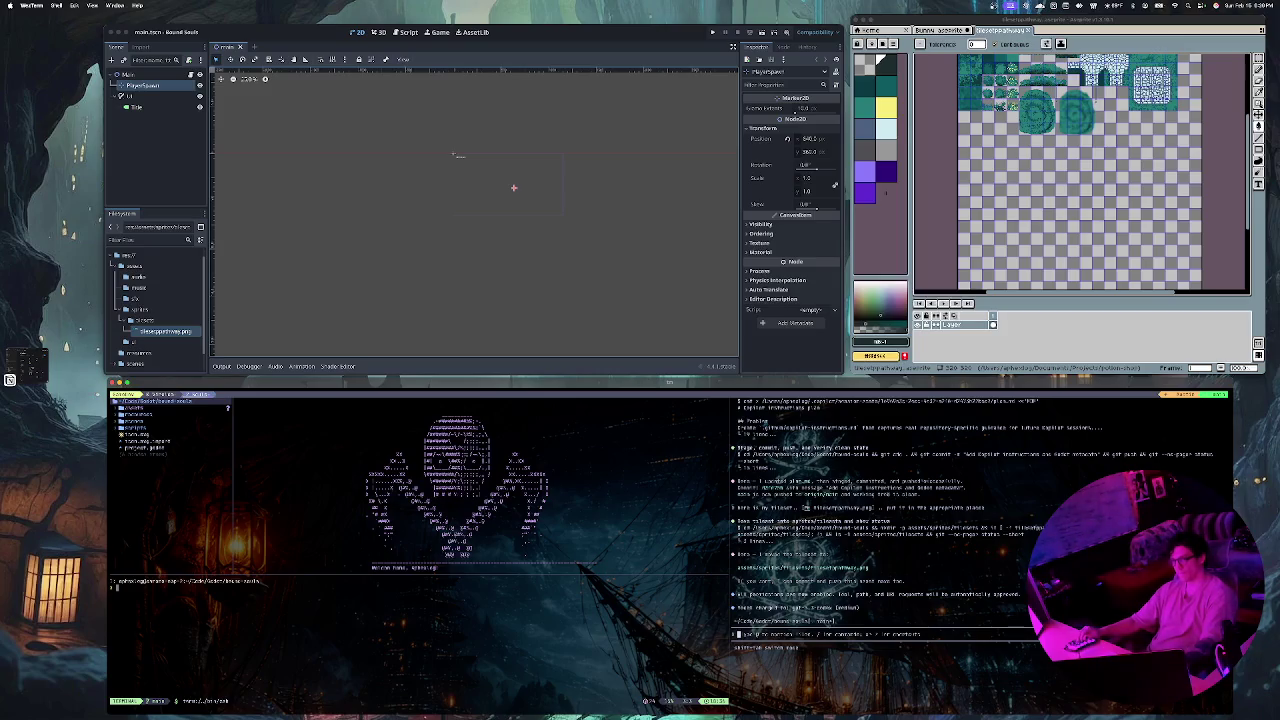
Step: Open the tmux session chooser and move down to another session
key("ctrl+b")
key("s")
key("Down")
key("Down")
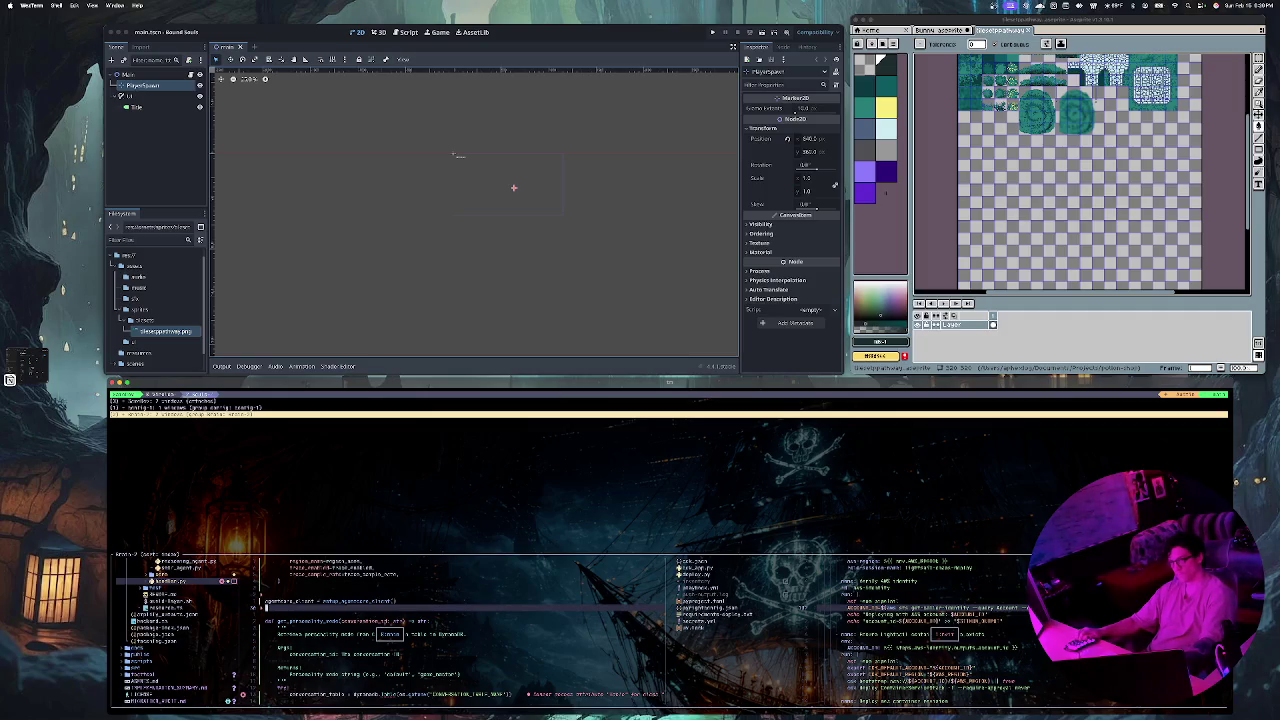
Step: Switch to the editor session and open the zsh config from the file tree
key("Return")
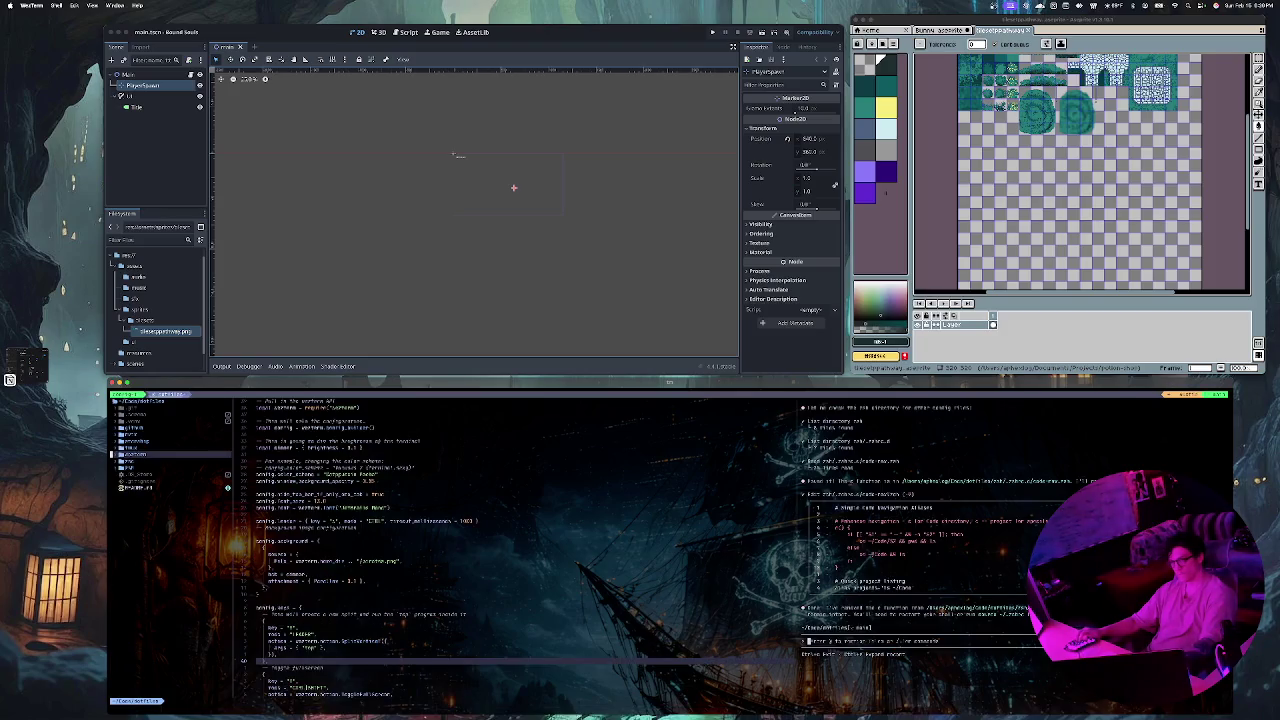
key("k")
key("k")
key("k")
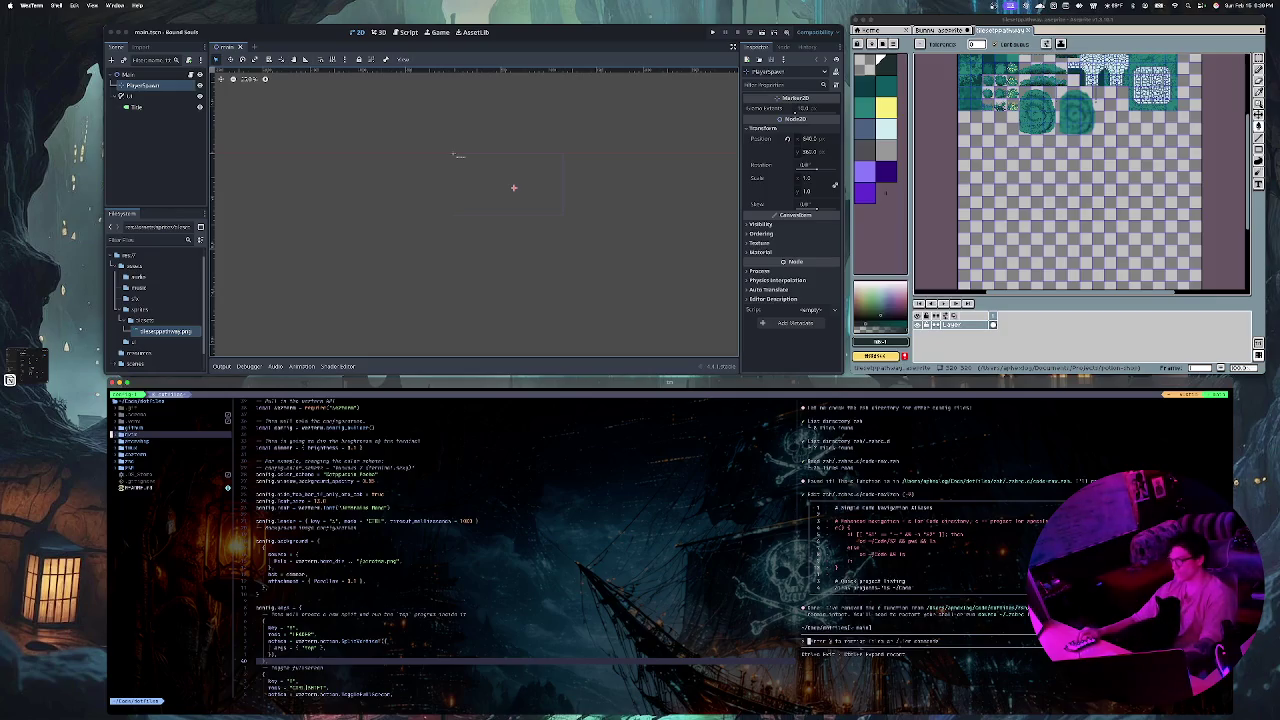
key("j")
key("j")
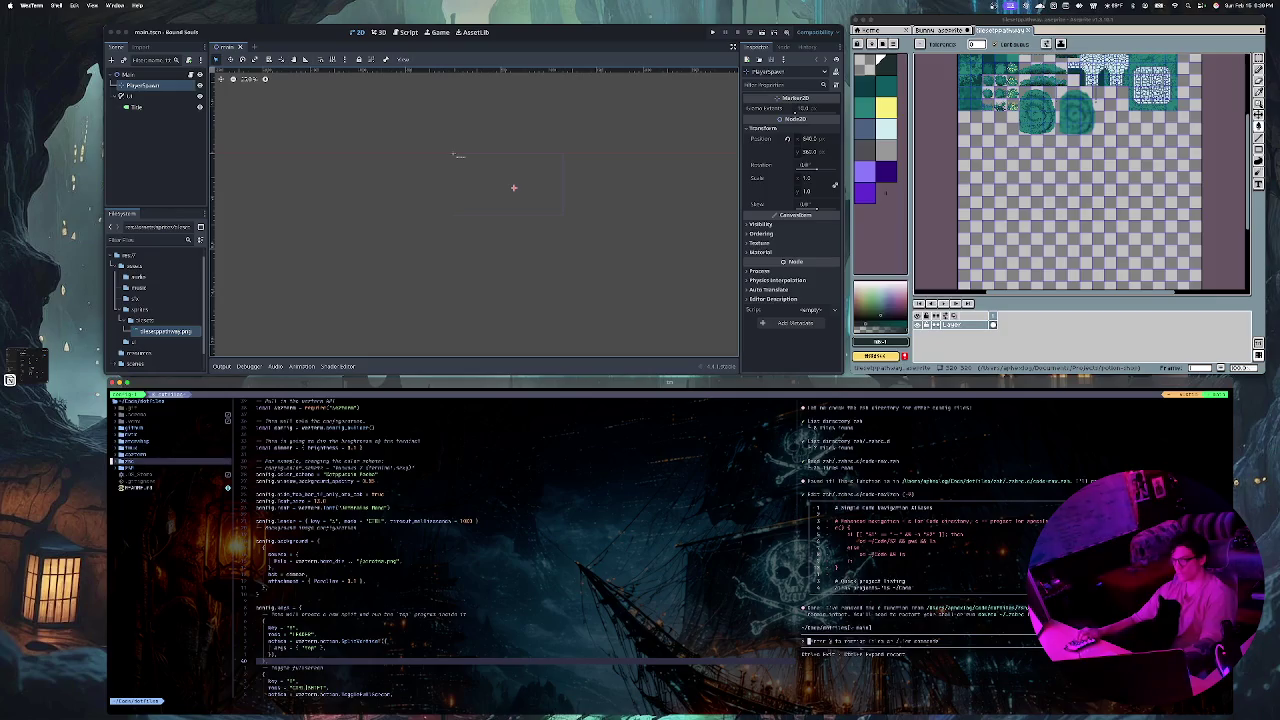
key("j")
key("Return")
Step: Expand the config folder and open the code-navigation aliases file
key("j")
key("j")
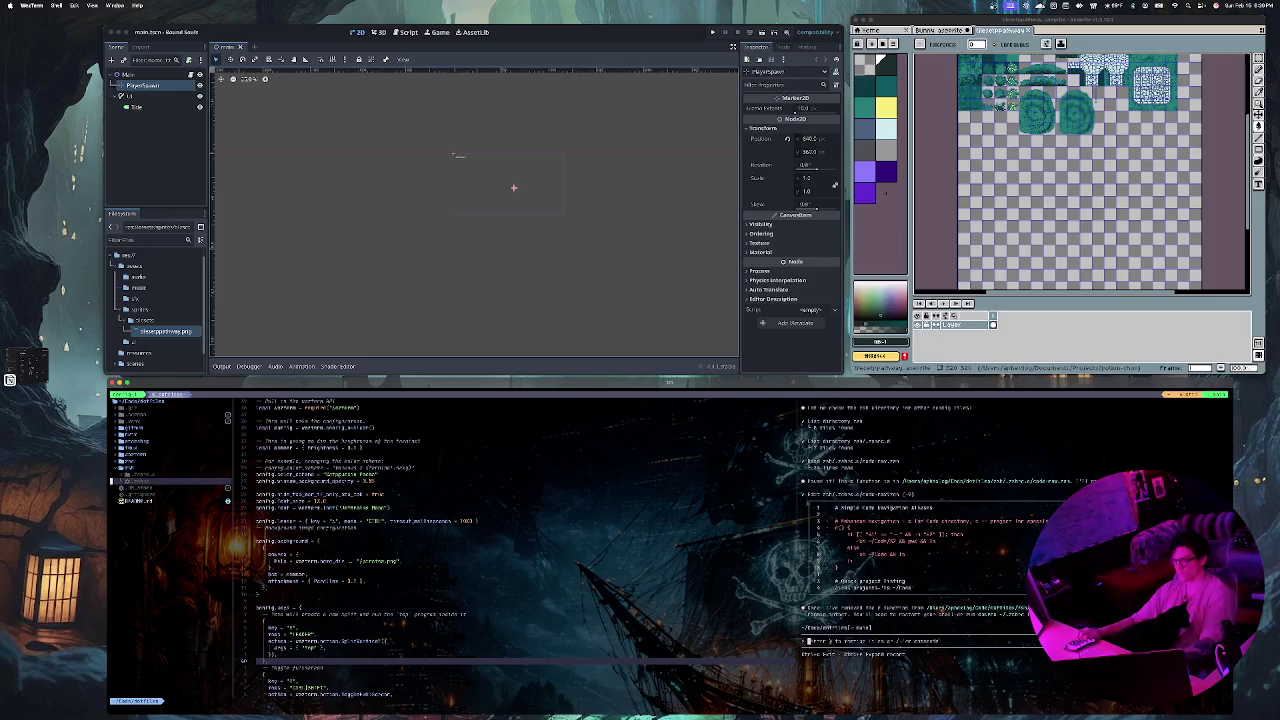
key("Return")
key("j")
key("j")
key("j")
key("j")
key("j")
key("j")
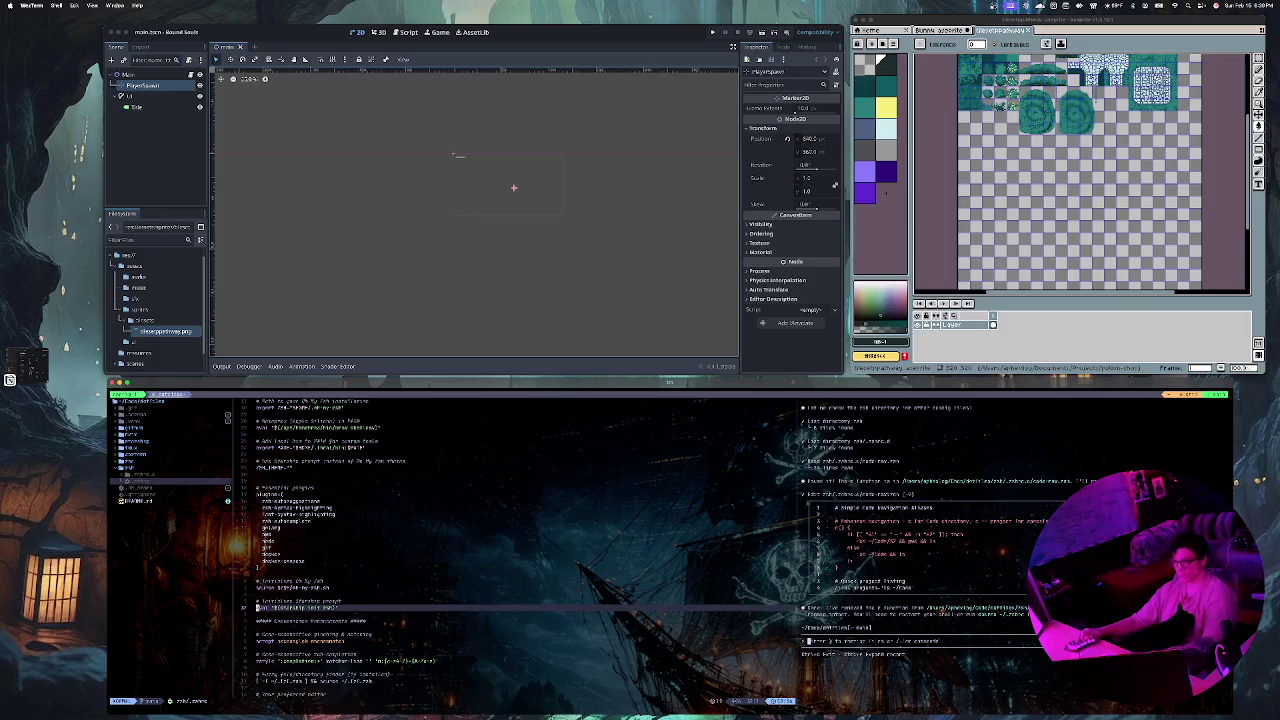
key("ctrl+h")
key("Return")
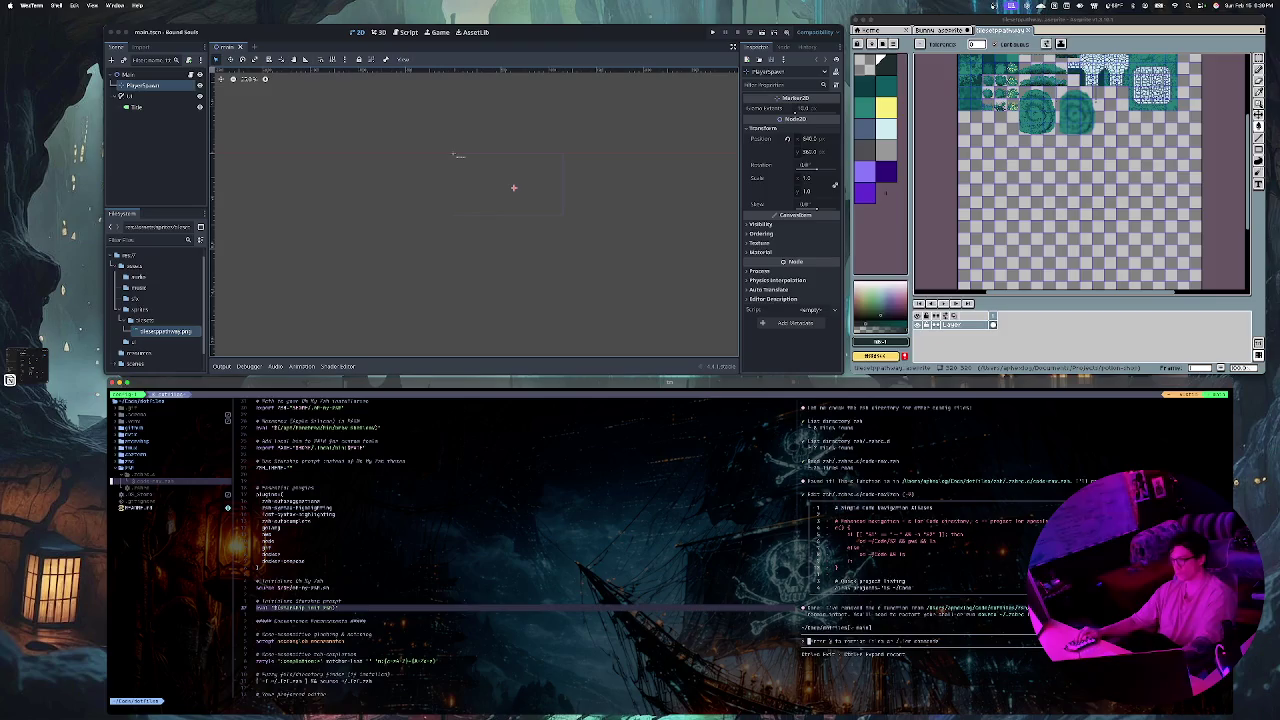
key("Return")
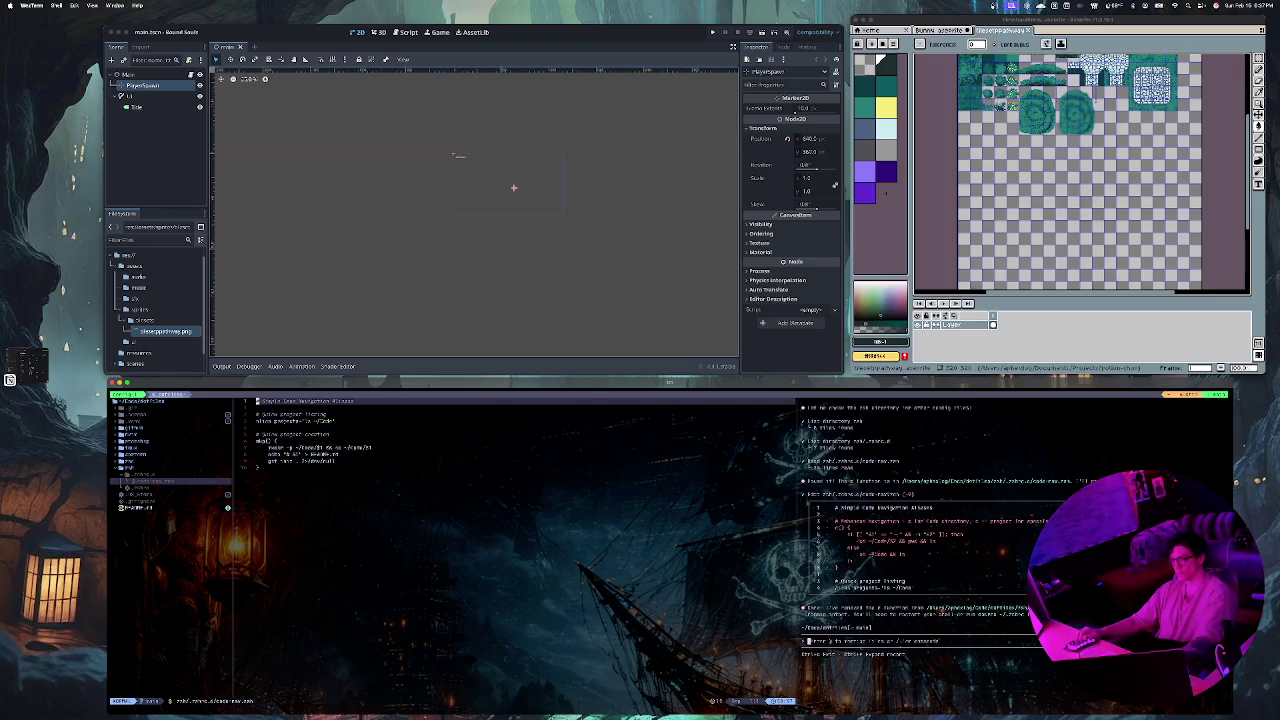
Step: Switch to the project session with the ASCII-art pane and create a new tmux window
key("ctrl+b")
key("s")
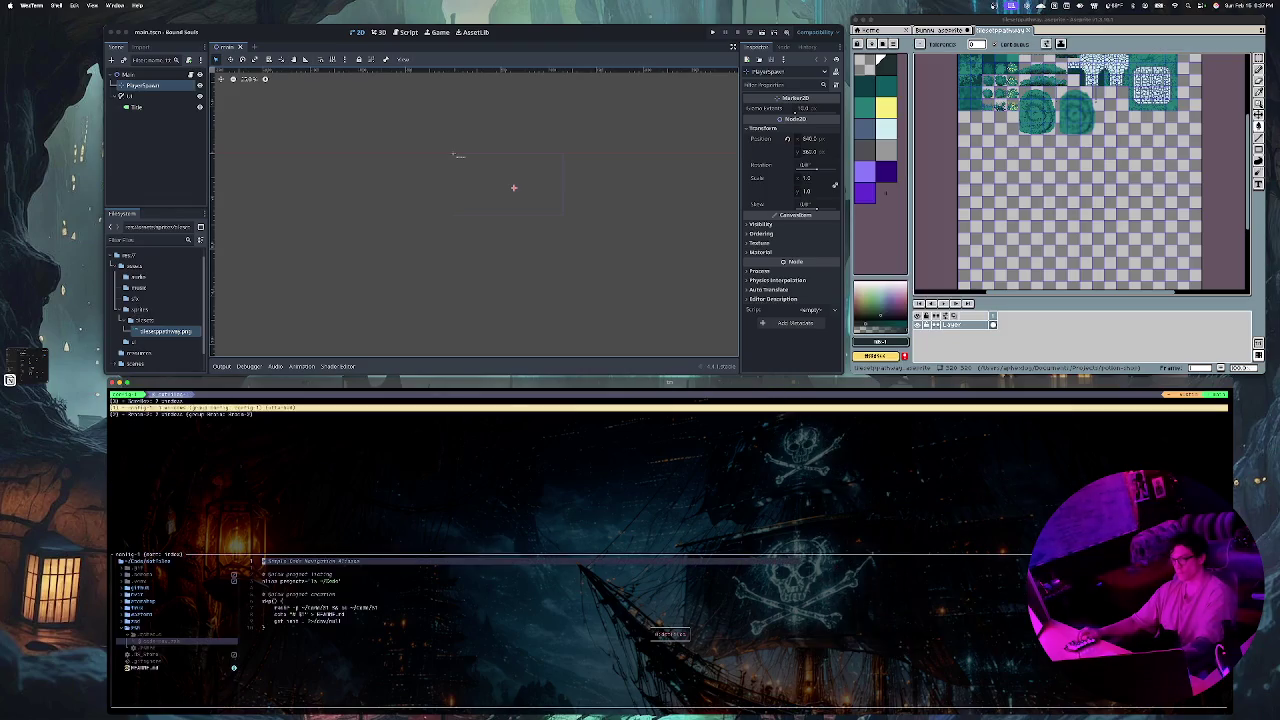
key("Down")
key("Up")
key("Down")
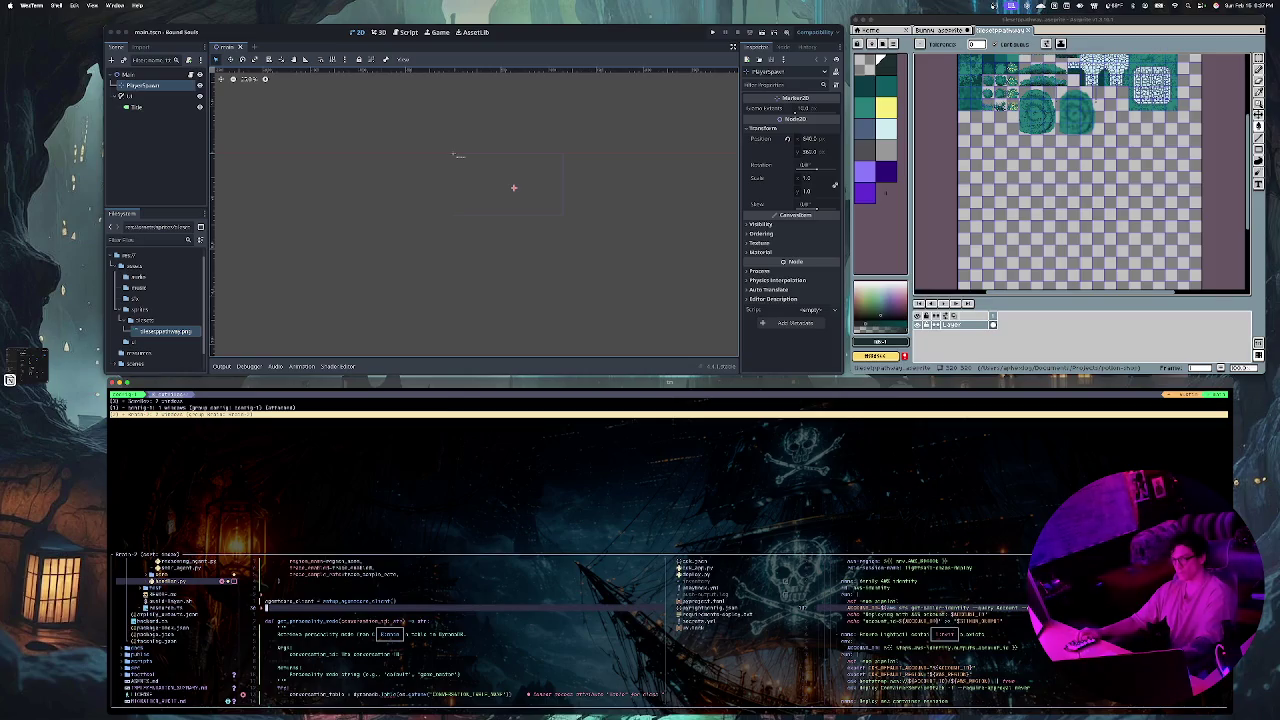
key("Return")
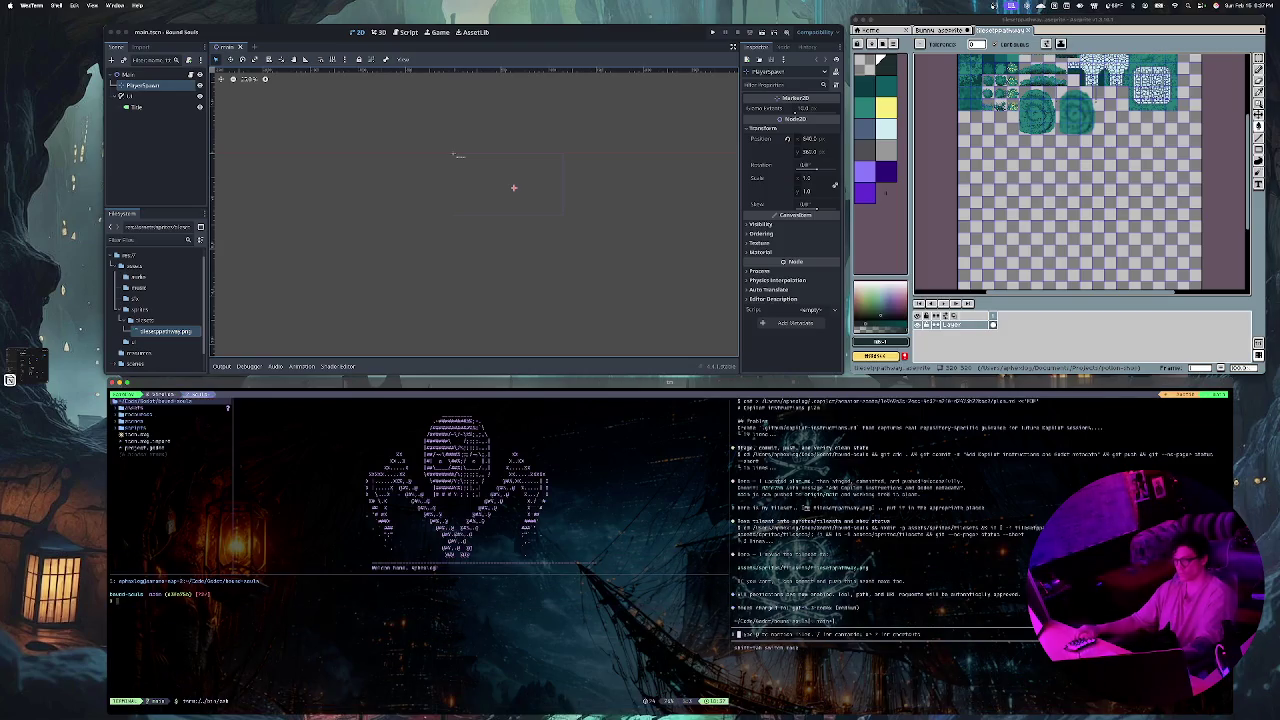
key("ctrl+b")
key("c")
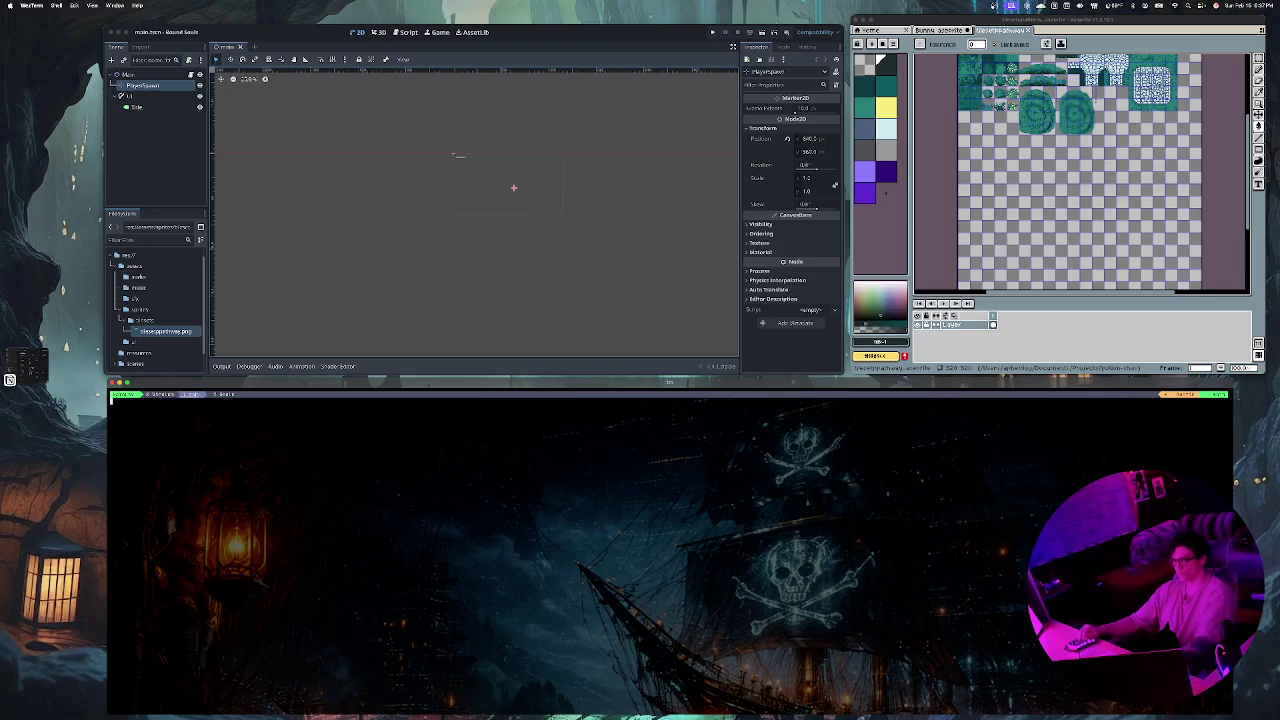
Step: Launch Neovim from the new shell window's prompt
type("cd")
key("BackSpace")
key("BackSpace")
type("nvim")
key("Return")
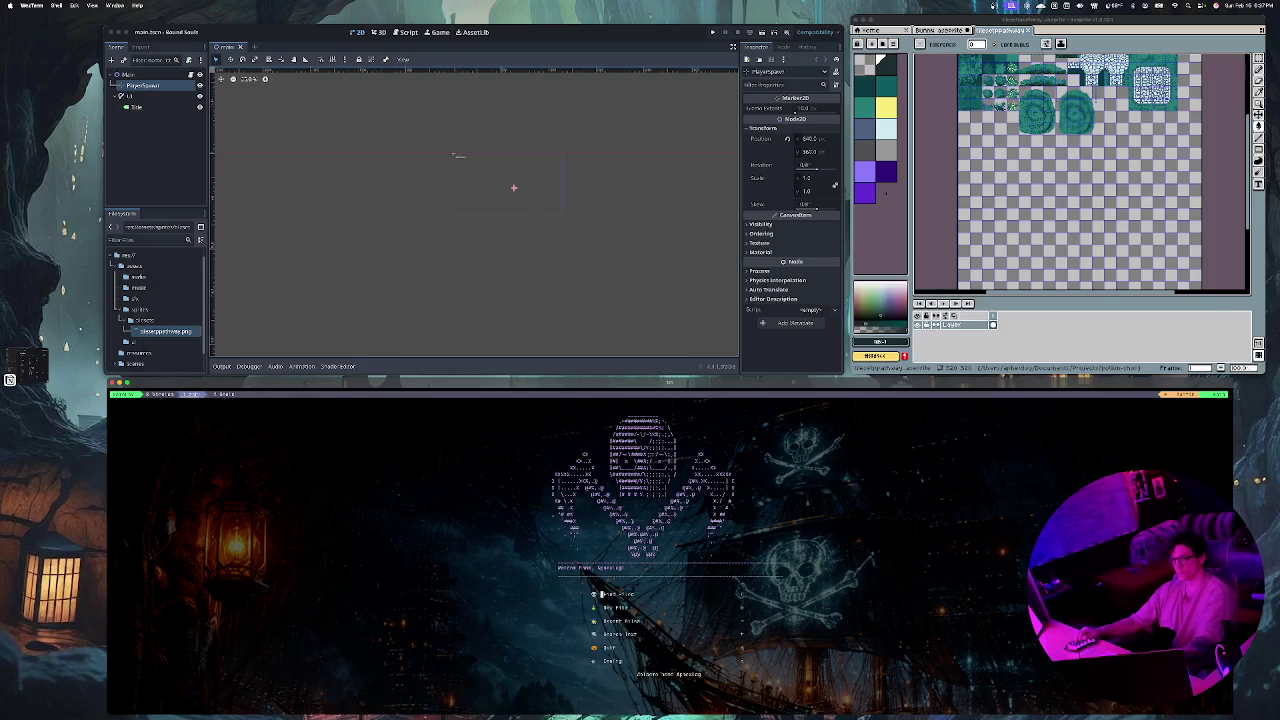
type("f")
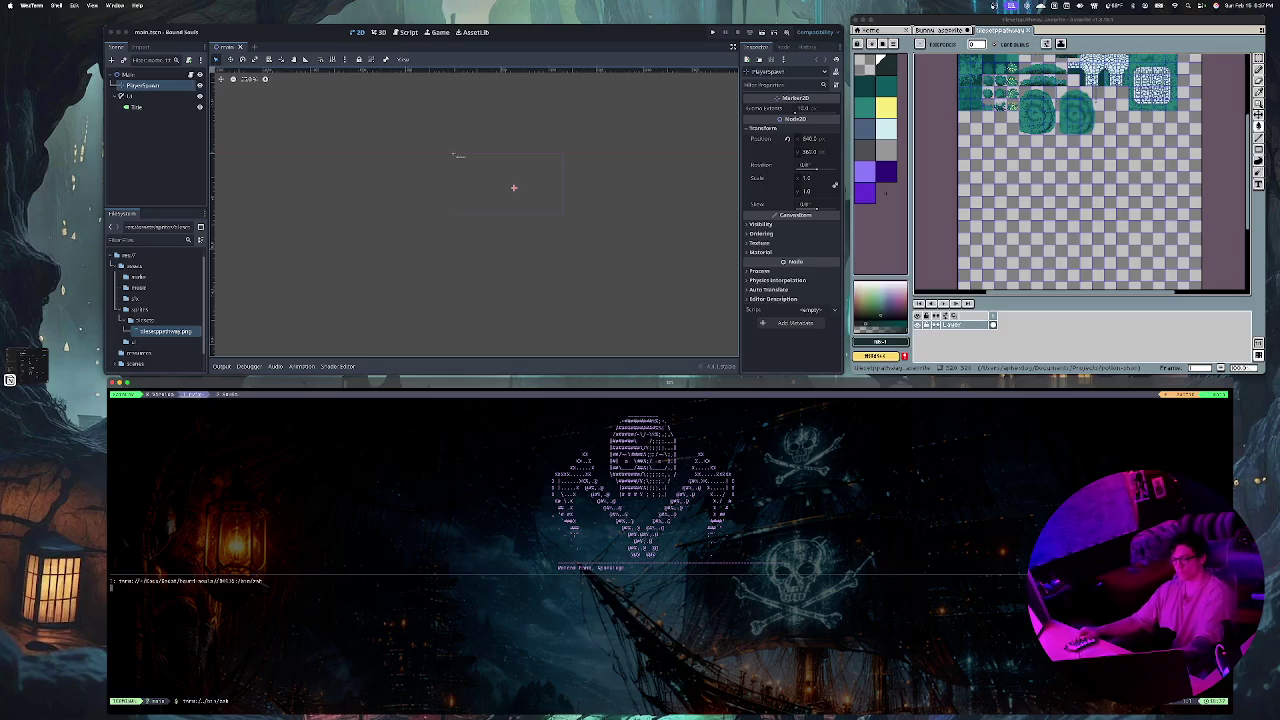
type("cd")
key("BackSpace")
key("BackSpace")
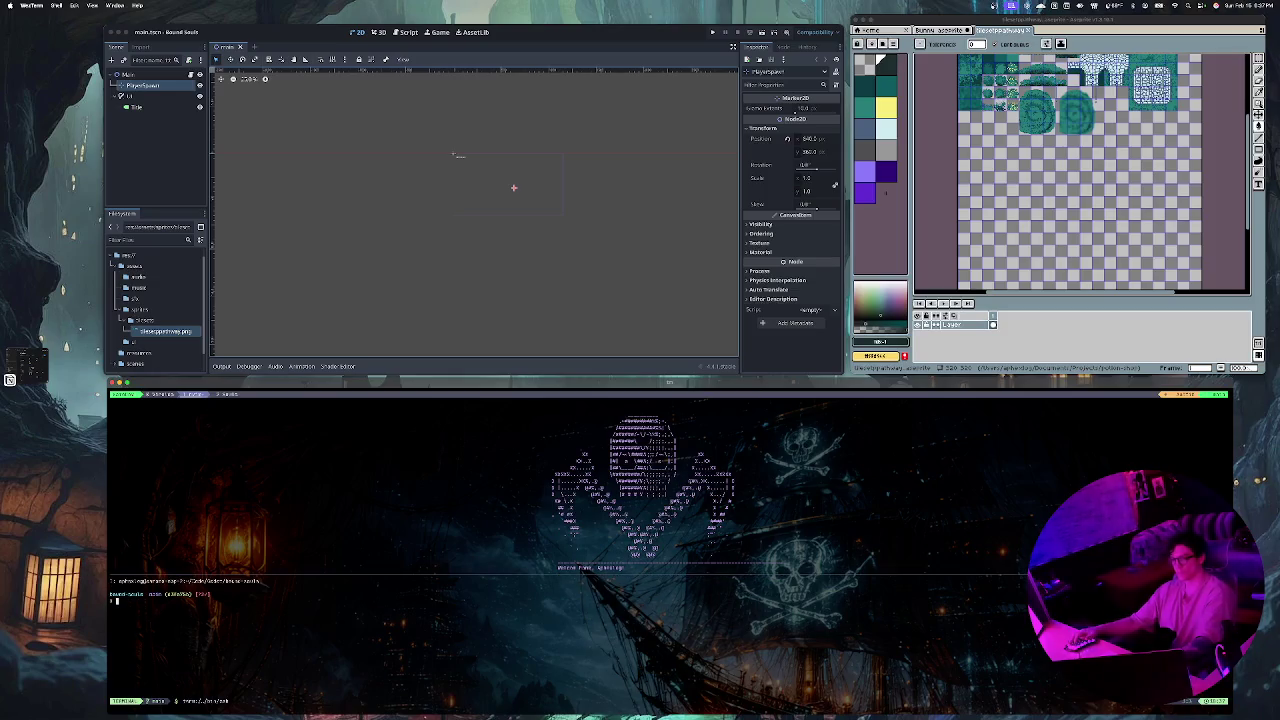
type("nv")
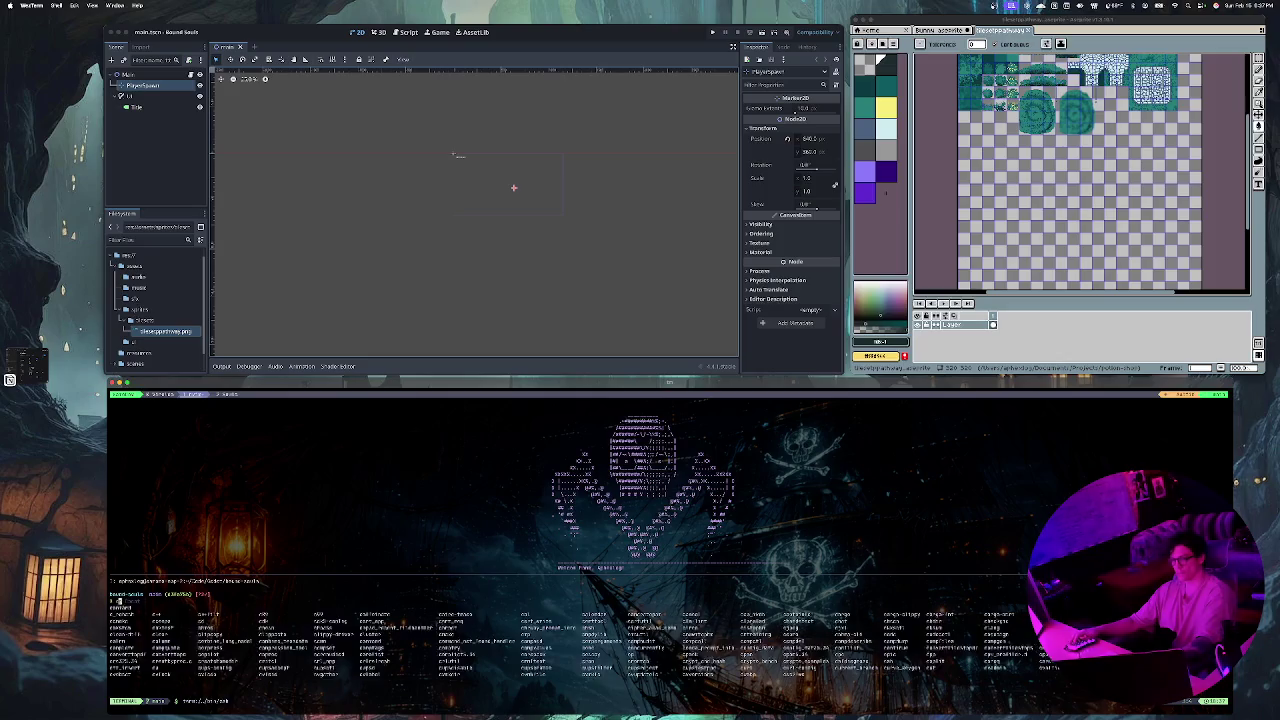
type("im")
key("Return")
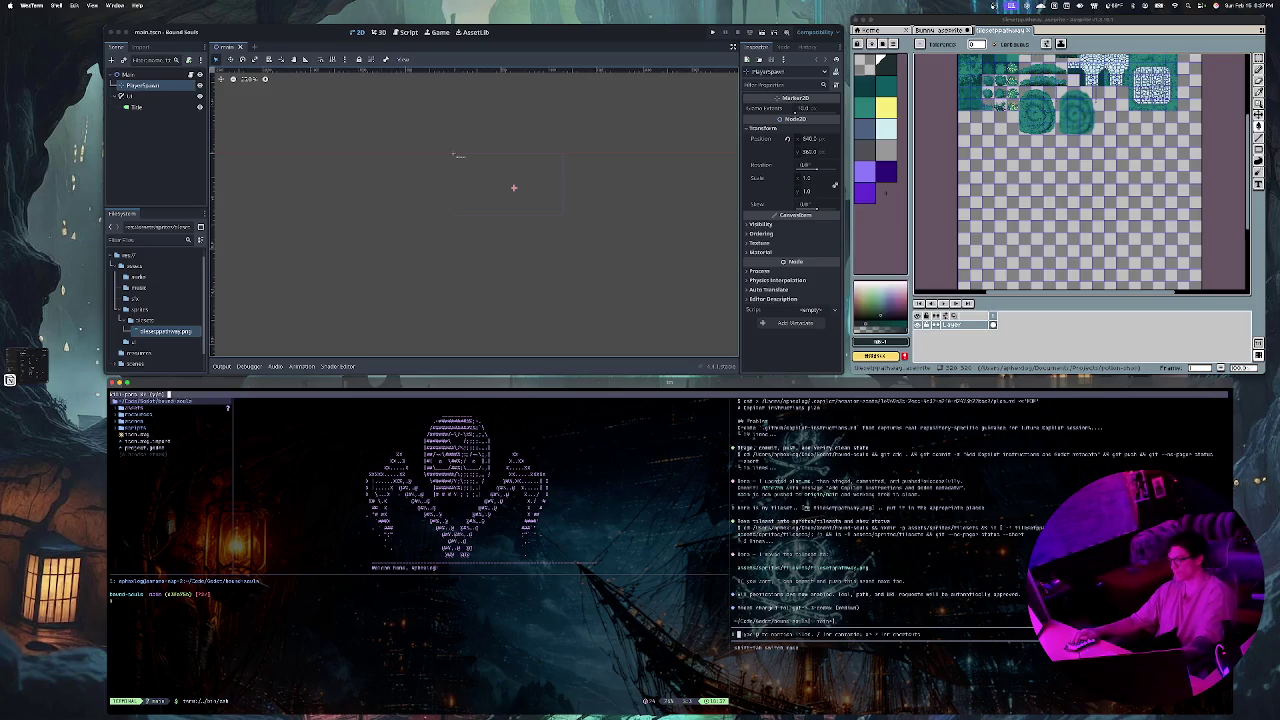
Step: Return to the new shell window and start renaming it, erasing its old name
key("ctrl+b")
key("z")
key("ctrl+b")
key("c")
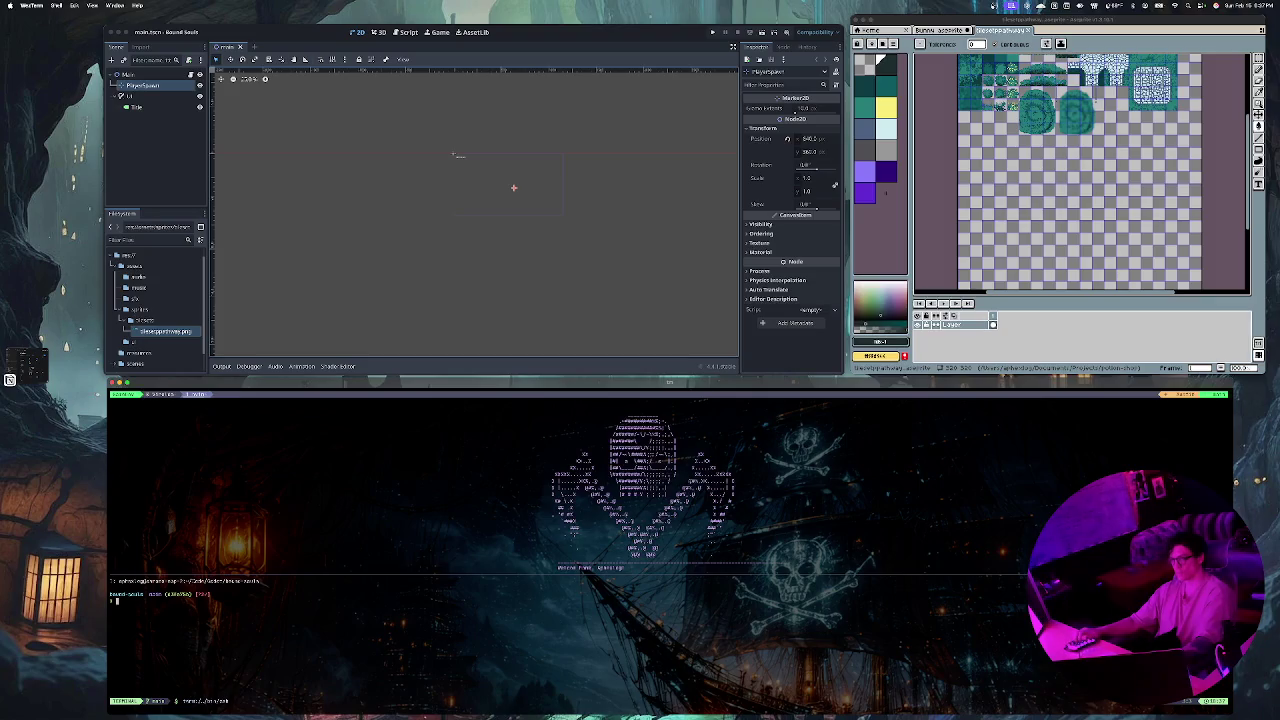
key("ctrl+b")
key("comma")
key("BackSpace")
key("BackSpace")
key("BackSpace")
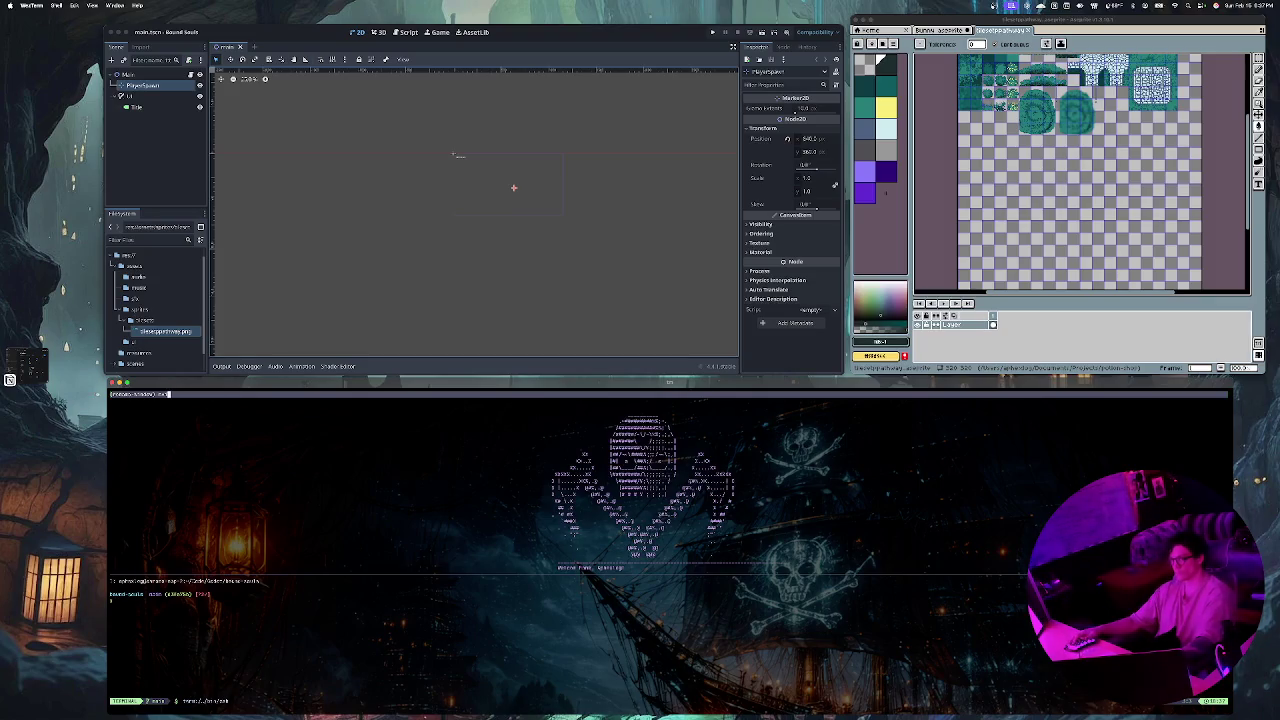
Step: Rename the new tmux window to its 'claude'-based name, then toggle Neovim's file explorer sidebar
type("claude")
key("BackSpace")
key("BackSpace")
key("BackSpace")
key("BackSpace")
type("s")
key("Return")
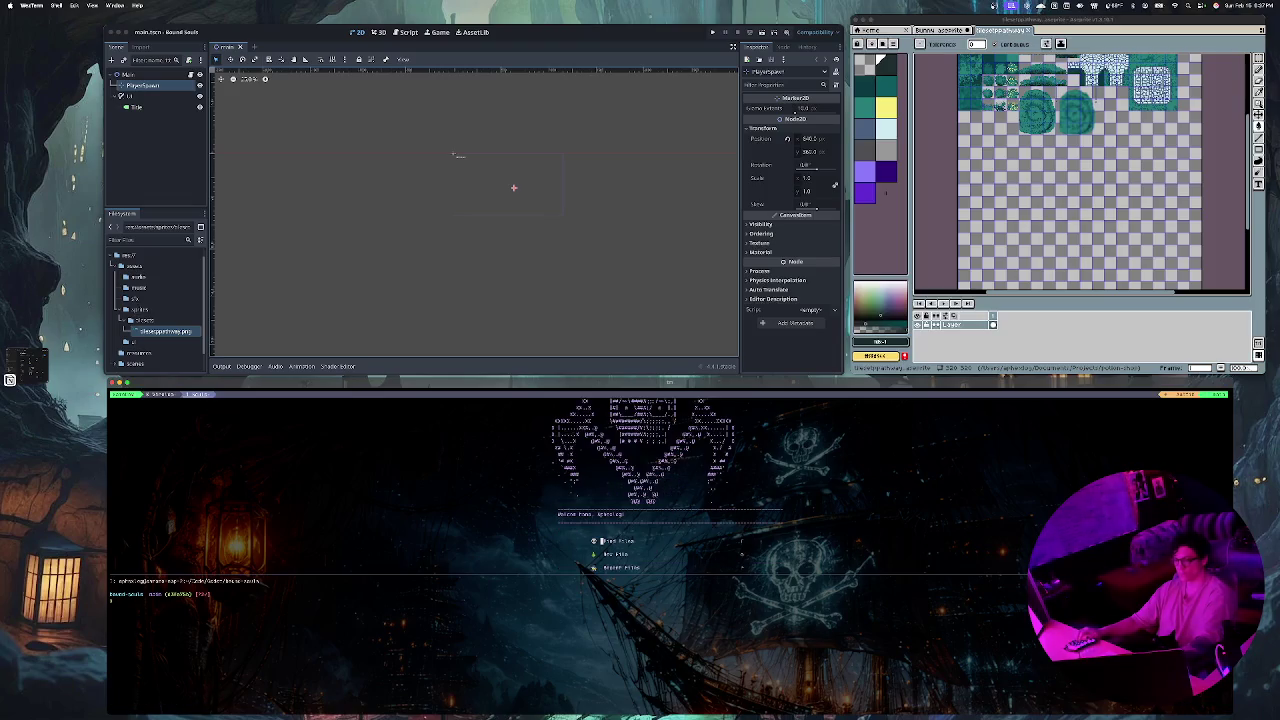
key("space")
key("e")
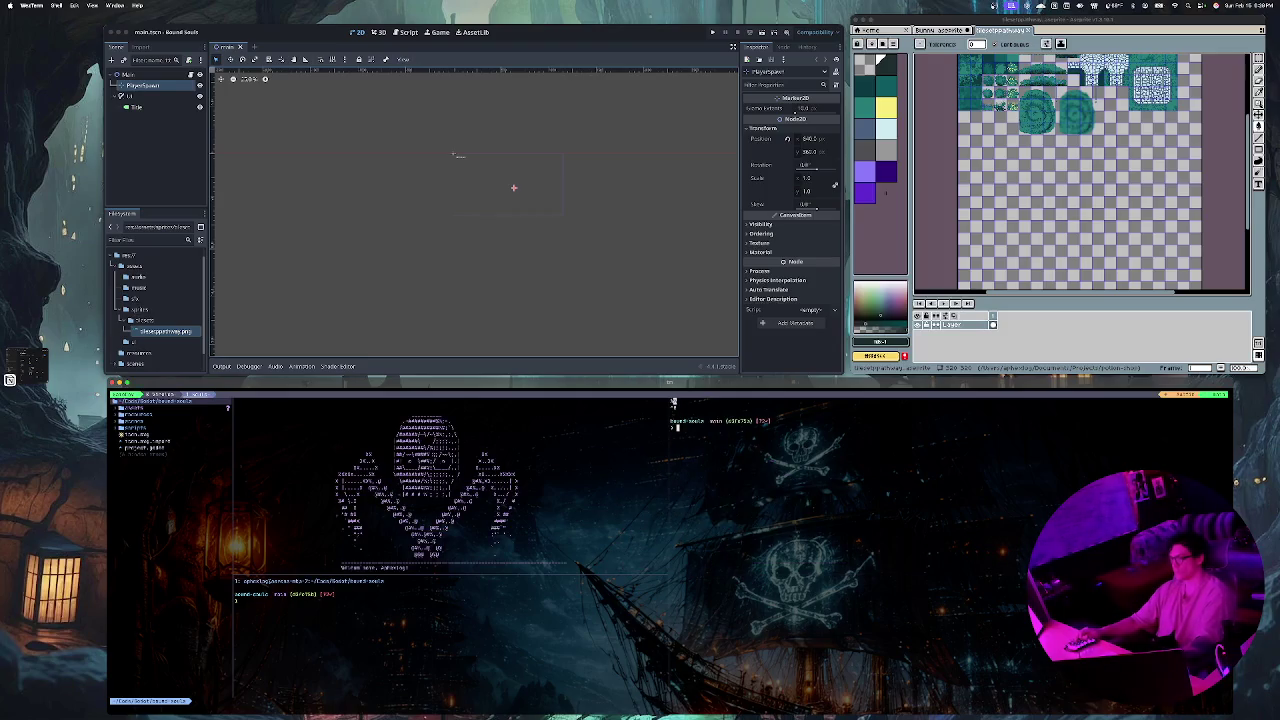
Step: Launch nvim and expand the assets and sprites folders in the project tree
type("nvi")
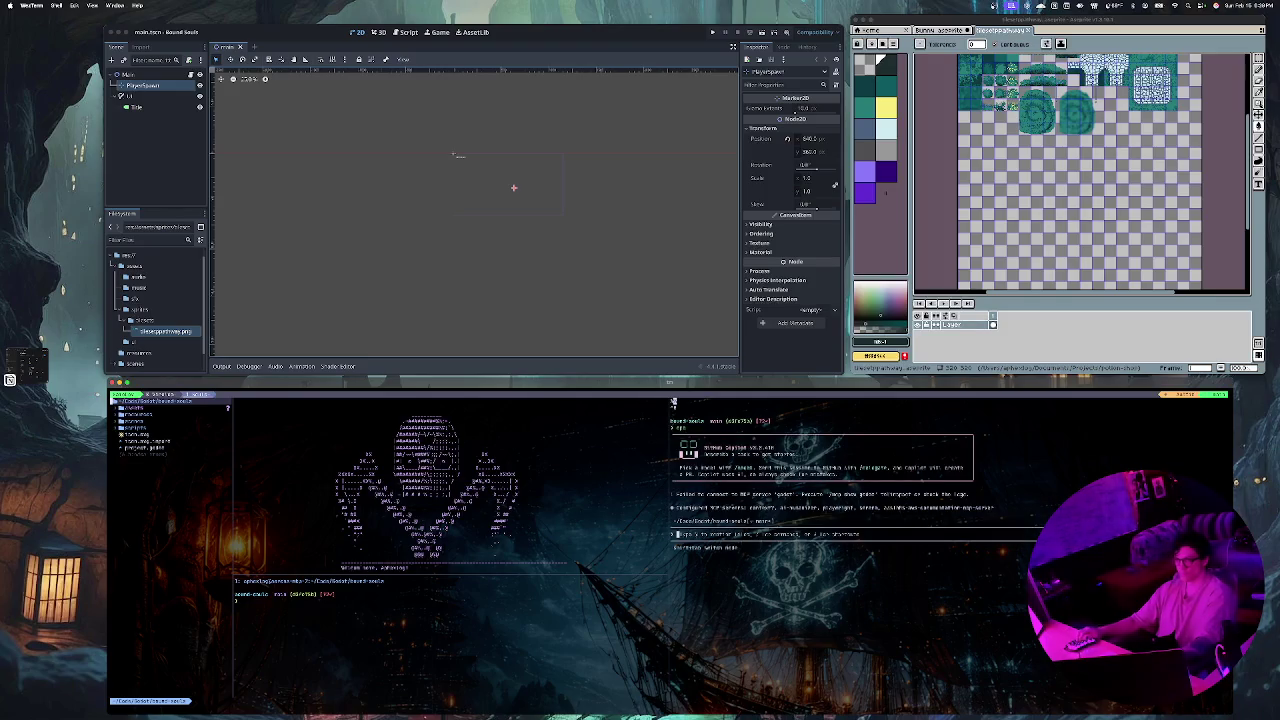
key("j")
key("j")
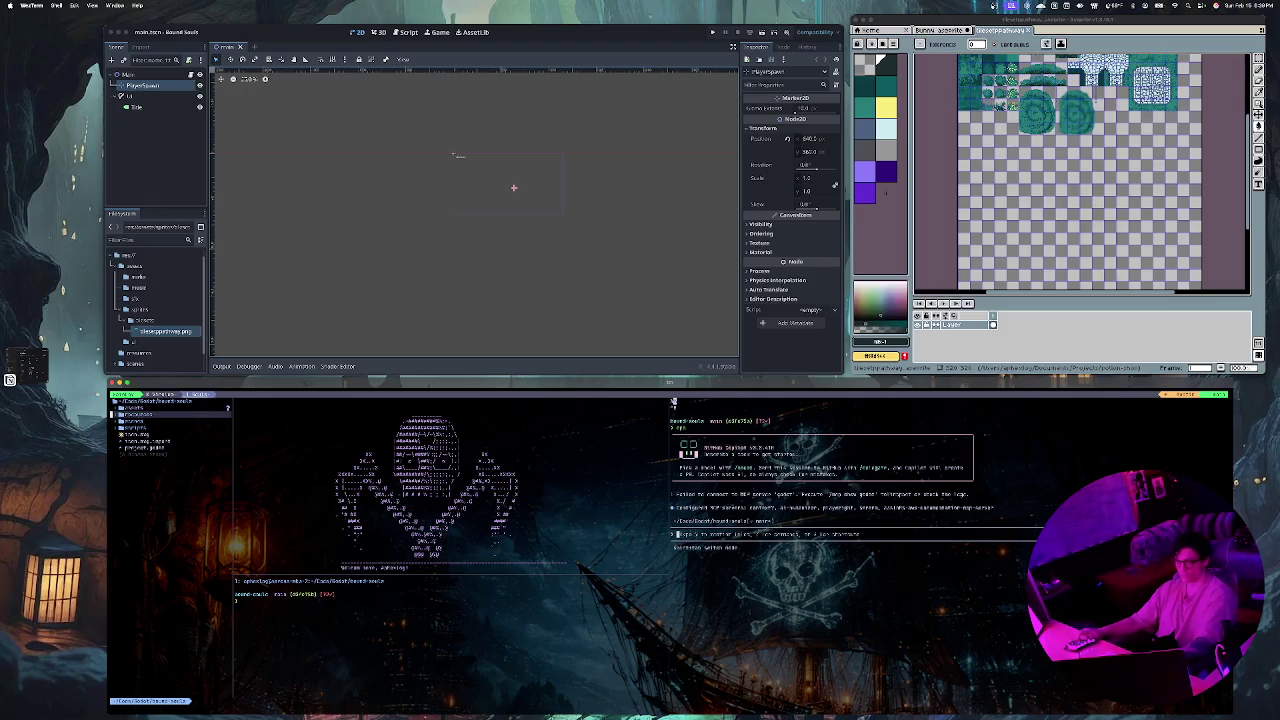
key("Return")
key("j")
key("j")
key("j")
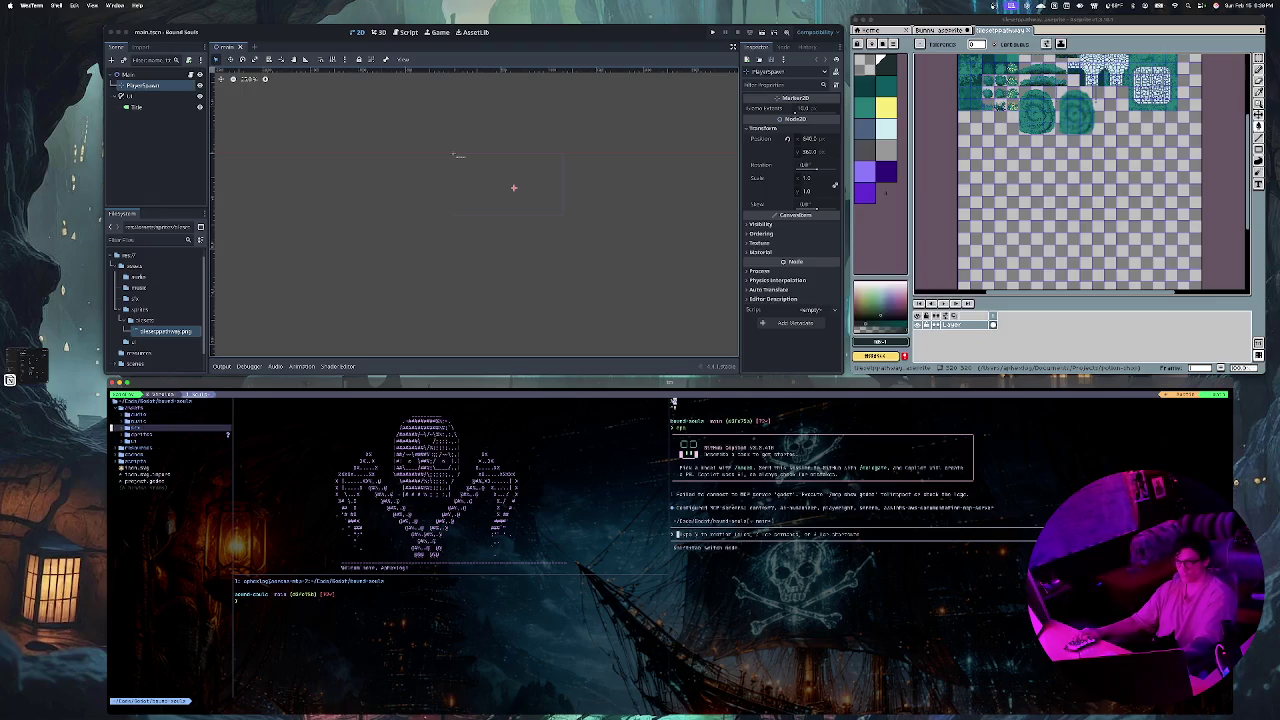
key("Return")
key("j")
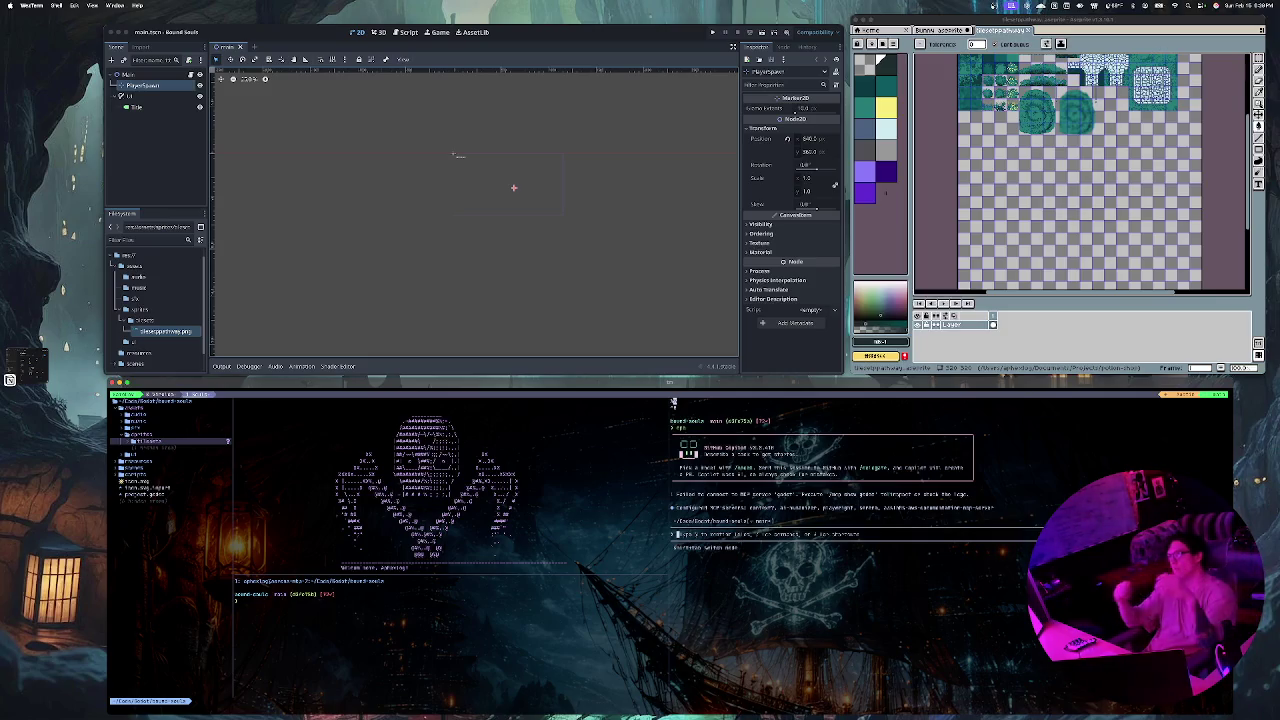
Step: Move from the characters folder down to the tileset pathway files
type("c")
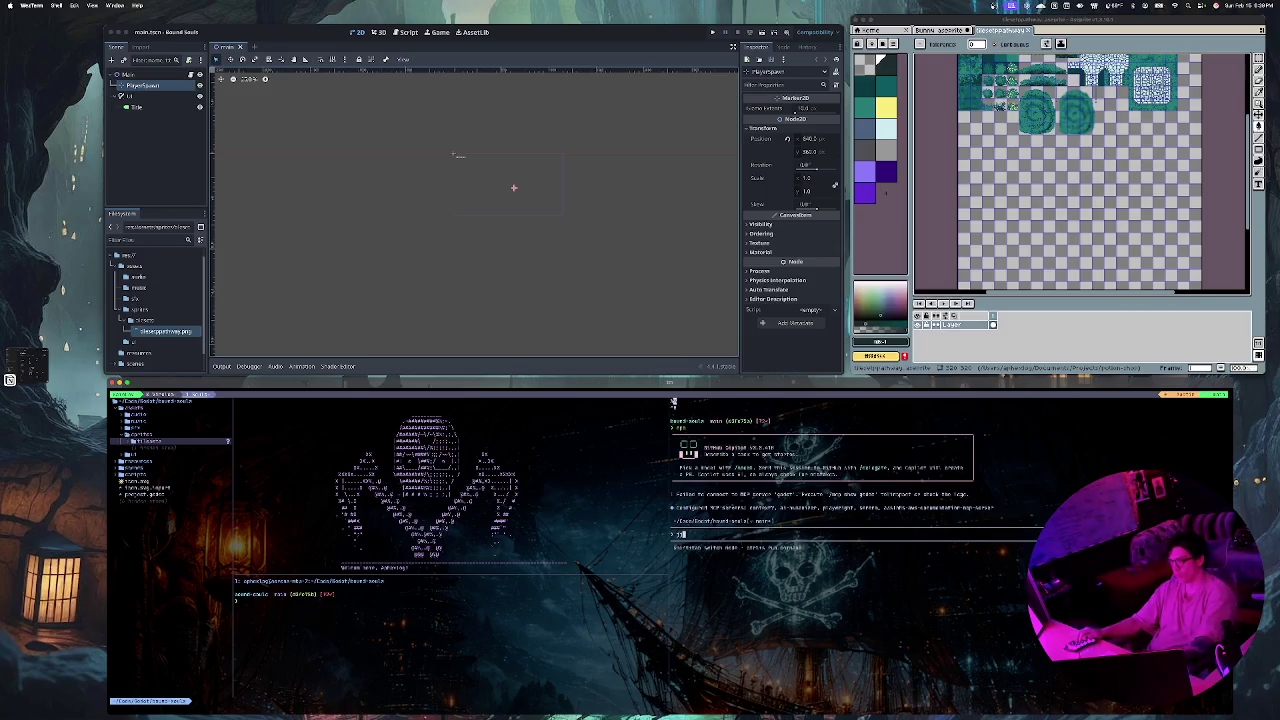
key("BackSpace")
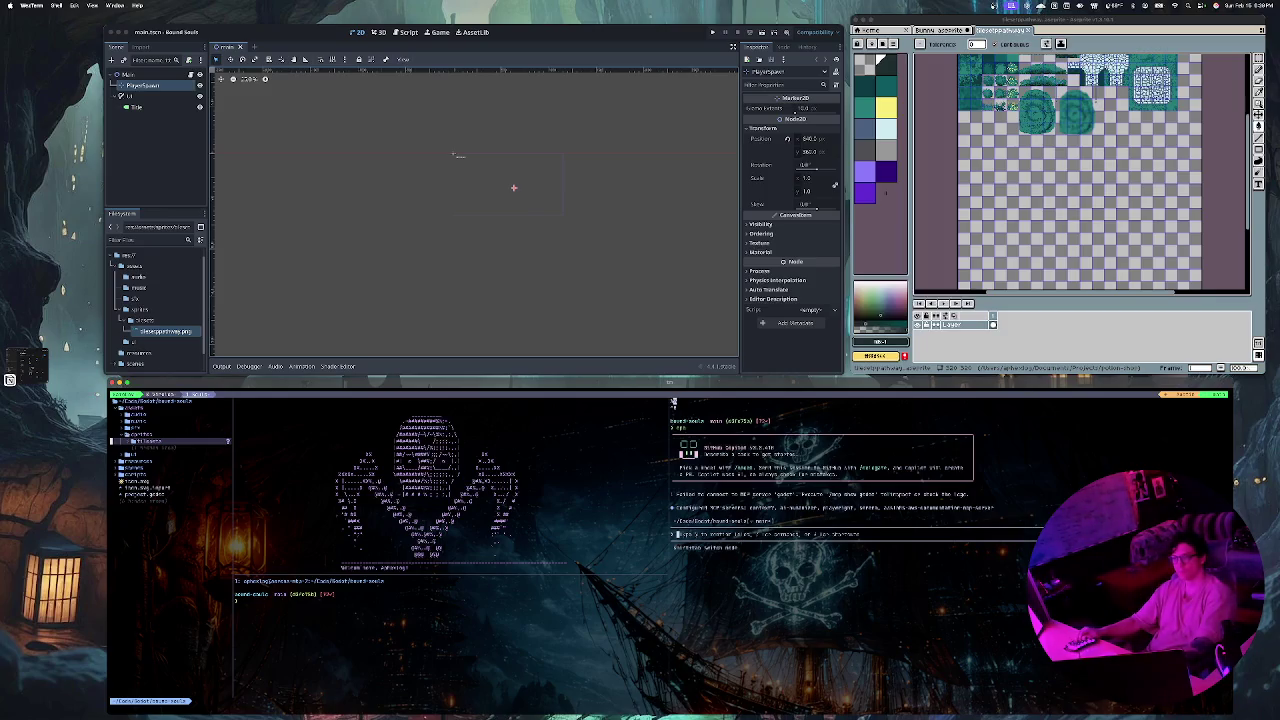
key("k")
key("Down")
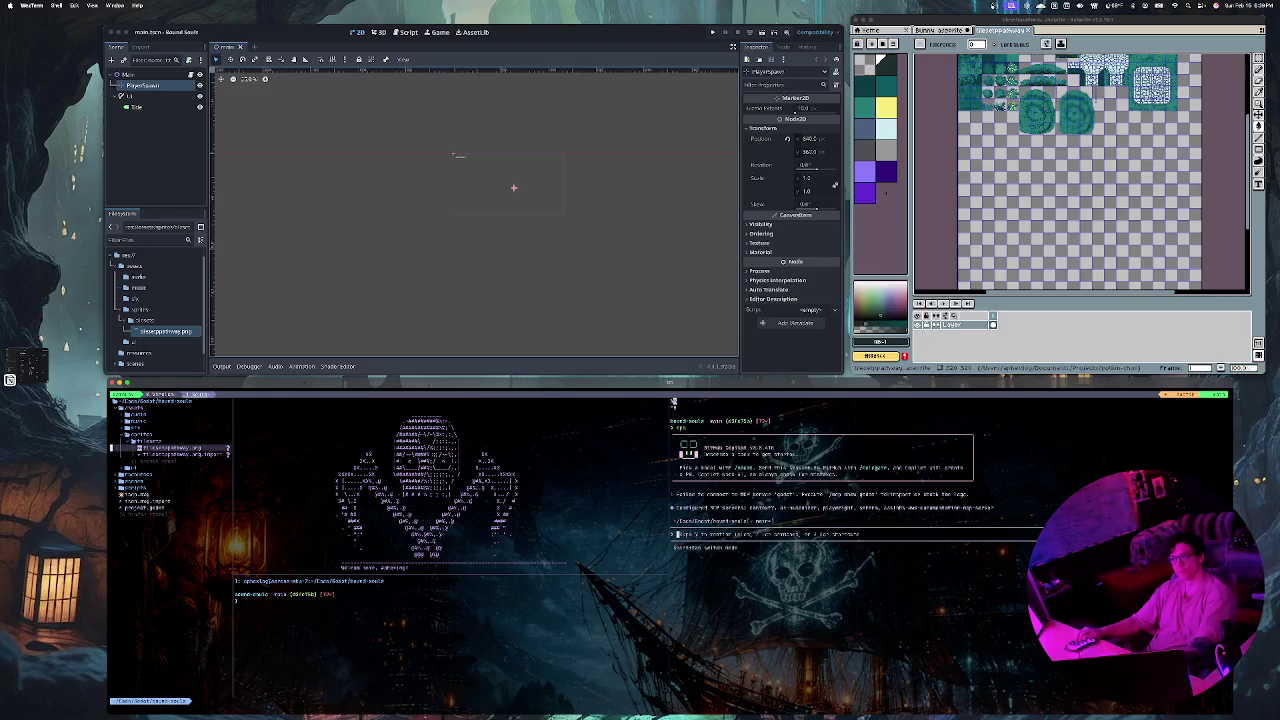
Step: Open tilesetpathway.png.import and move down to its metadata section
key("Down")
key("Return")
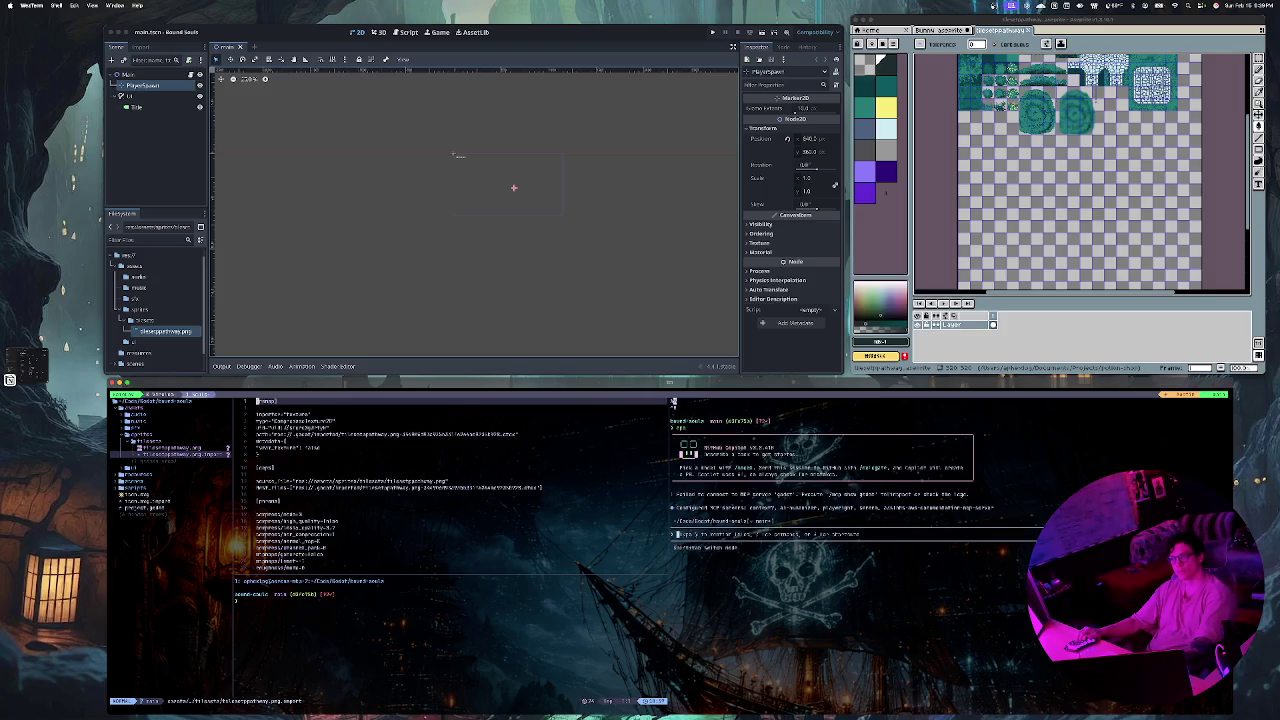
key("Down")
key("Down")
key("Down")
key("Down")
key("Down")
key("Down")
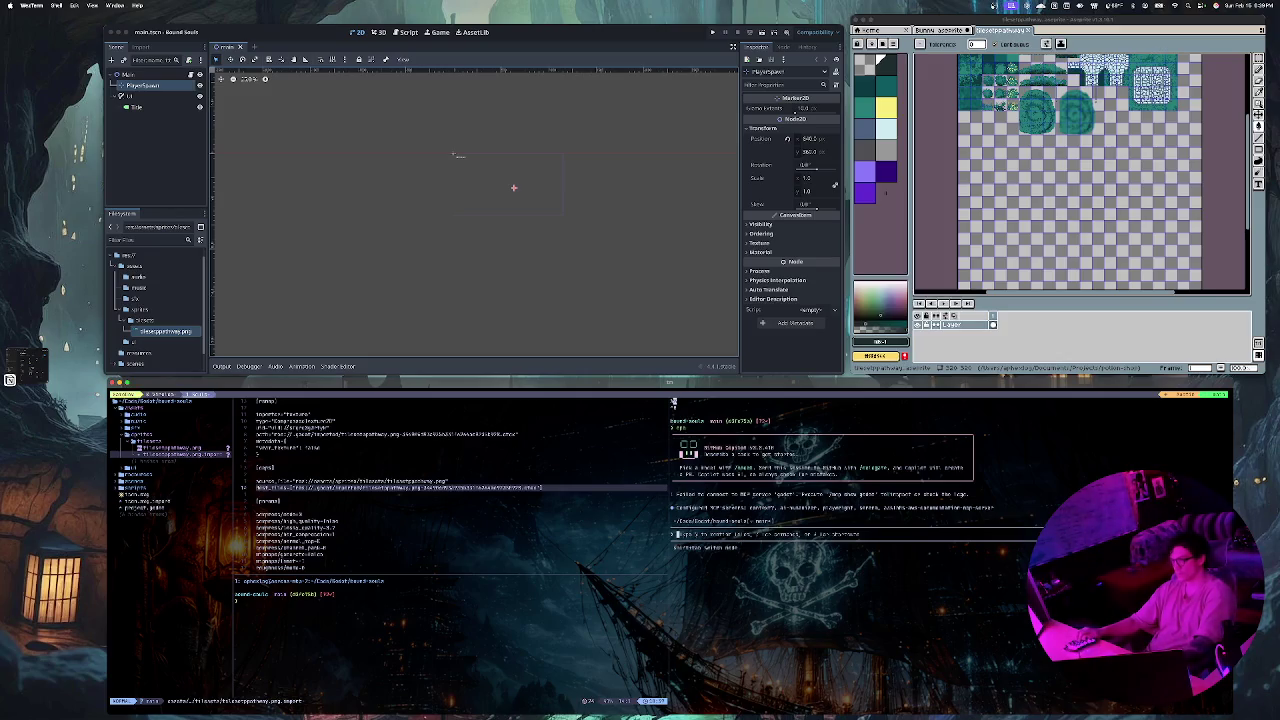
Step: Switch focus to the terminal split below the editor and start a cd command
key("shift+Return")
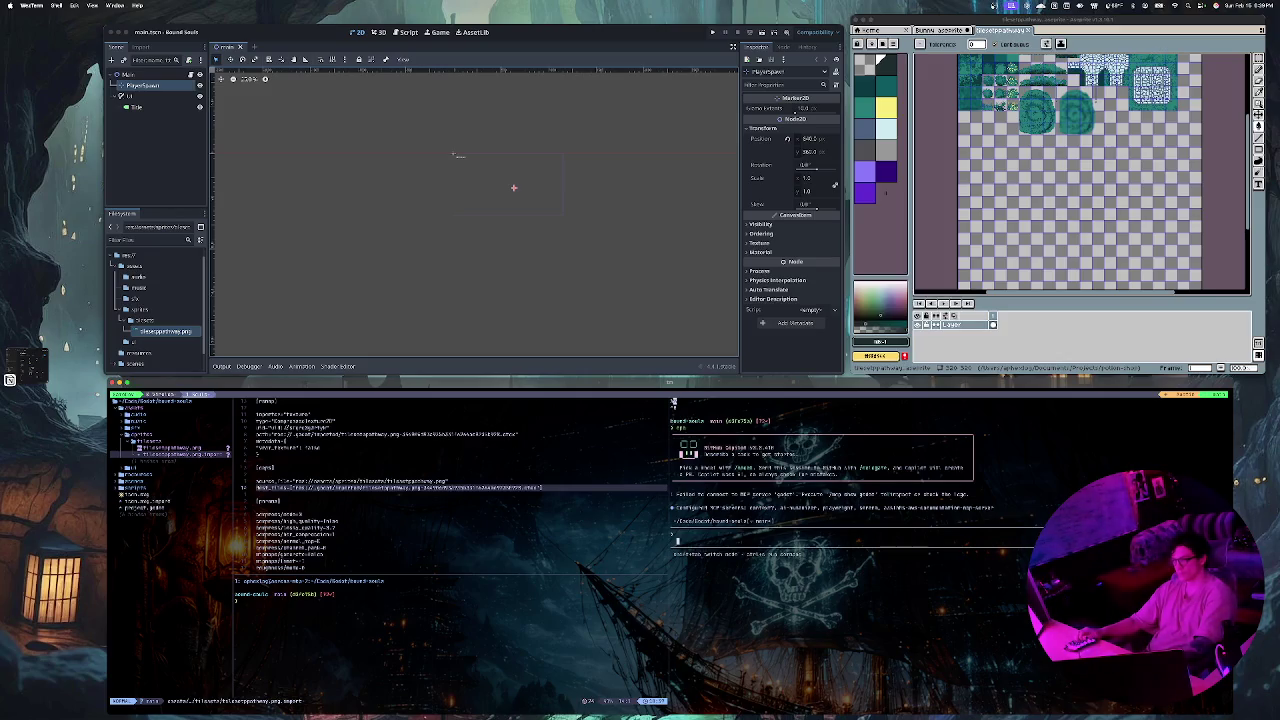
key("ctrl+w")
type("j")
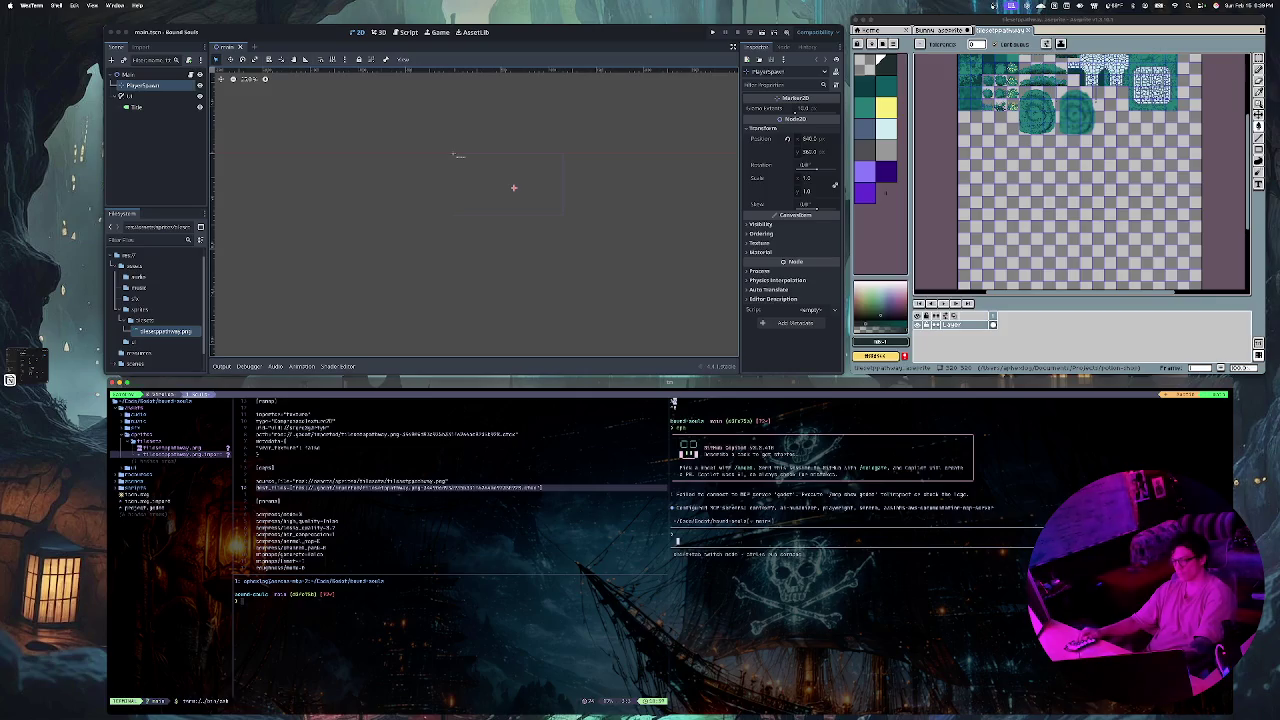
type("cd ./")
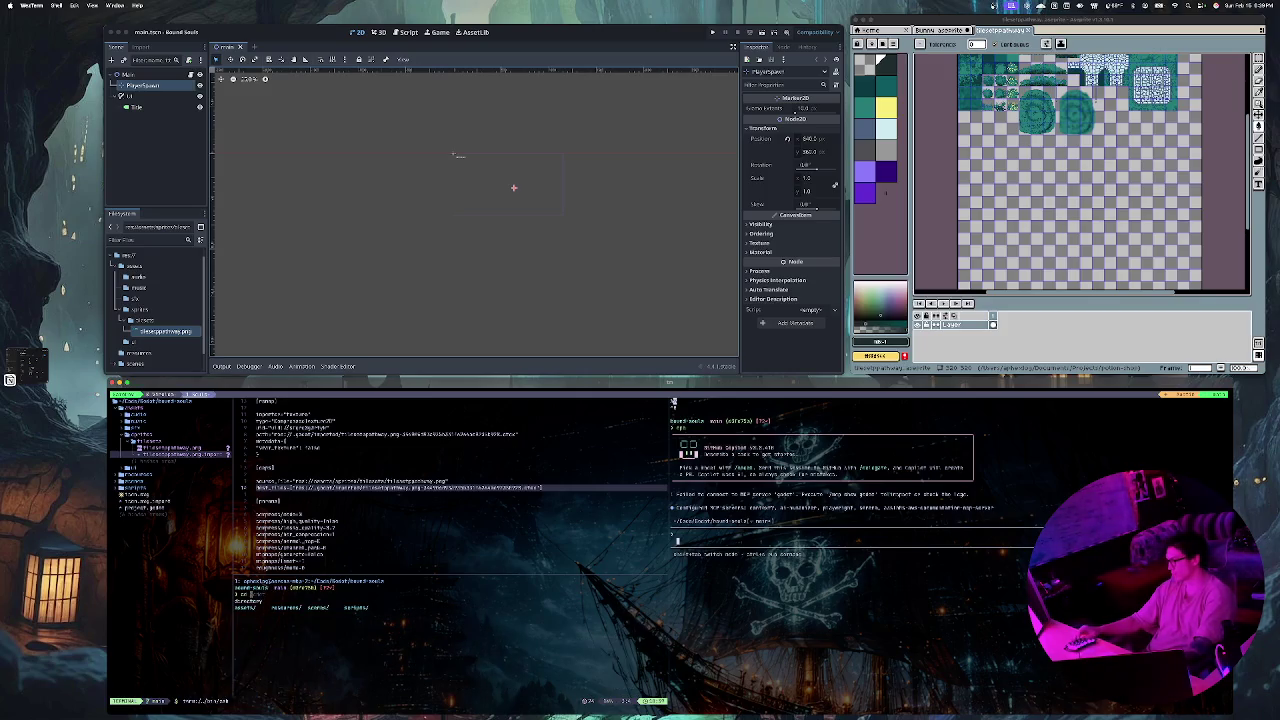
Step: Change into the scenes folder, copy its path with pwd | pbcopy, and begin a message to the agent
key("Tab")
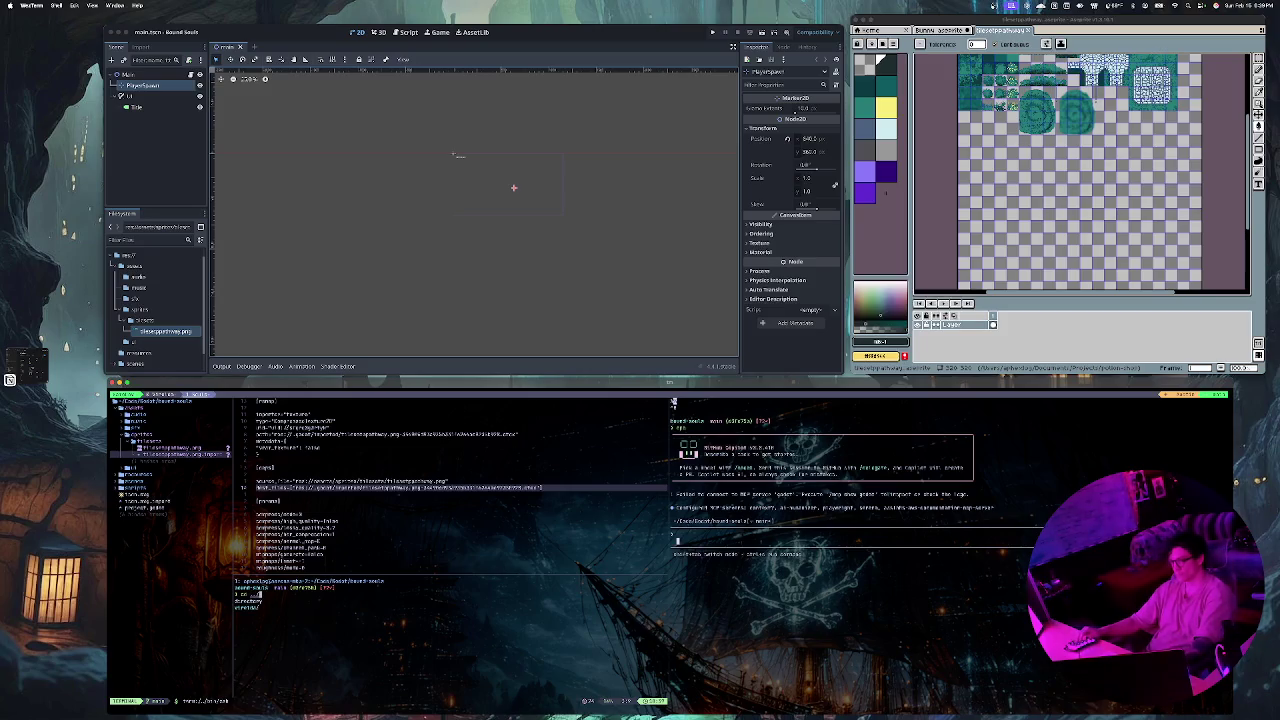
type("scenes/")
key("Return")
type("pwd | pbcopy")
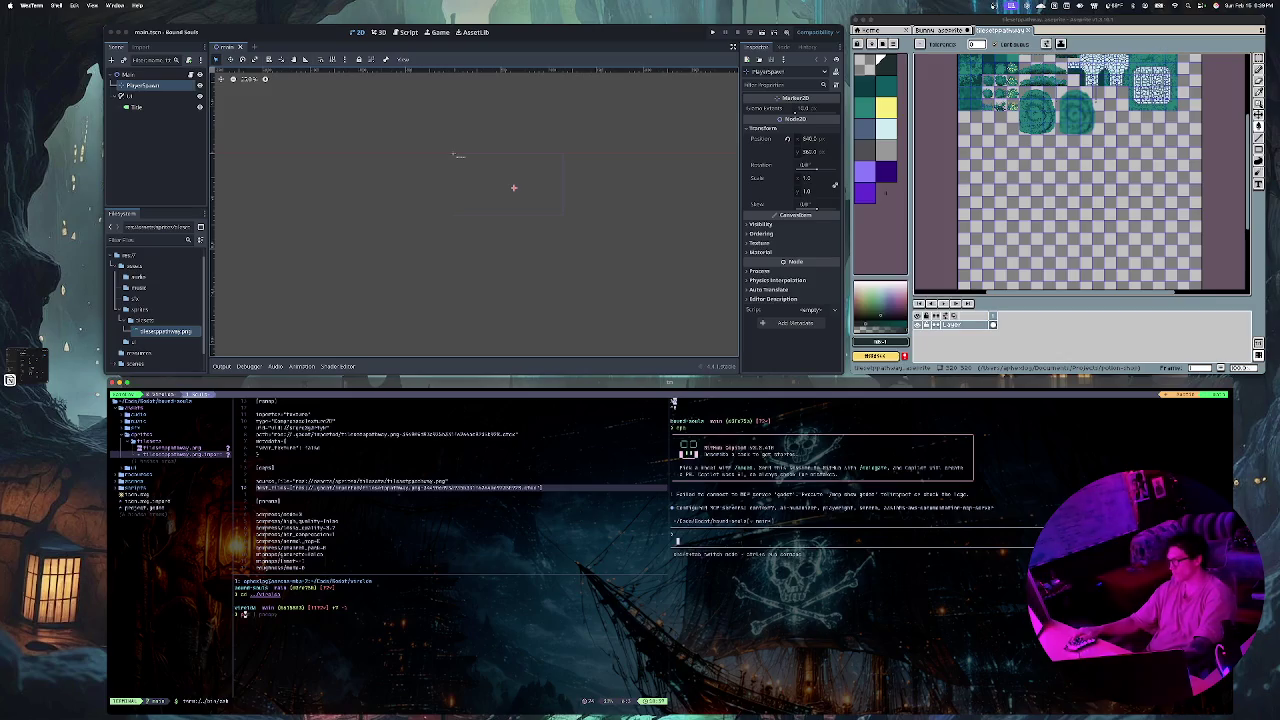
key("Return")
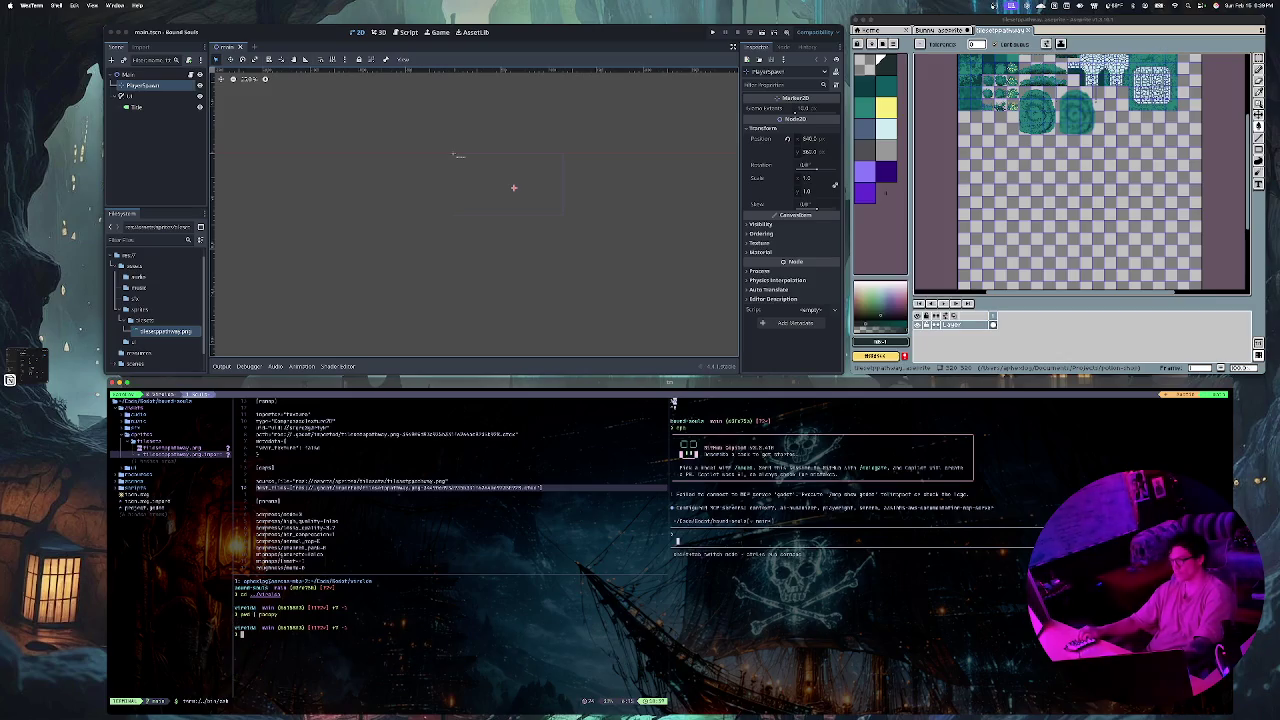
left_click(673, 402)
type("here is")
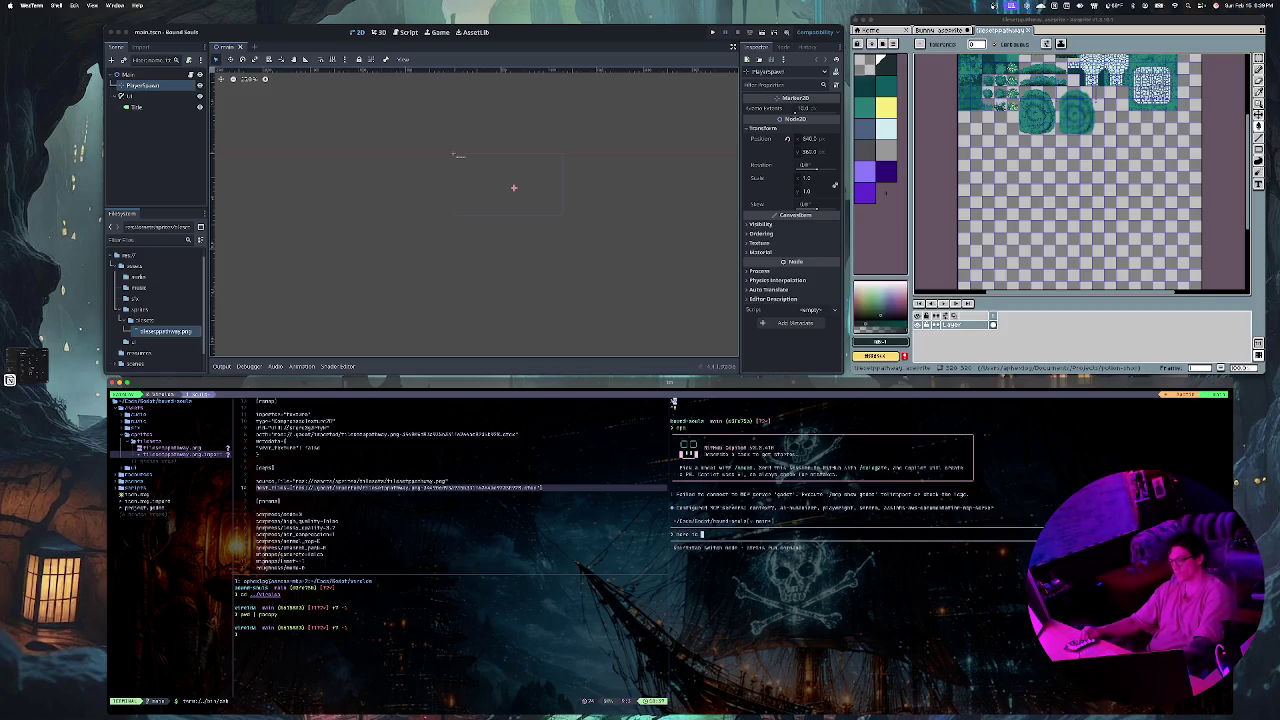
type("the roject i am work")
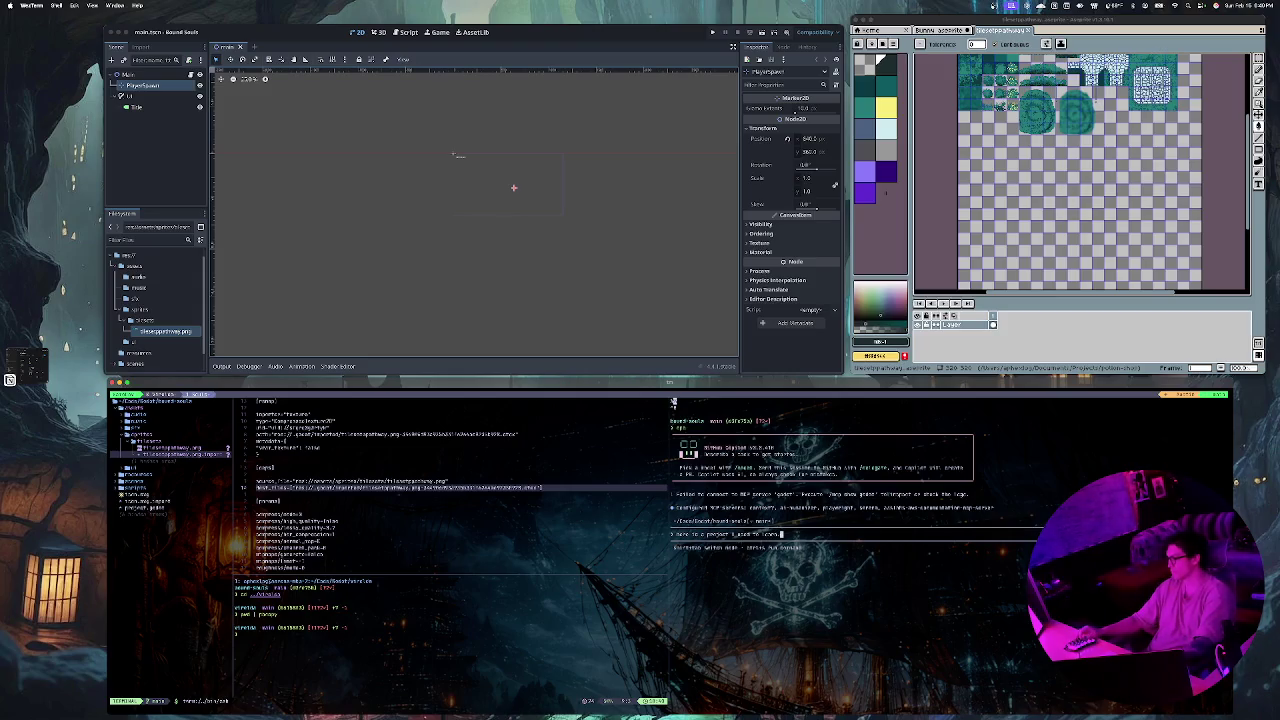
Step: Paste the scenes path and ask the agent how to bring up the scene for the tileset file
key("super+v")
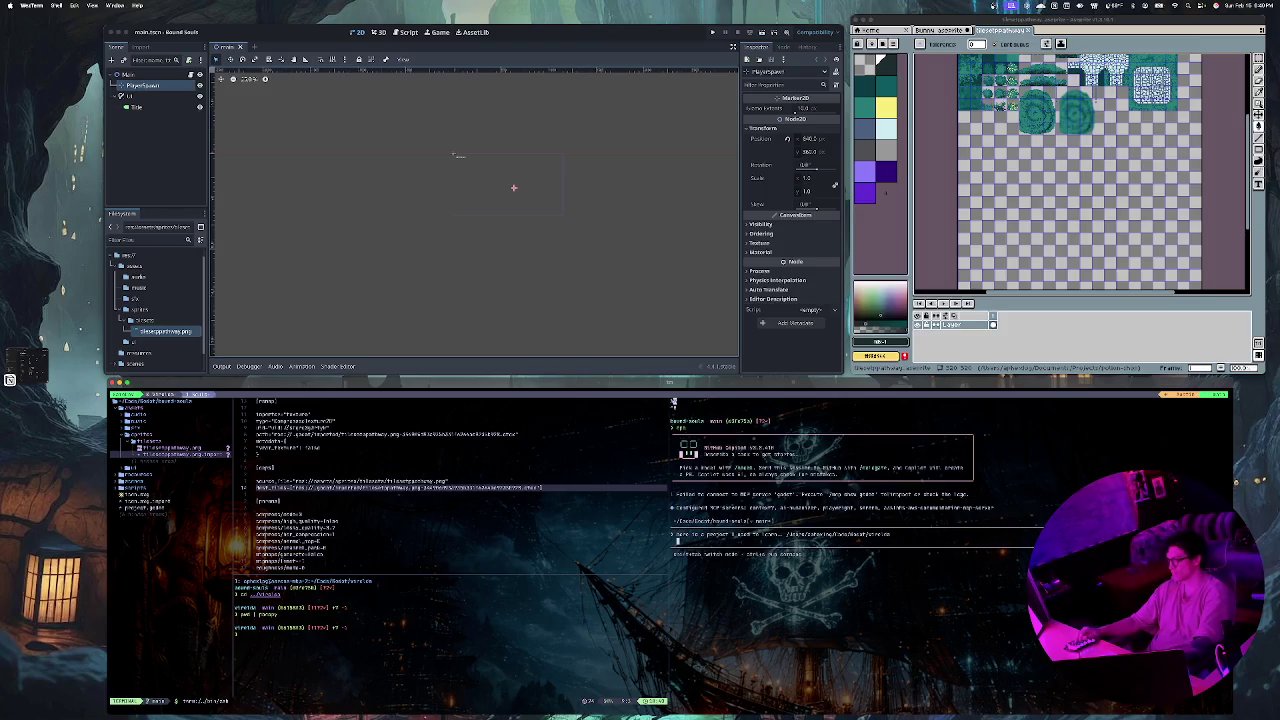
type("but I c")
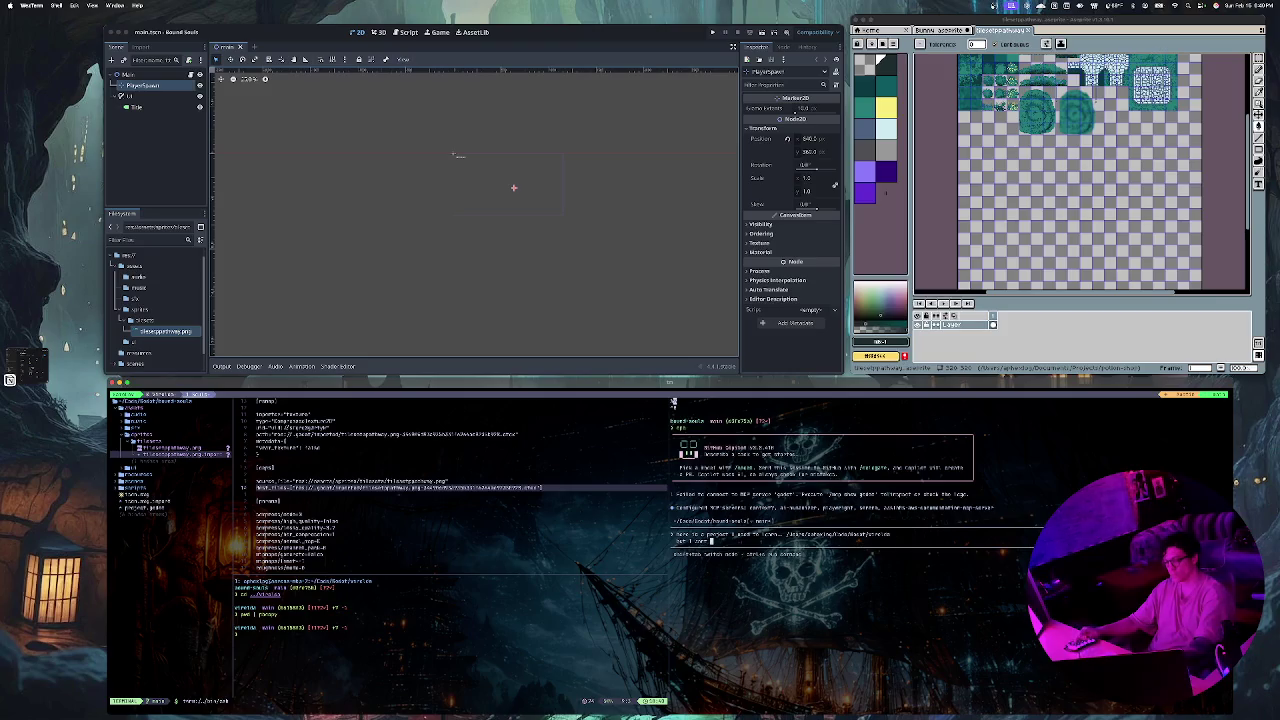
type("an")
key("BackSpace")
key("BackSpace")
key("BackSpace")
type("to br")
type("in")
type("sc")
type("e")
type("ode")
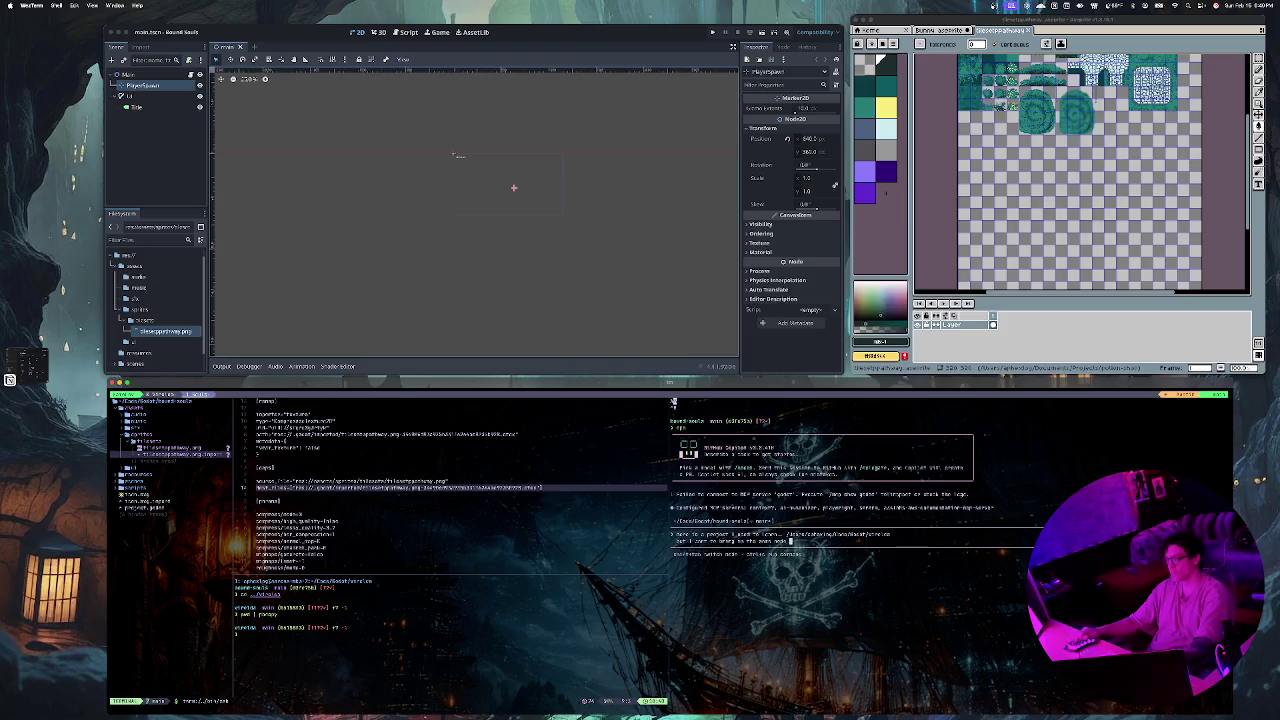
type(" fy")
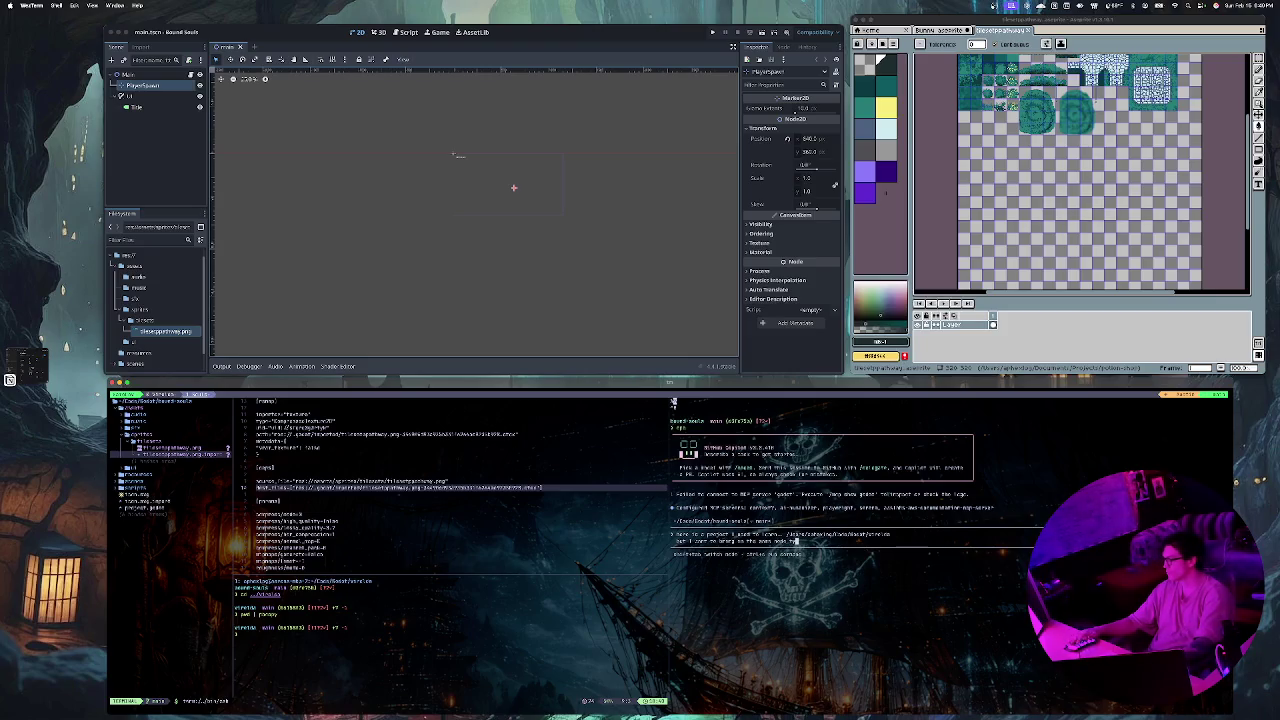
type("or")
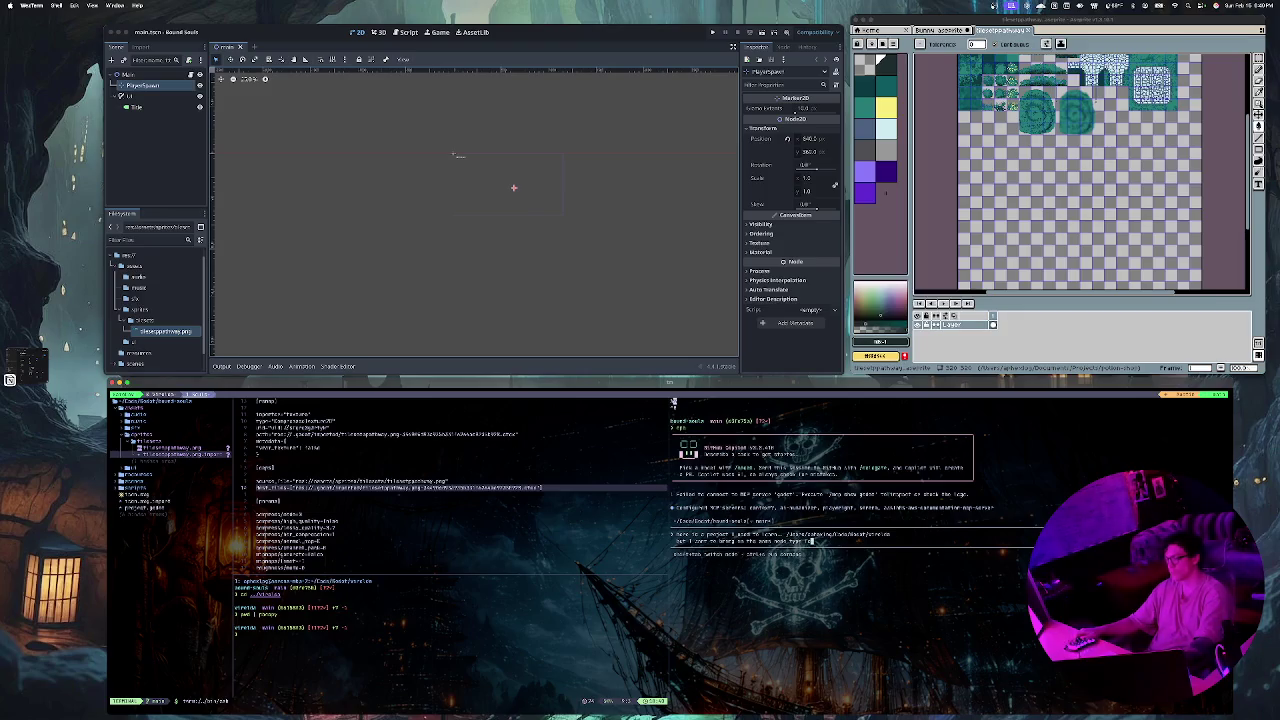
type(" t")
type("l")
key("BackSpace")
type("filem")
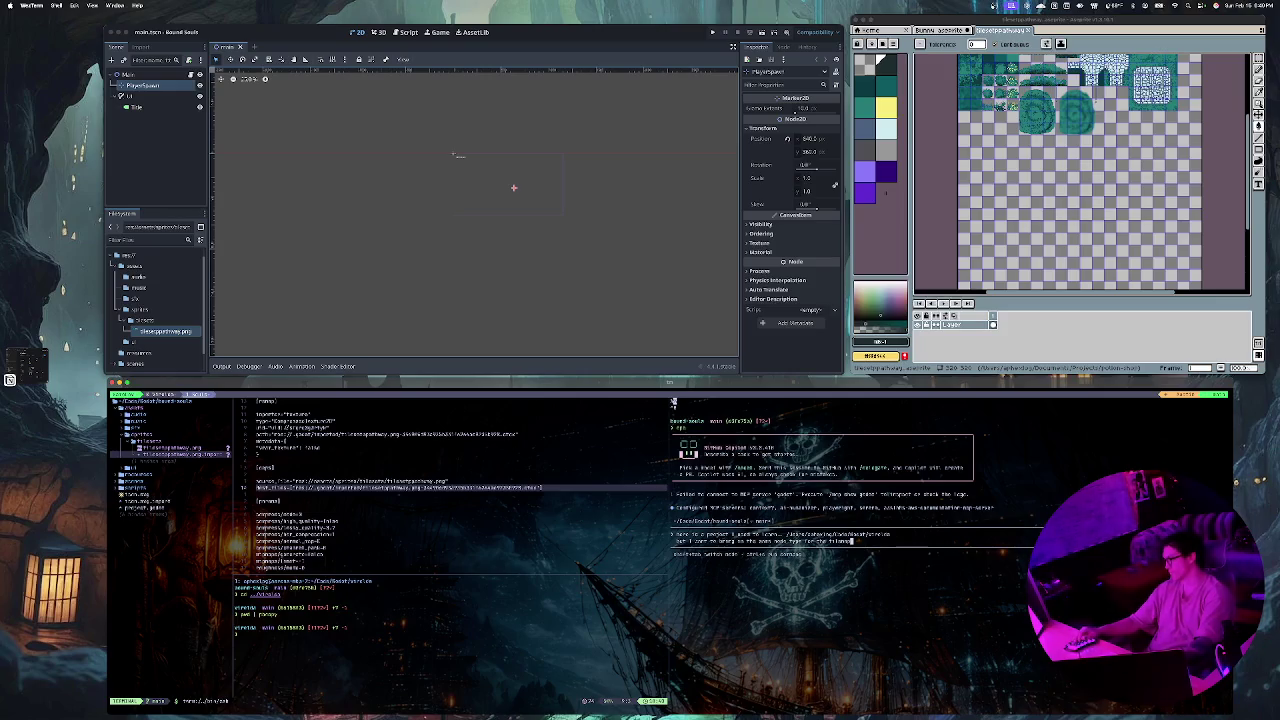
key("BackSpace")
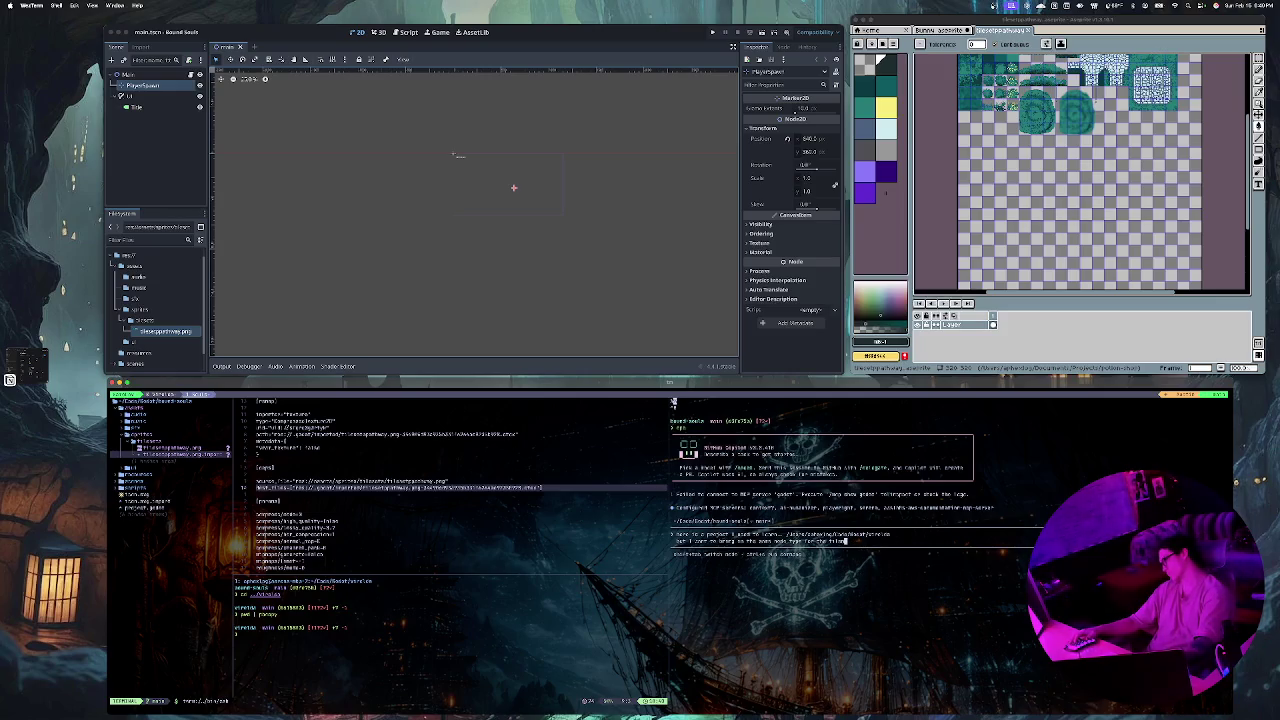
key("BackSpace")
key("BackSpace")
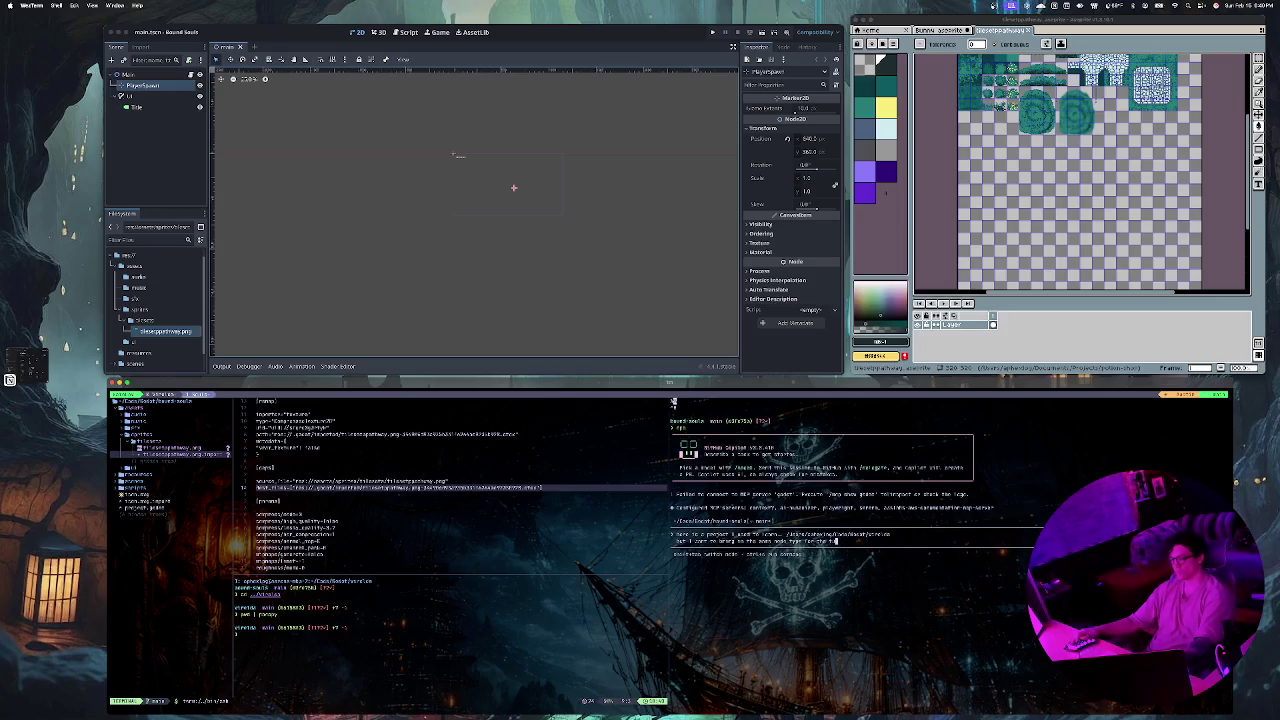
type("ont")
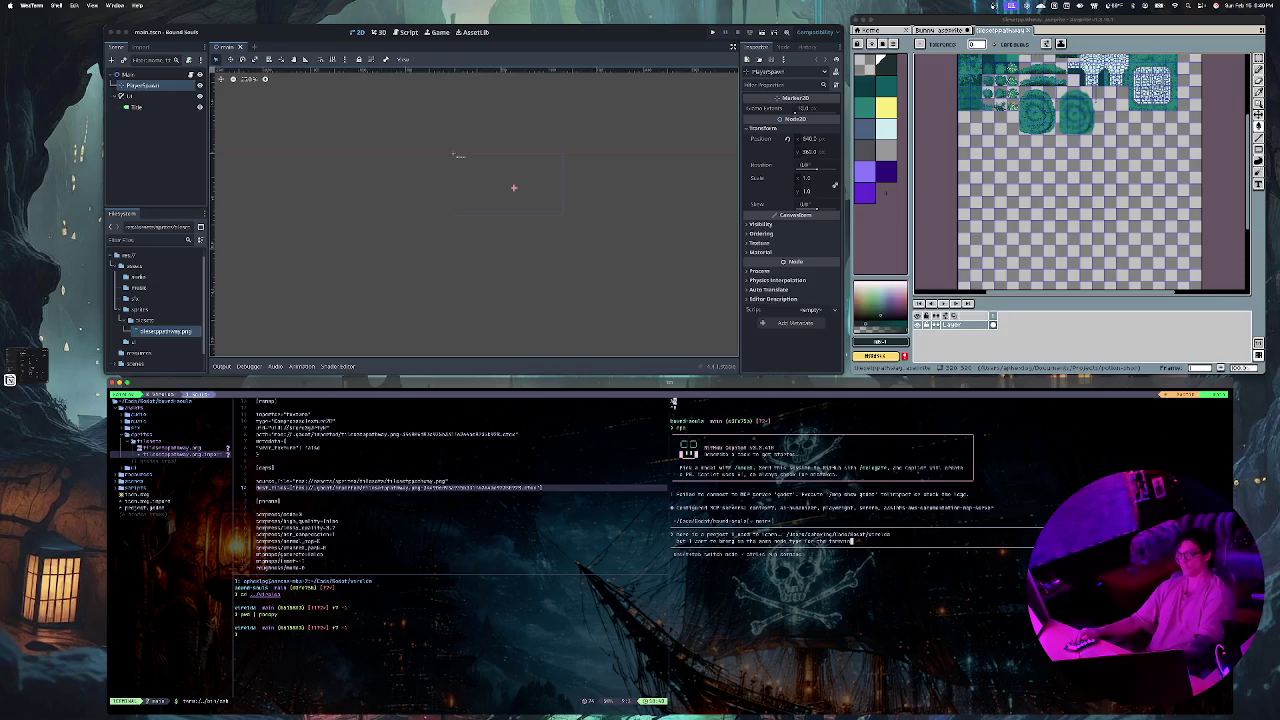
key("Return")
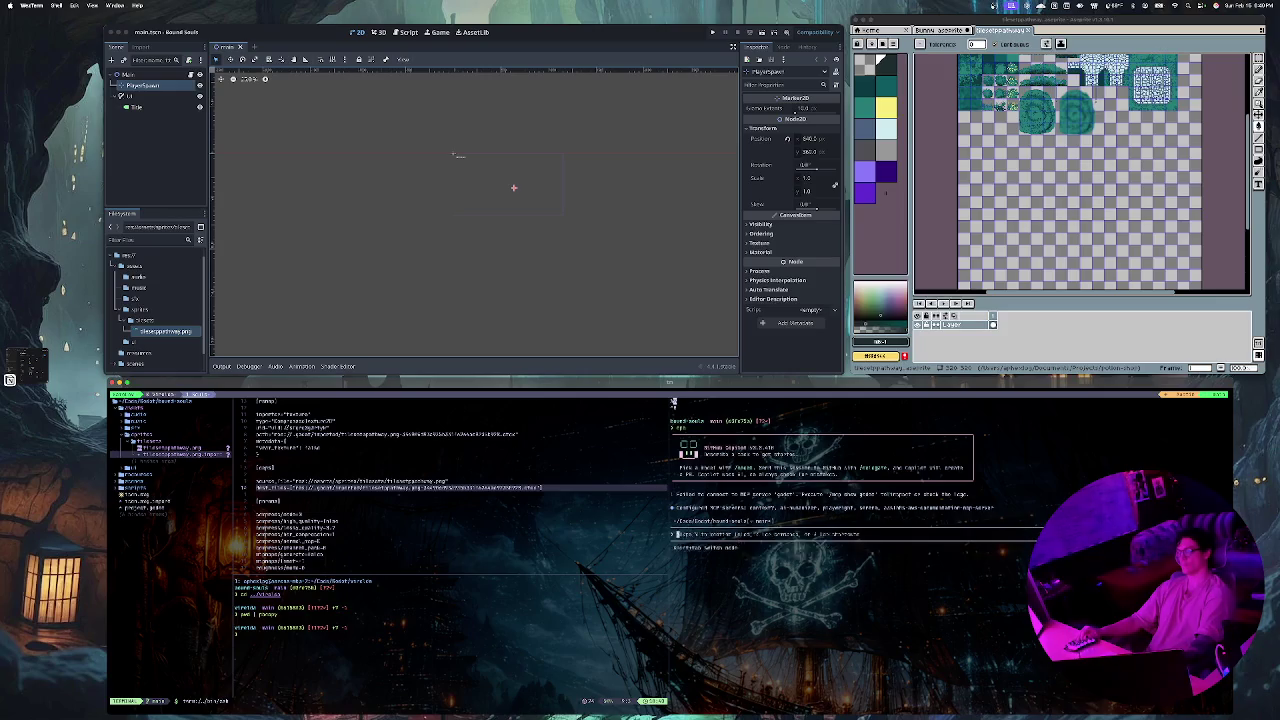
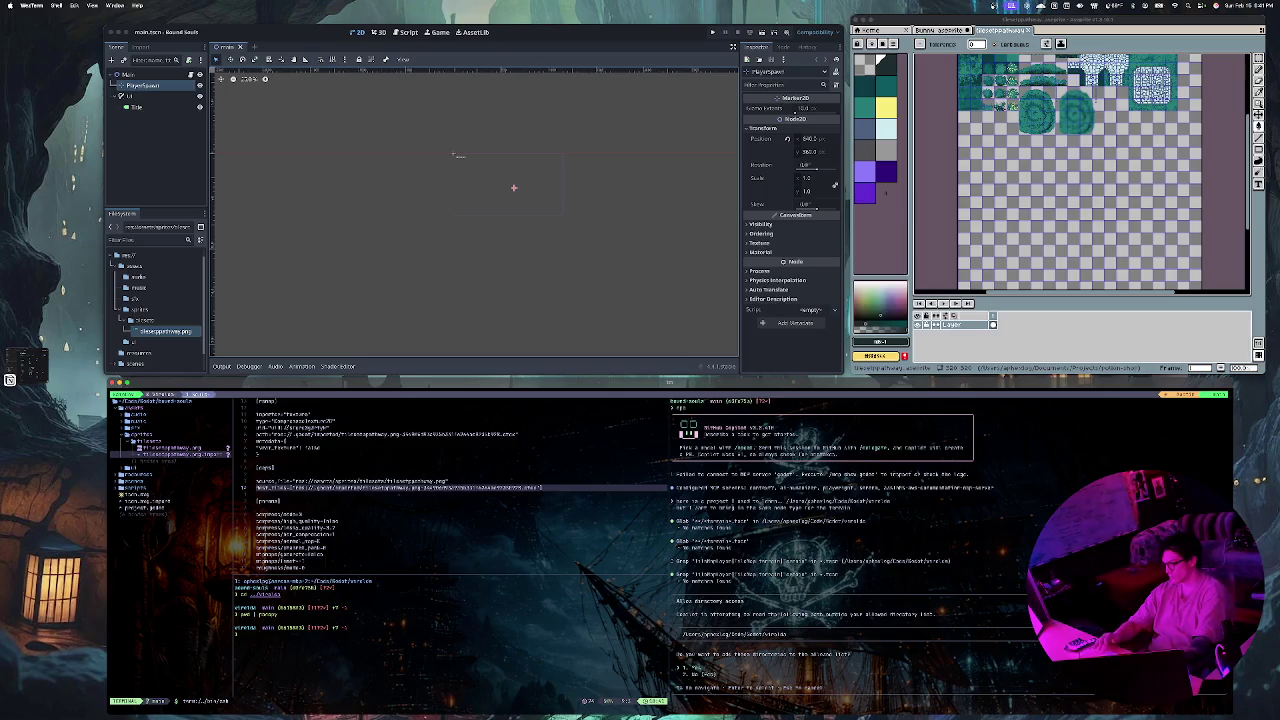
Step: Approve the agent's directory access and main scene edit, reload it in Godot, then approve the smoke check
key("Return")
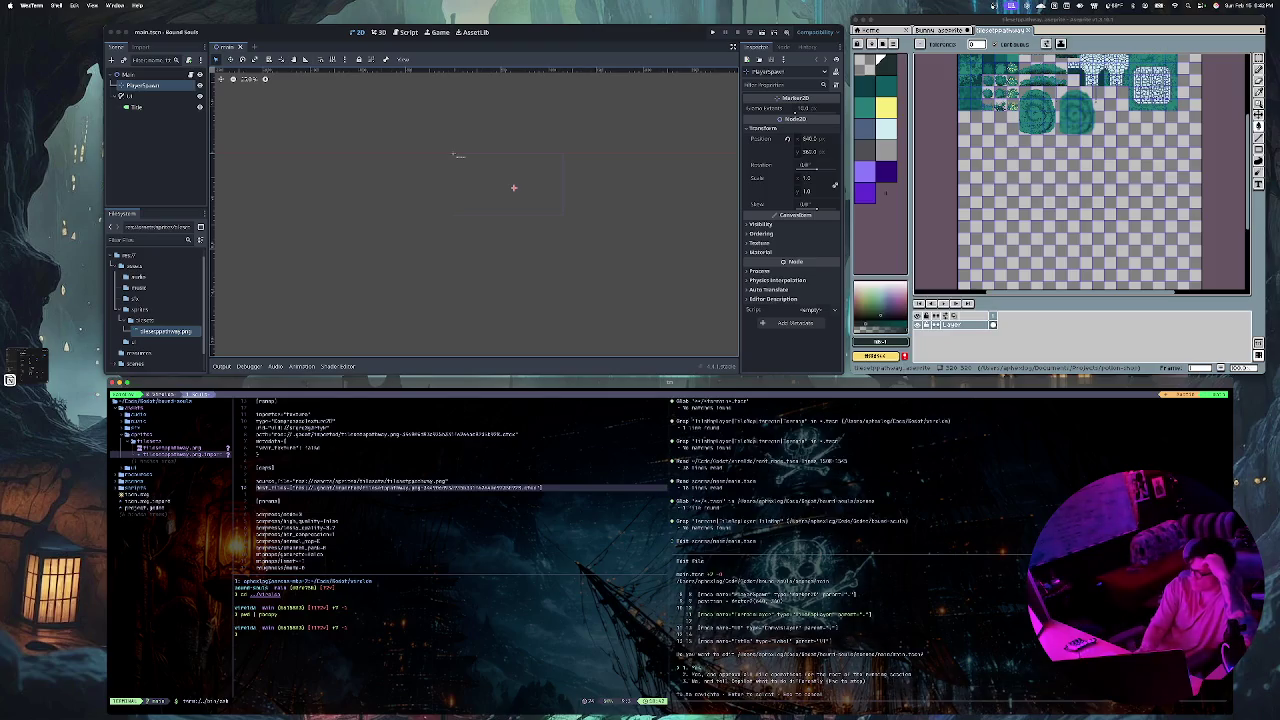
key("2")
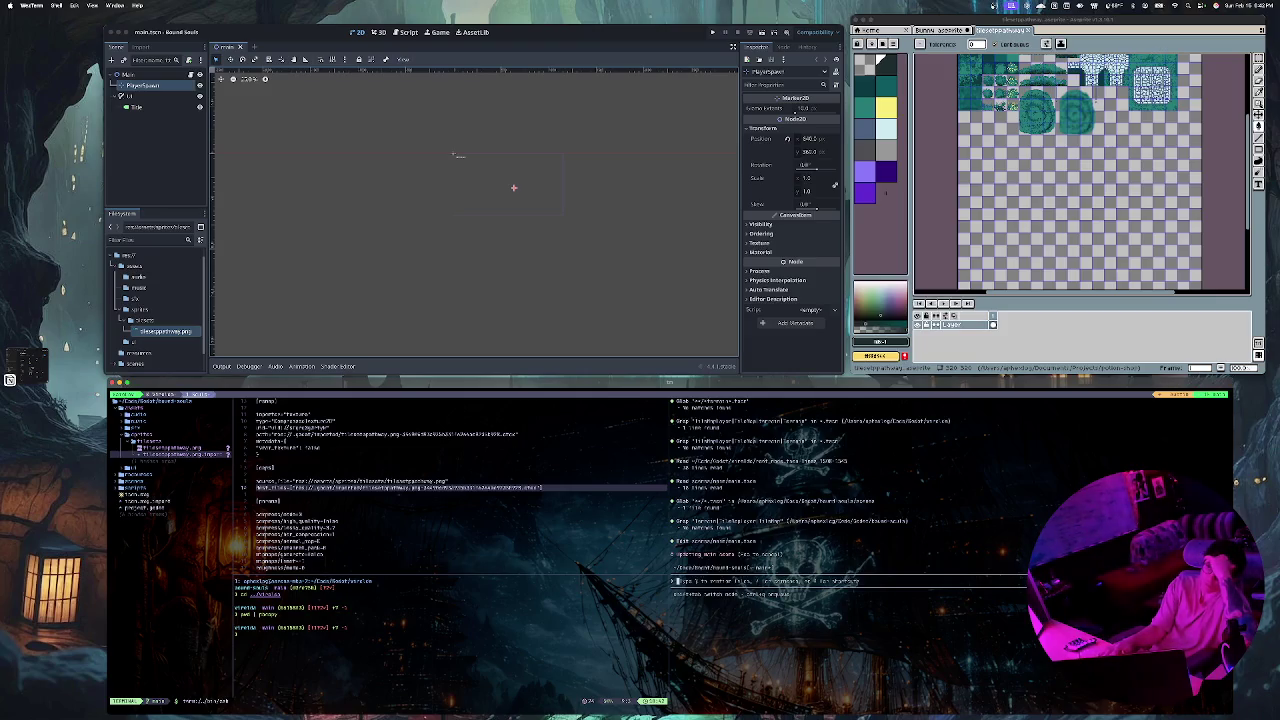
key("super+Tab")
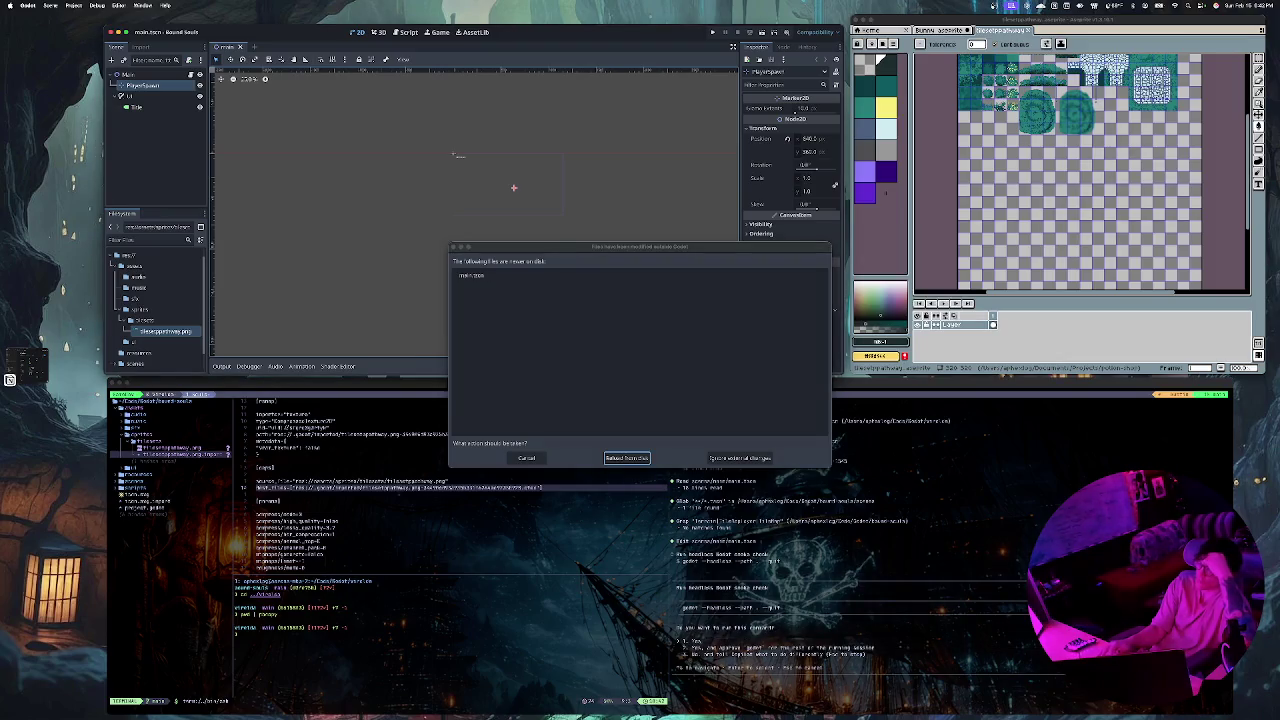
key("Return")
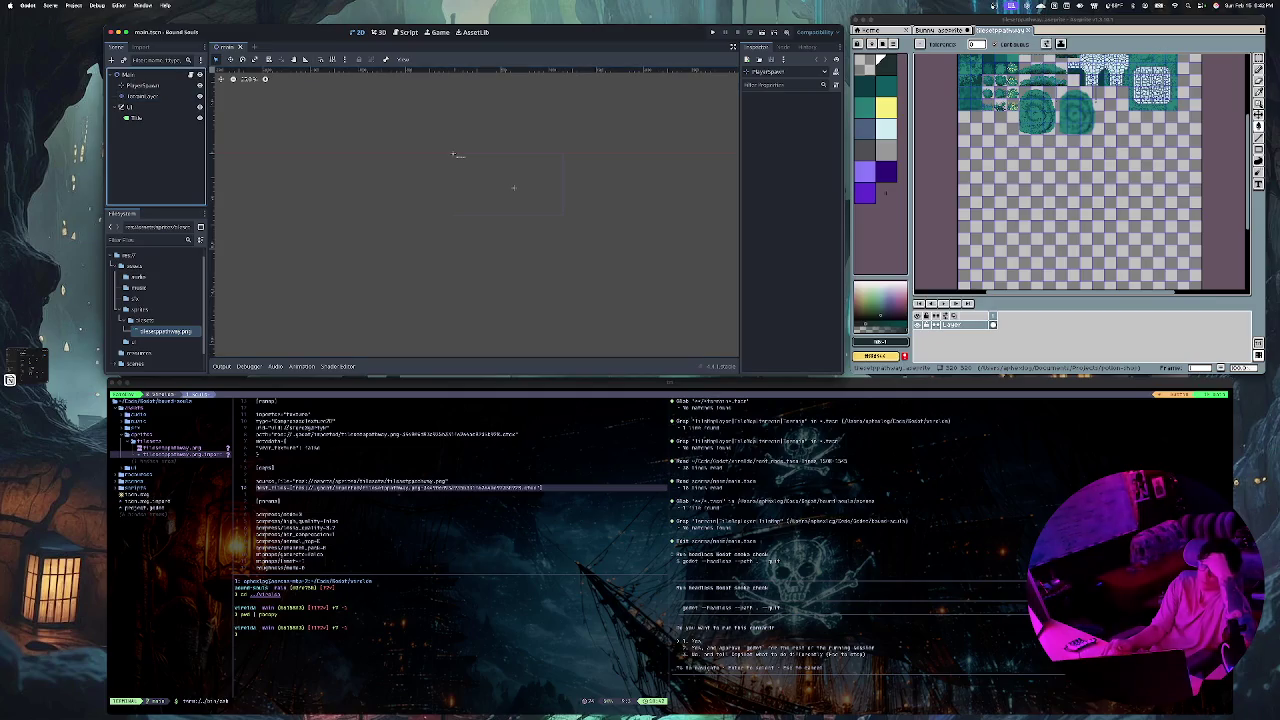
key("super+Tab")
key("Return")
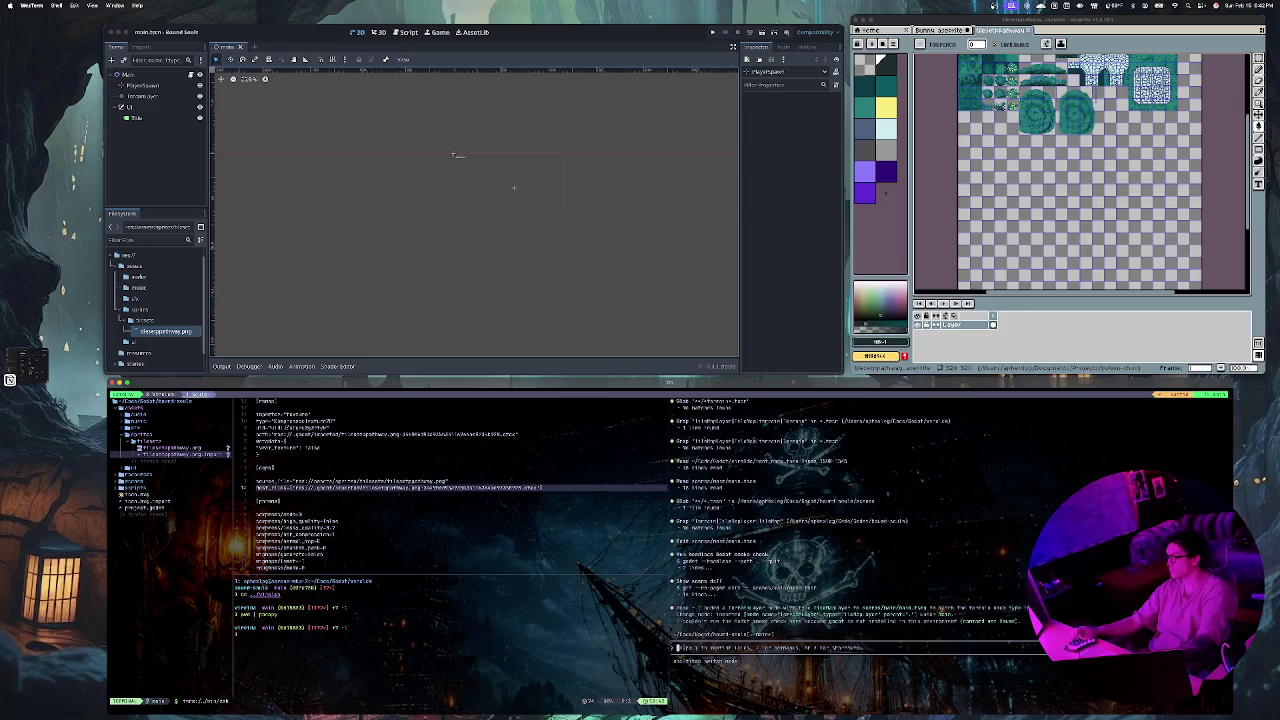
Step: Ask the agent how to import a placeholder player sprite until custom art exists, and approve its command
type("ask ")
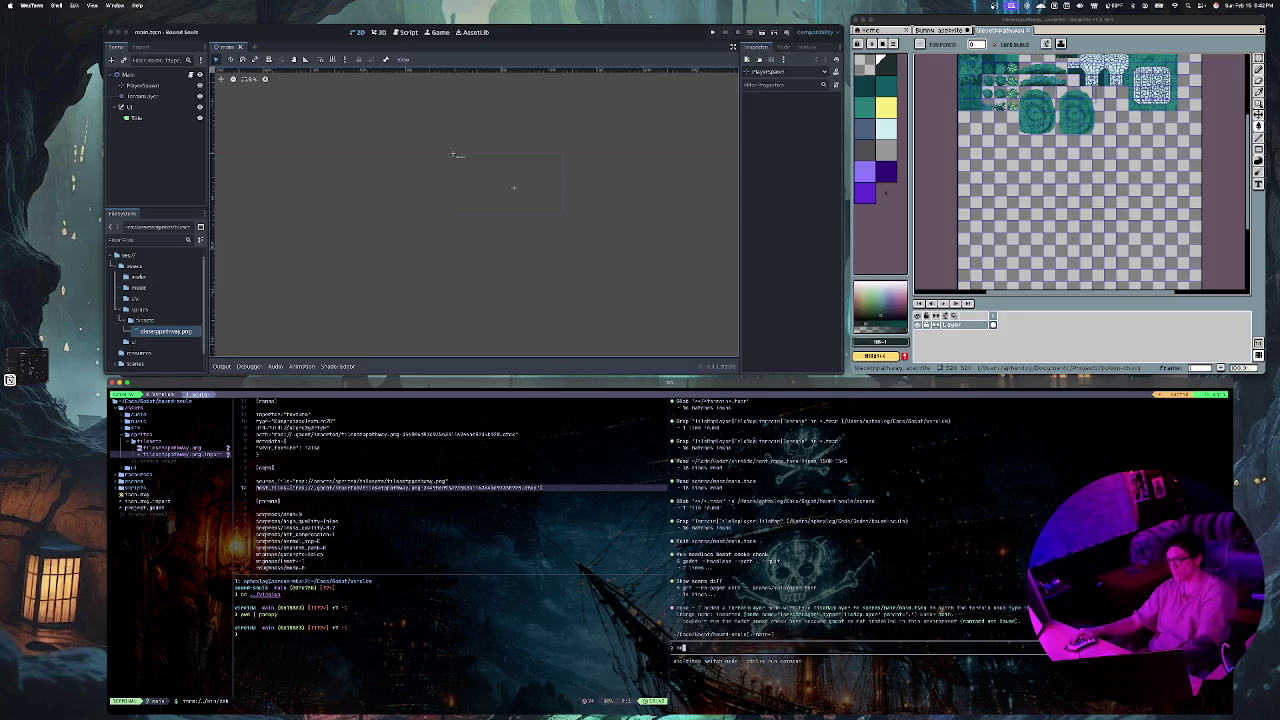
type("th")
key("BackSpace")
key("BackSpace")
type("what th")
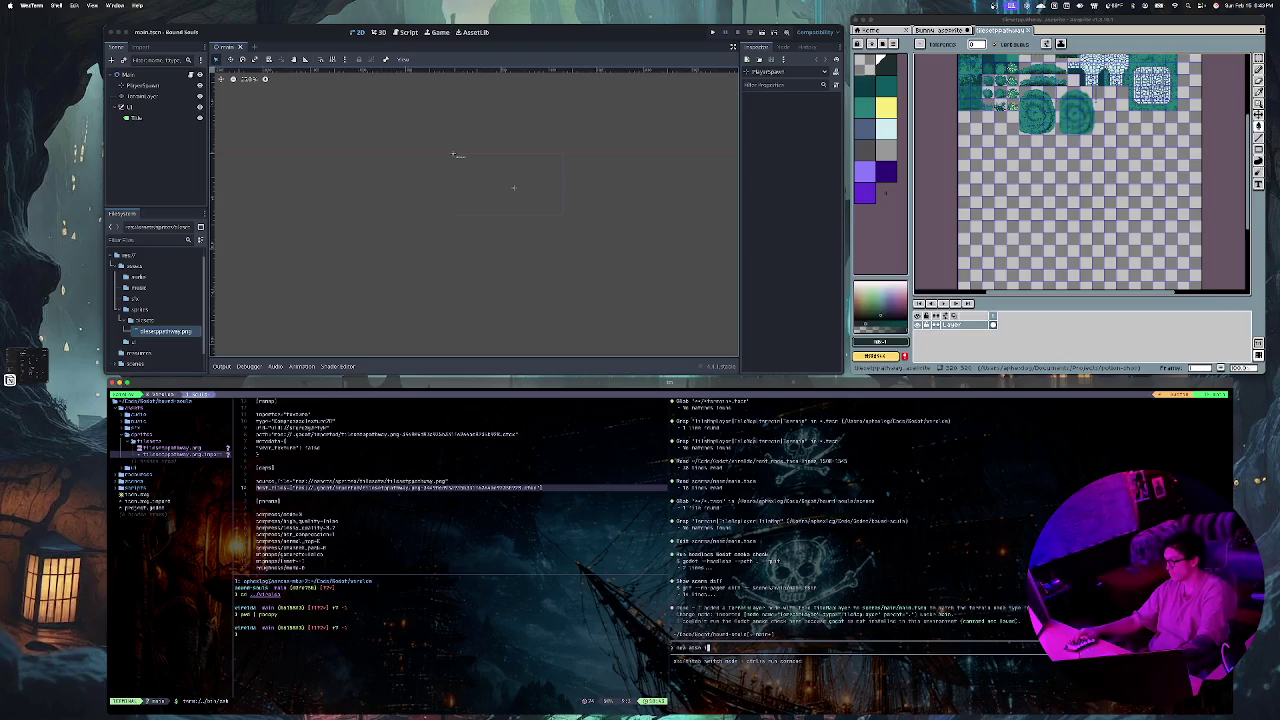
key("BackSpace")
key("BackSpace")
type("import ")
type("are p")
type("layer s")
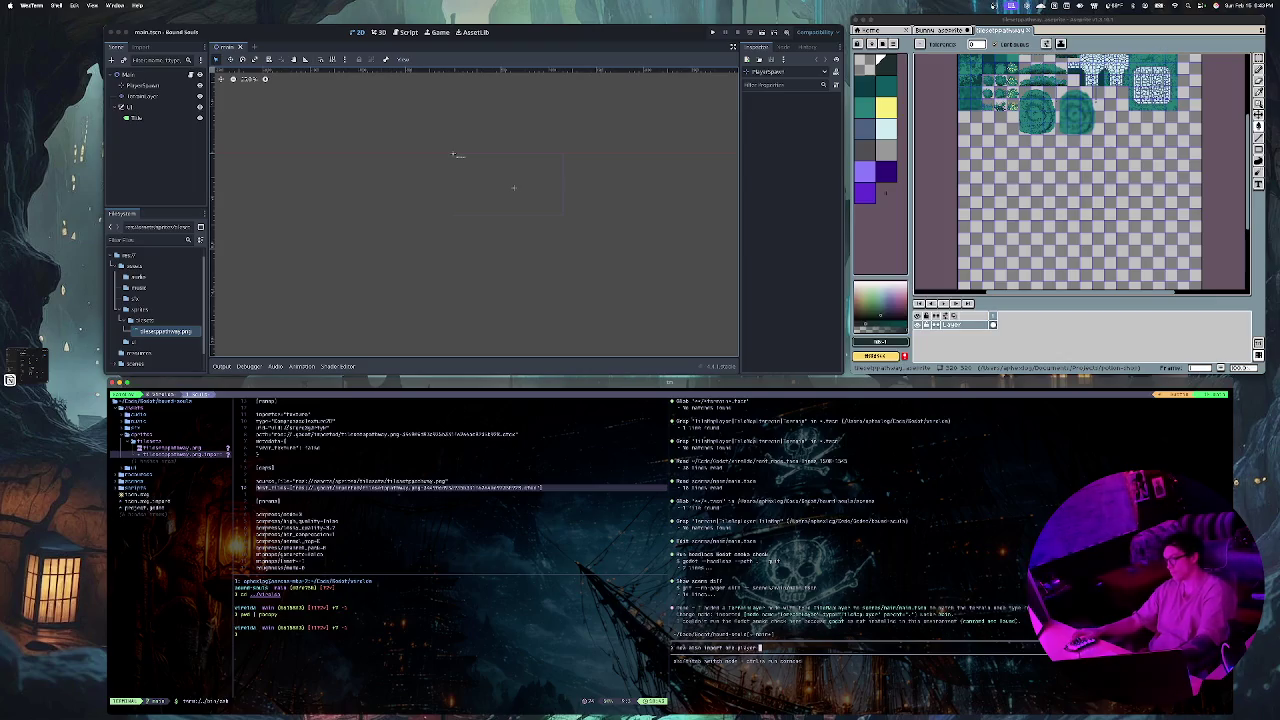
type("prite")
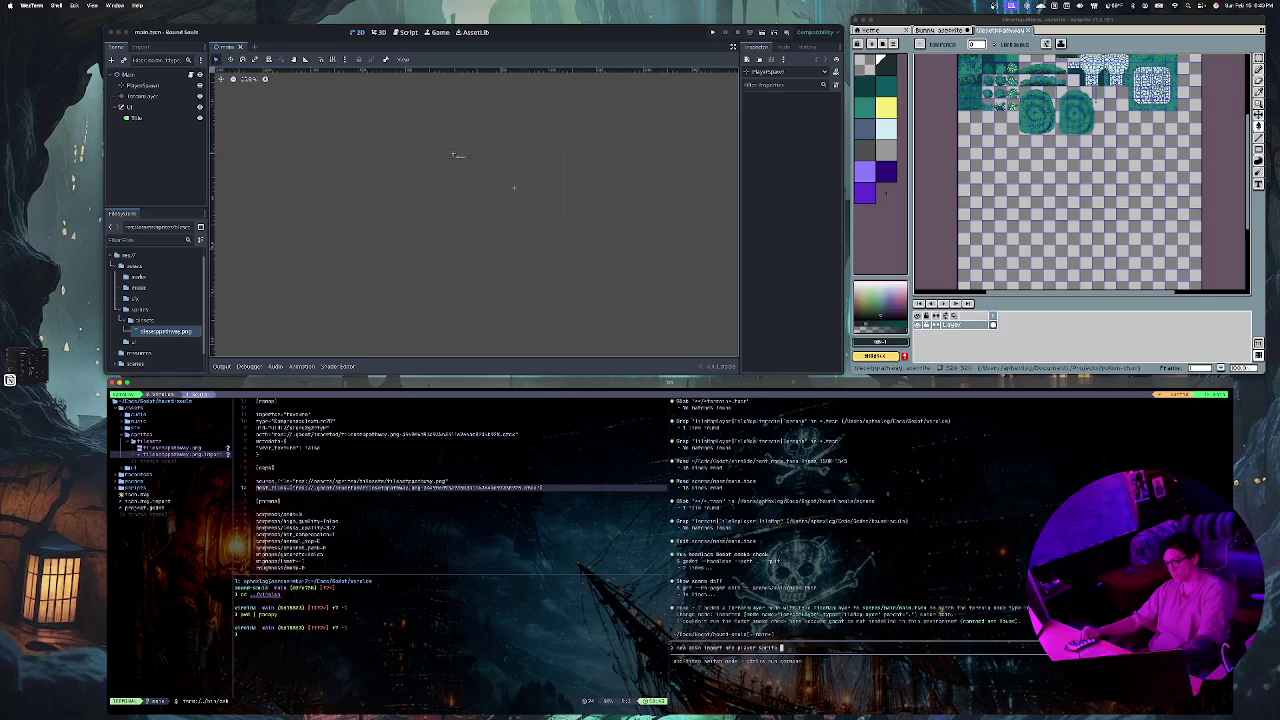
type("and")
type(" as w")
type("t: one")
type(" fin is")
type(" 4")
type("glued")
type("older i")
type("ntil")
type(" I get")
type("y ow")
type("n ar")
type("t he")
key("BackSpace")
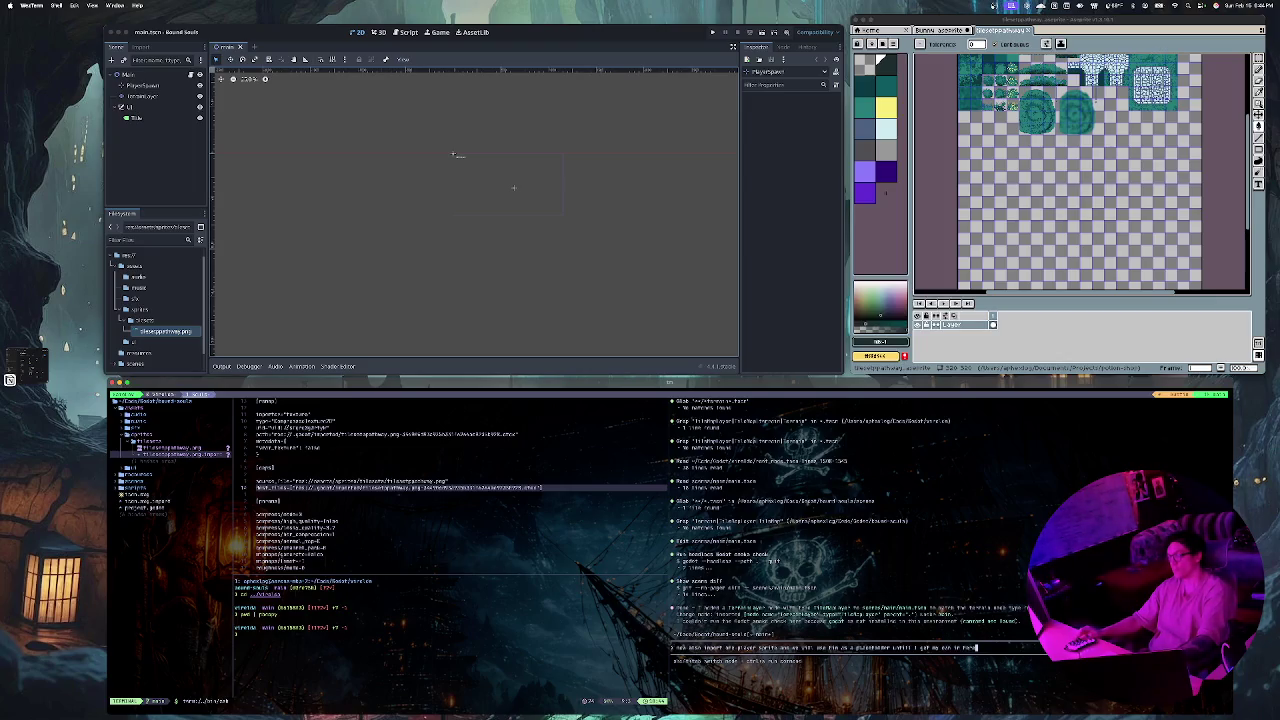
key("Return")
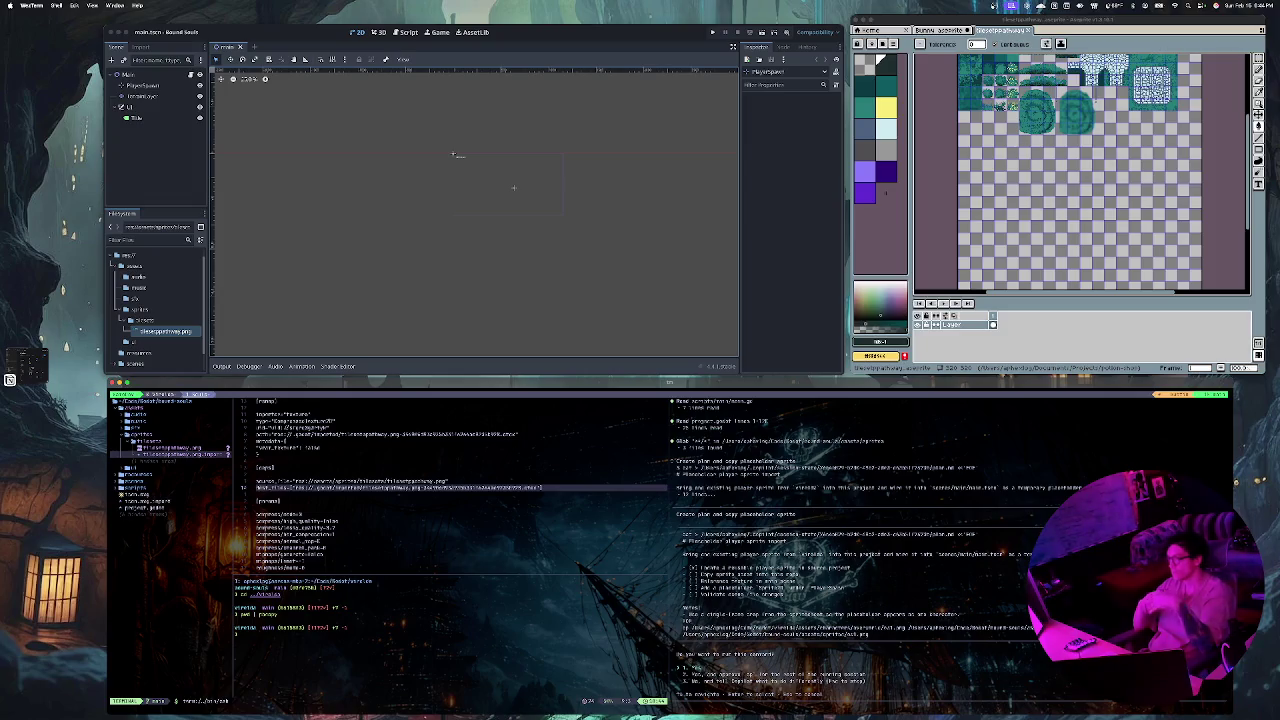
key("Return")
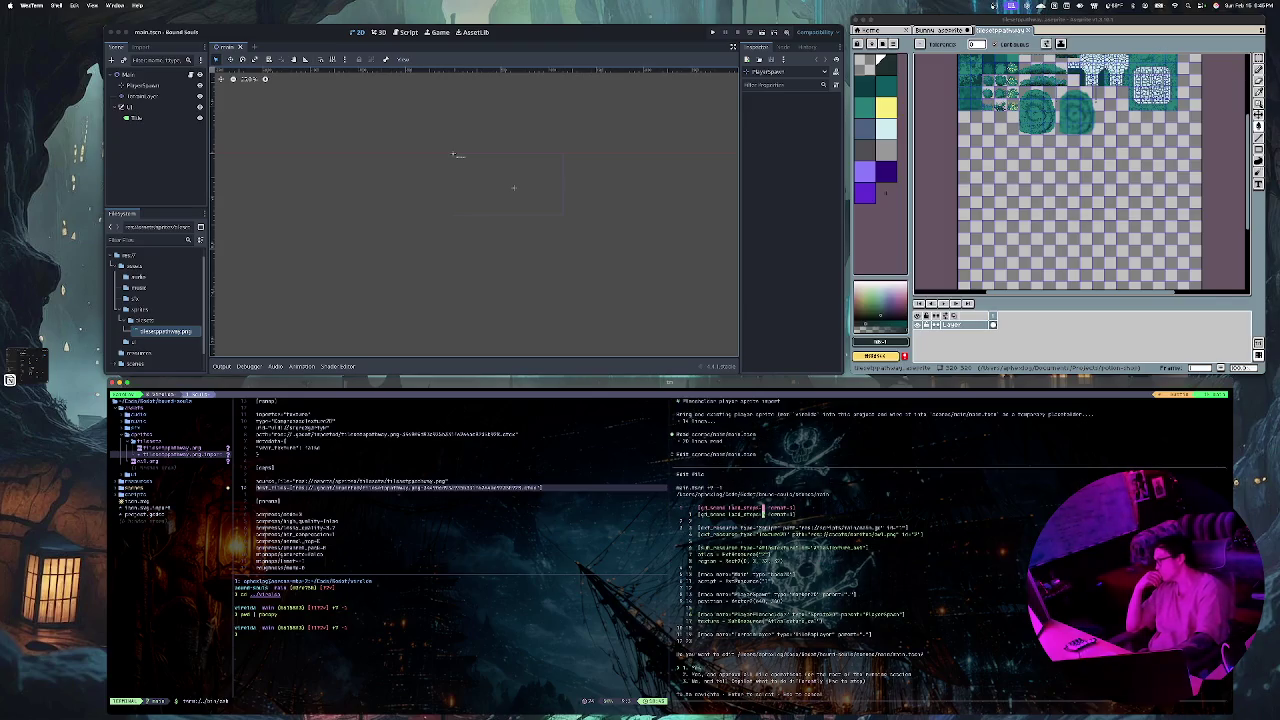
Step: Approve the agent's main scene edit and scene validation, then bring Godot forward
key("Return")
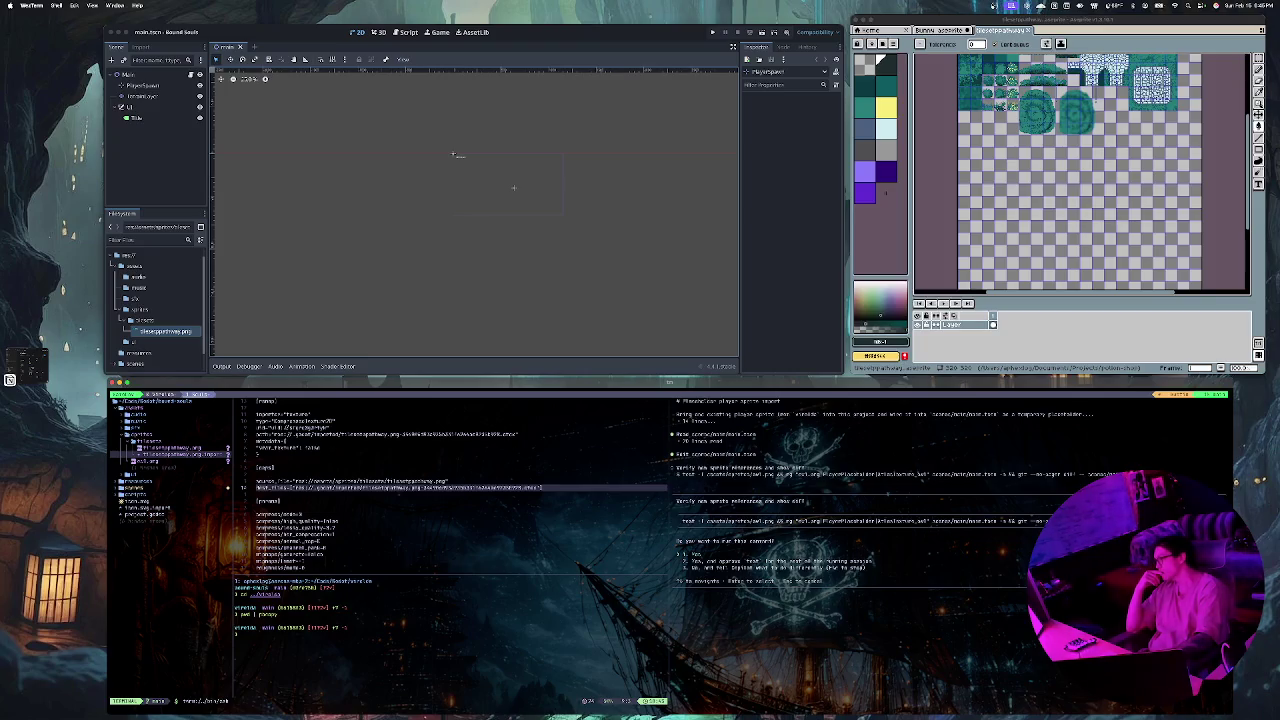
key("Return")
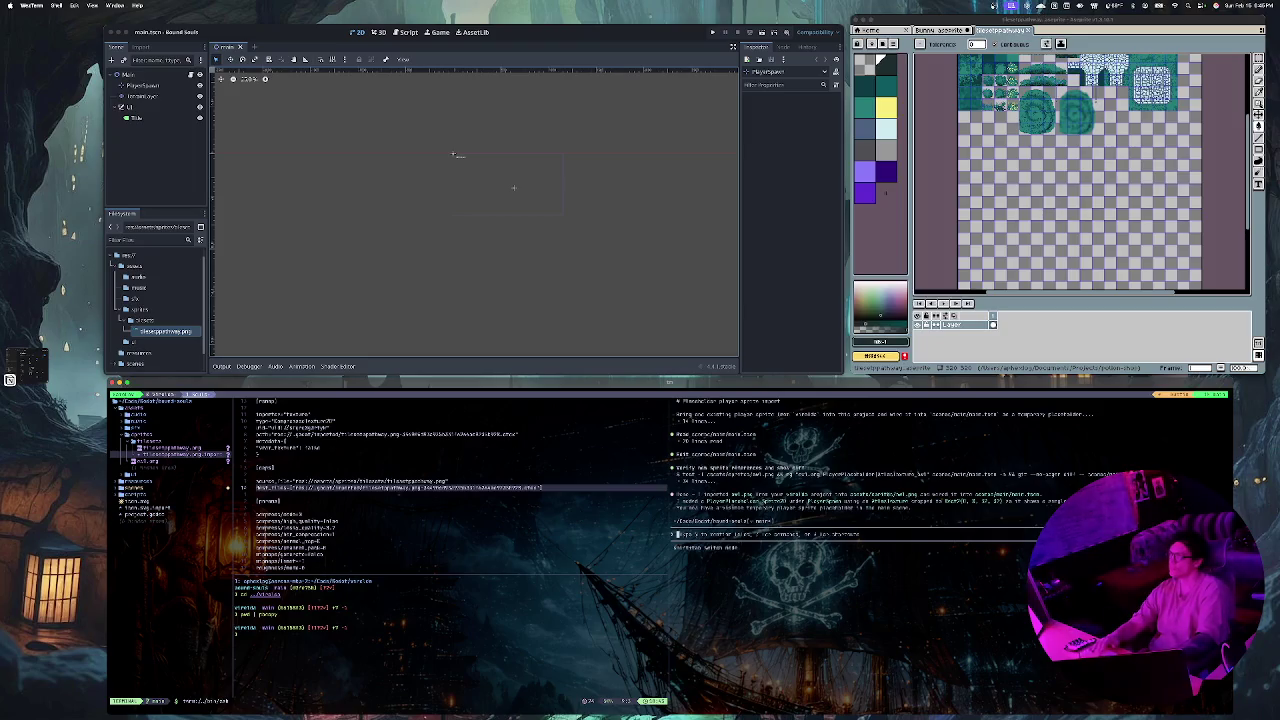
key("super+Tab")
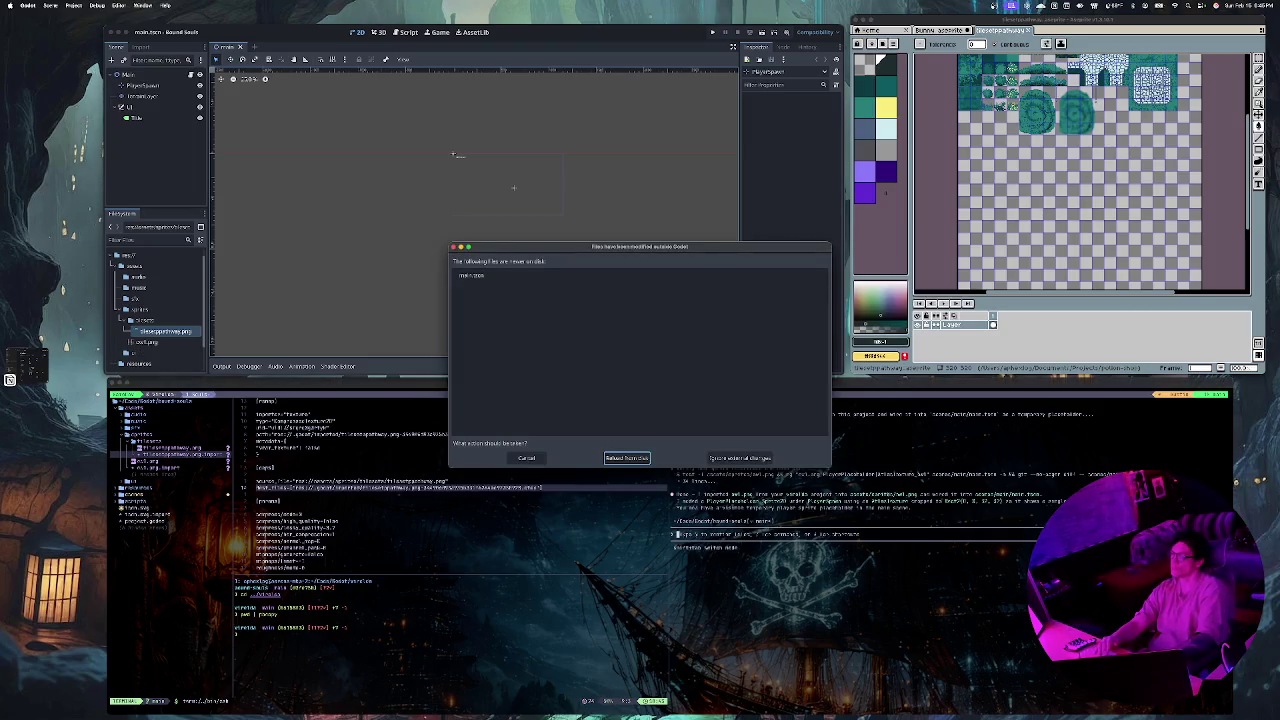
Step: Reload main.tscn from disk and zoom around the PlayerPlaceholder sprite in the 2D viewport
key("Return")
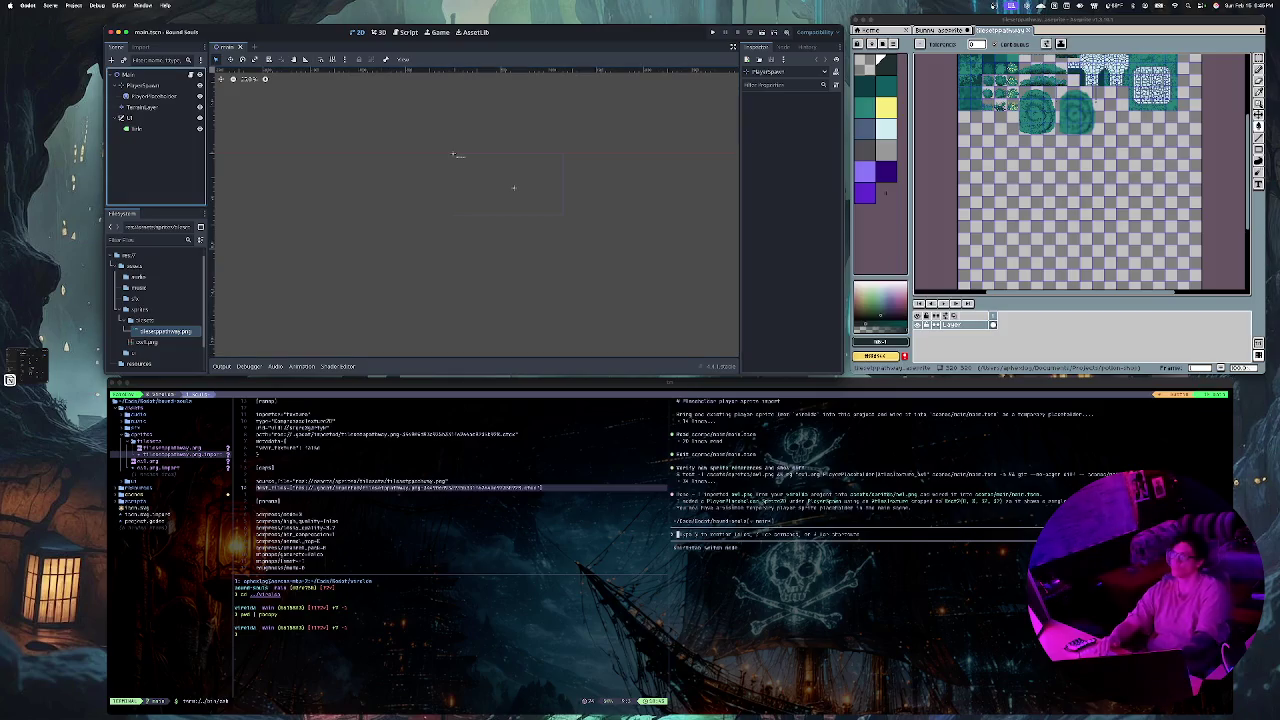
left_click(150, 96)
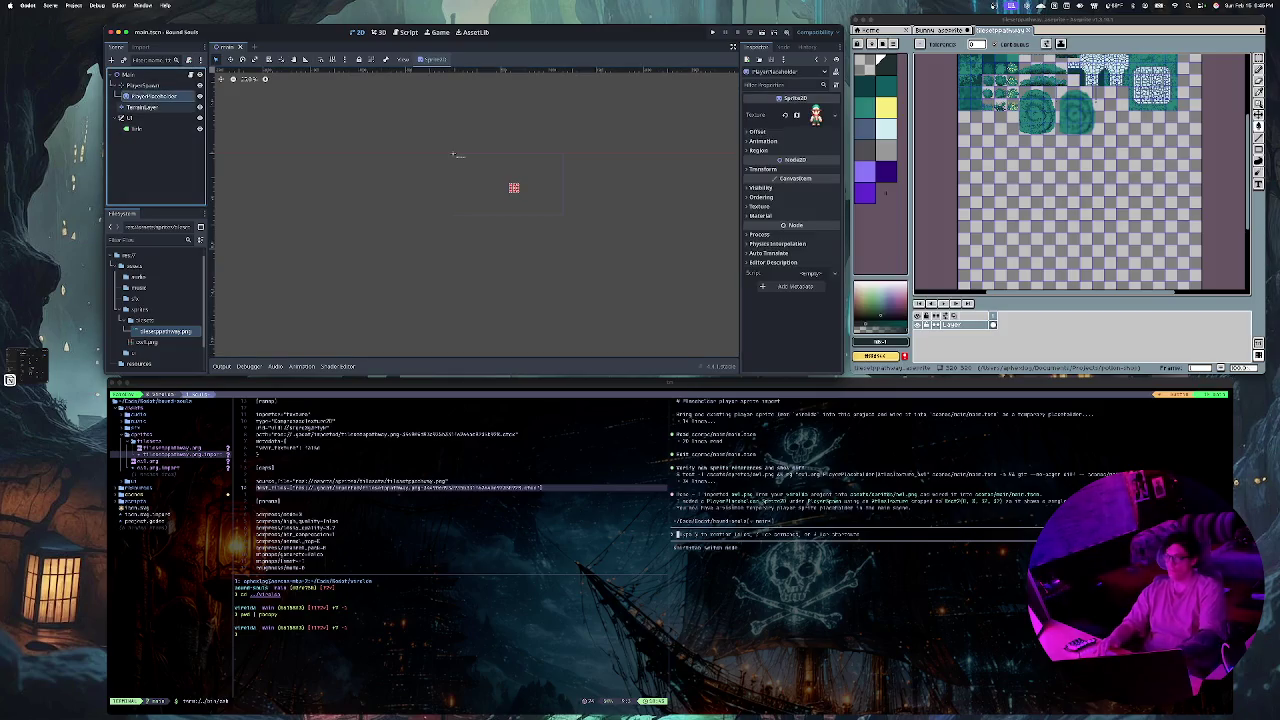
scroll(456, 156, "up", 5)
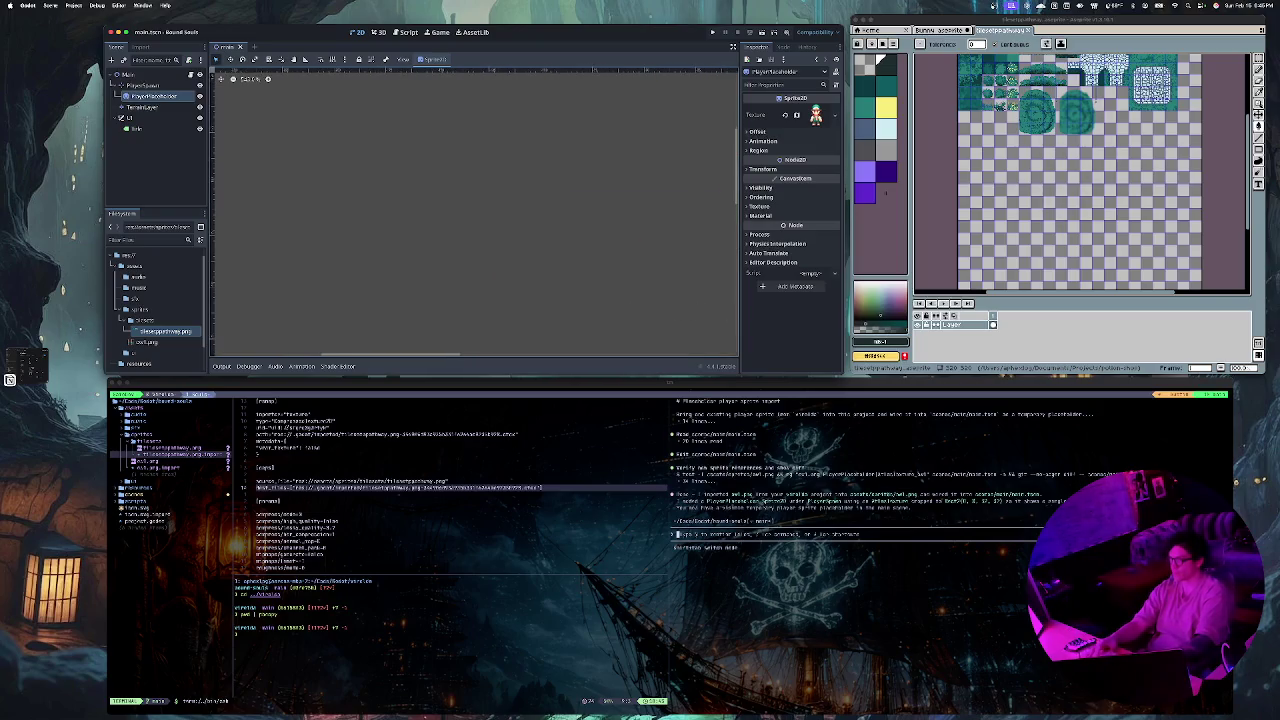
scroll(586, 185, "down", 5)
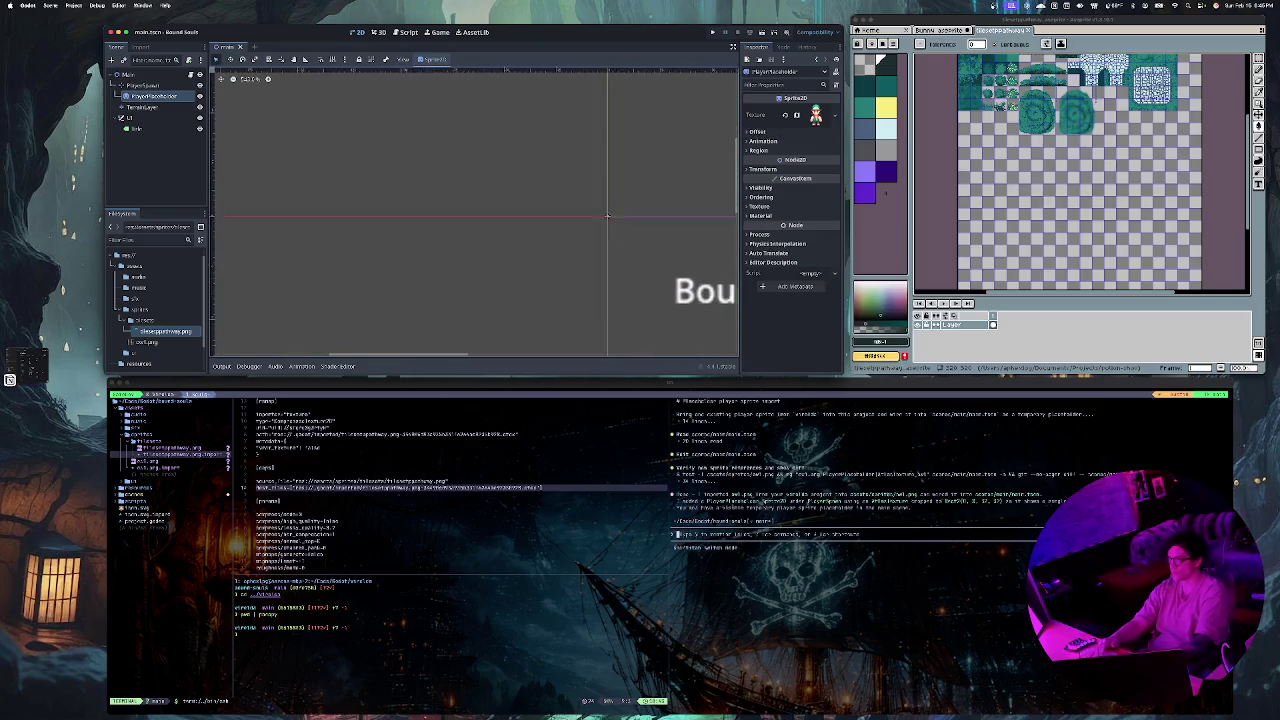
scroll(586, 185, "down", 5)
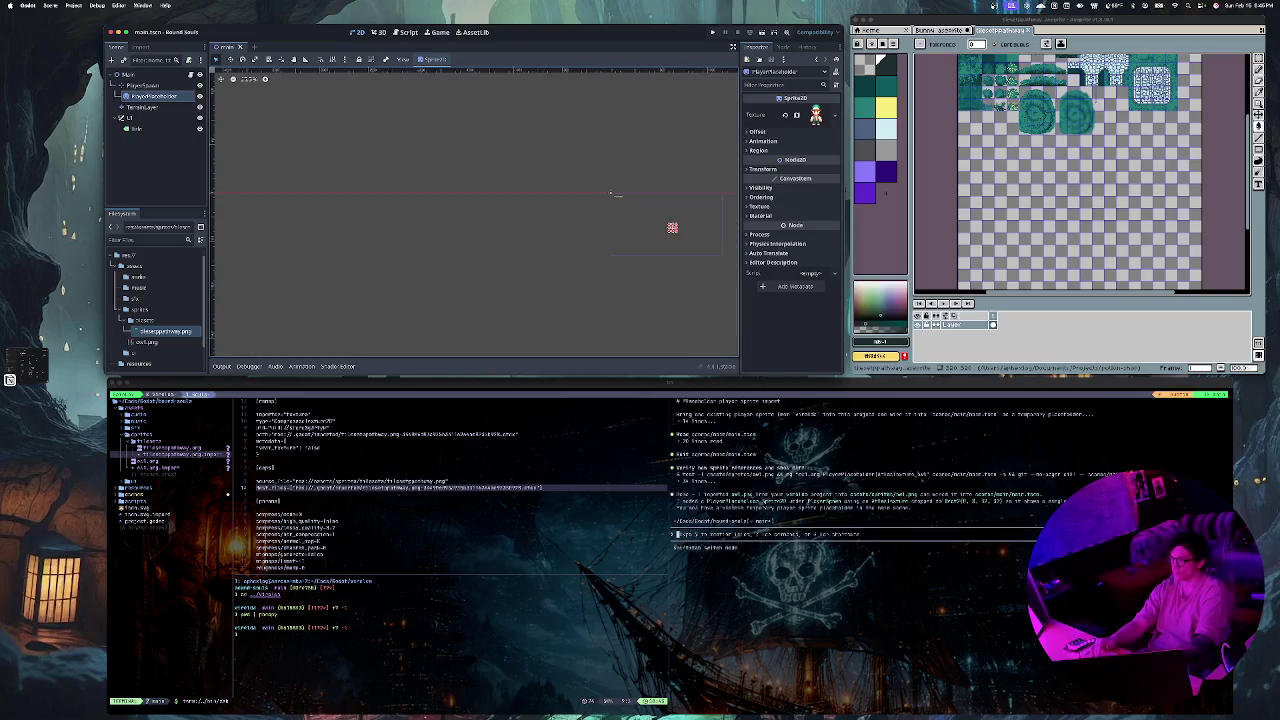
left_click_drag(610, 193, 544, 177)
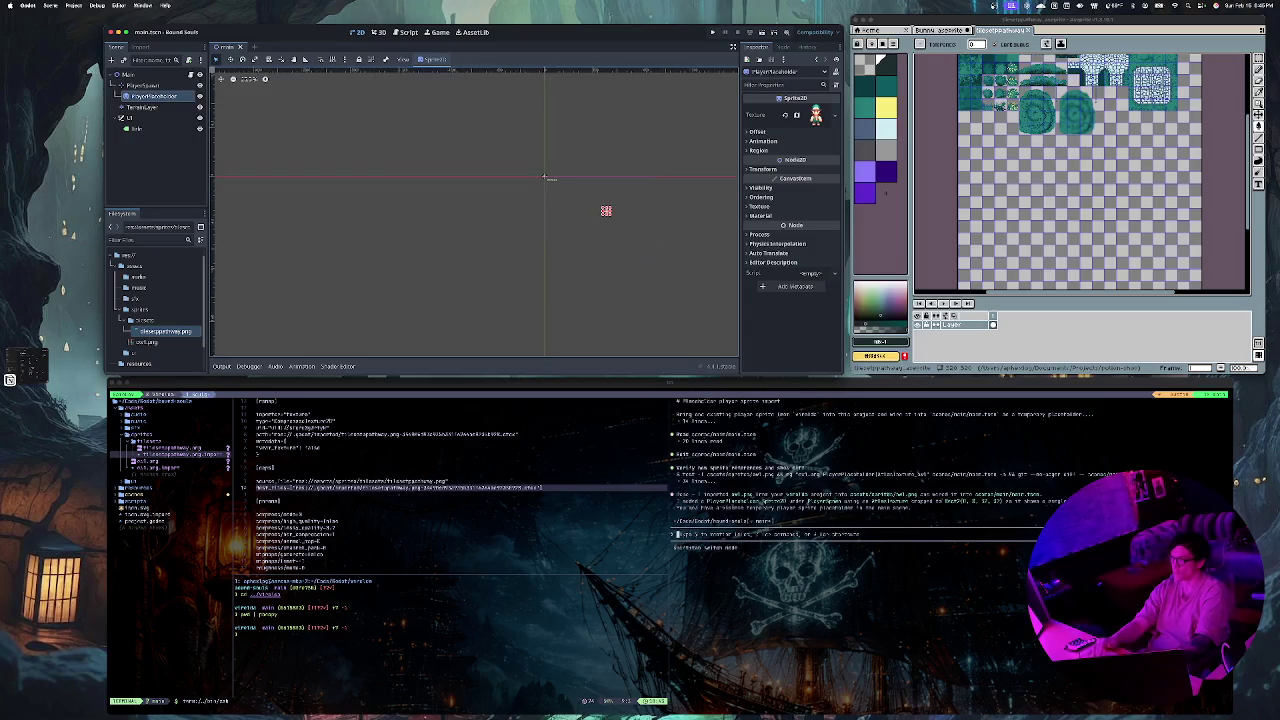
scroll(608, 211, "up", 6)
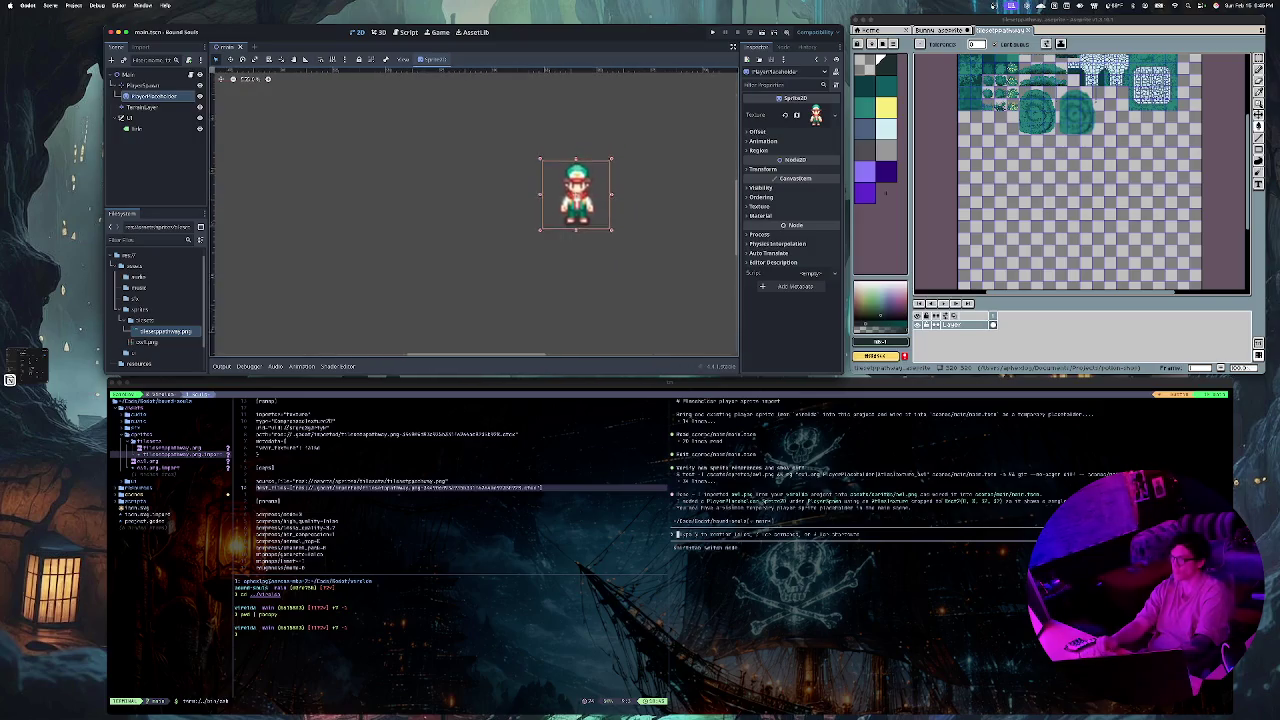
scroll(609, 207, "up", 6)
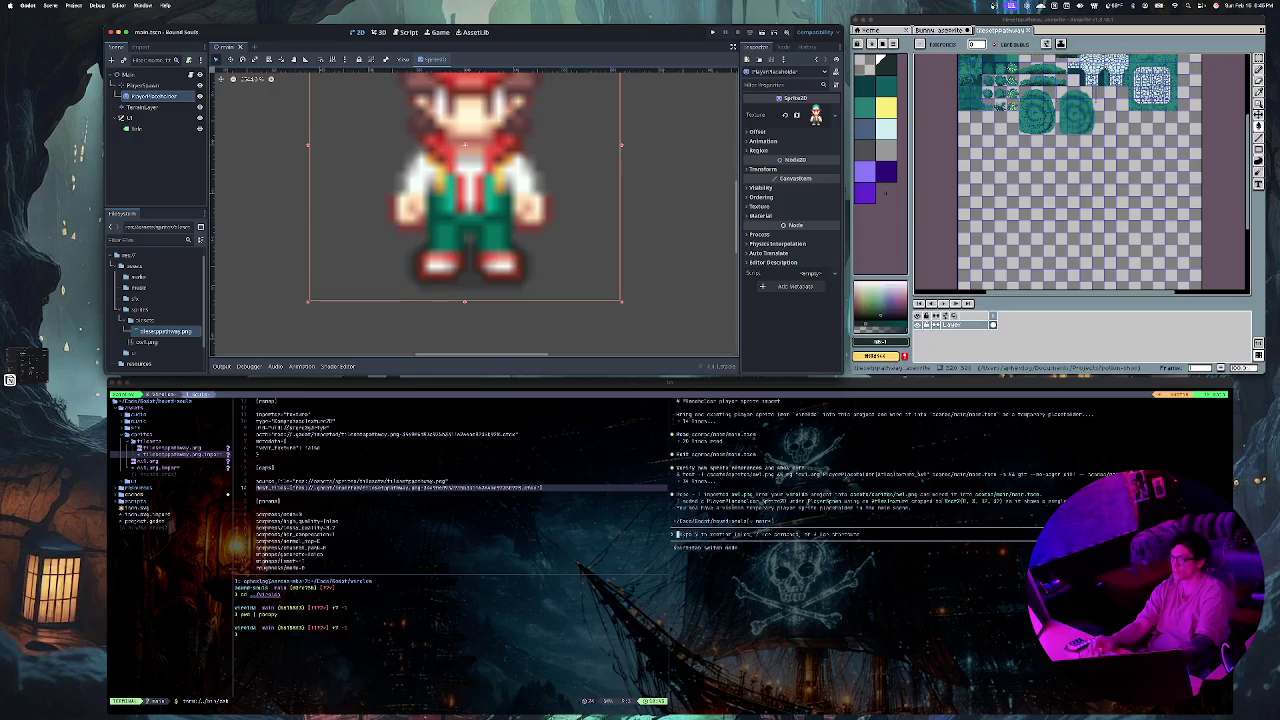
scroll(240, 175, "down", 6)
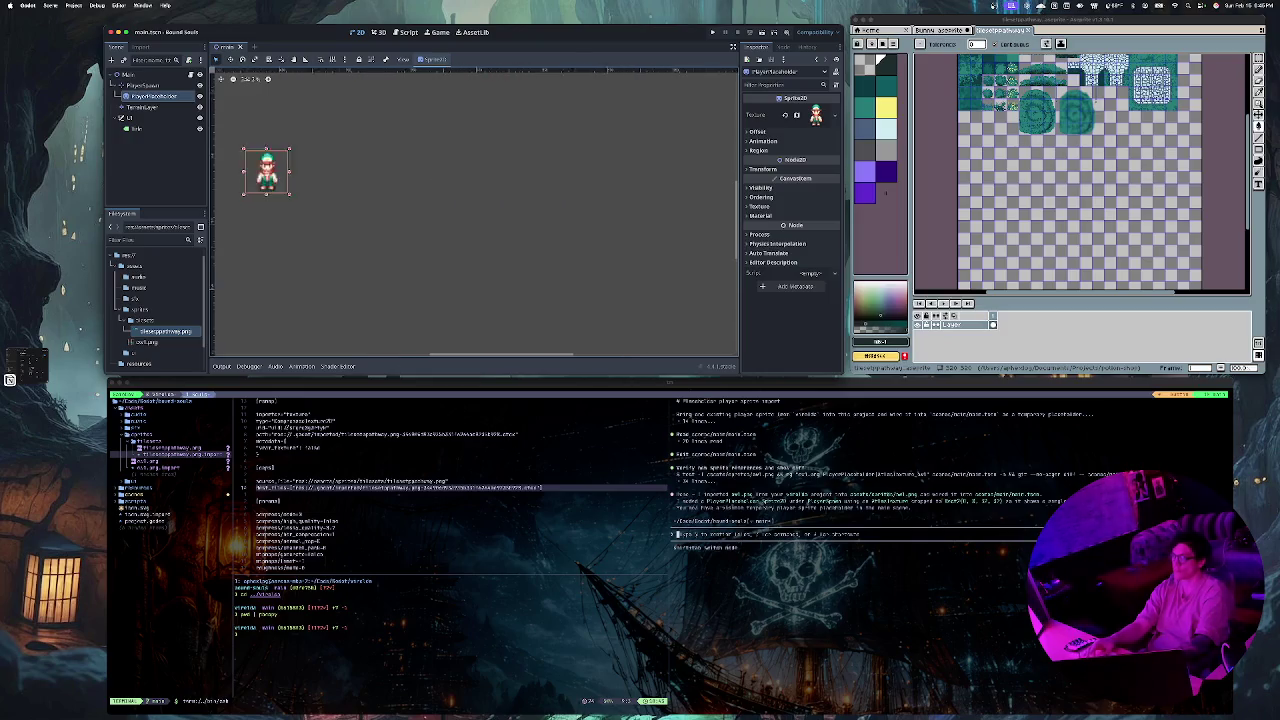
left_click_drag(250, 175, 368, 177)
scroll(226, 195, "down", 2)
scroll(272, 162, "left", 3)
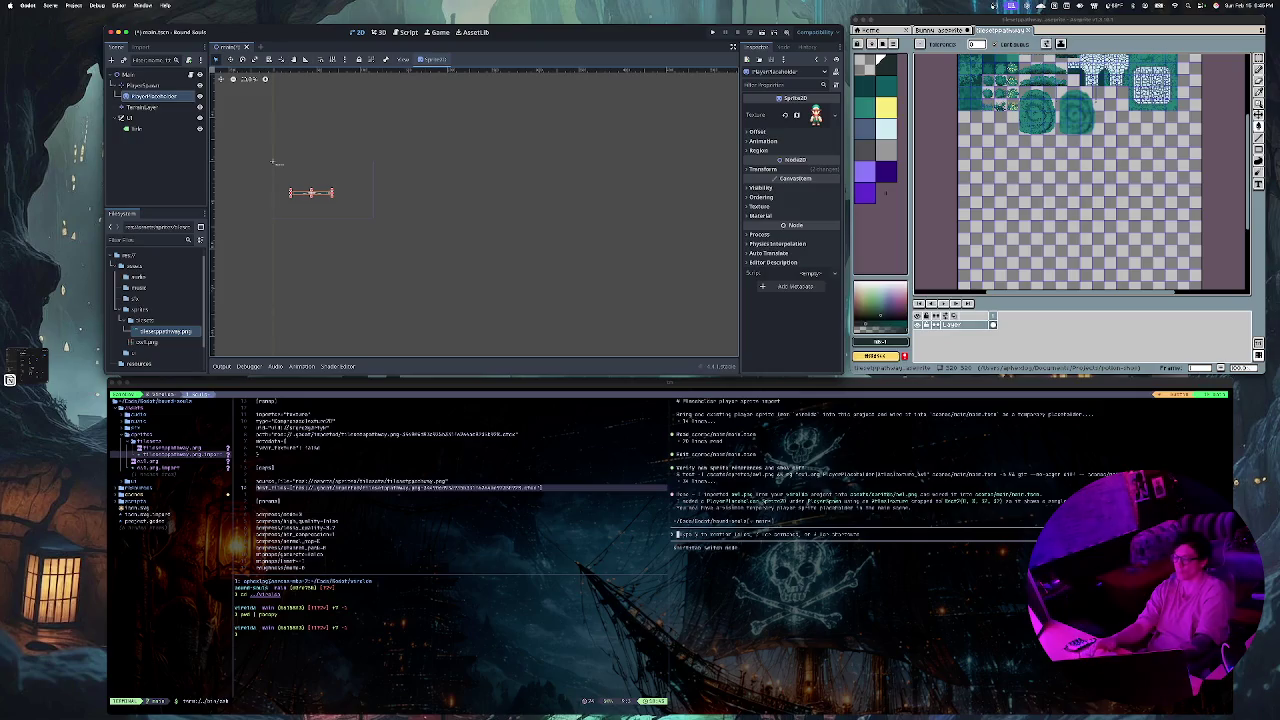
Step: Undo an accidental sprite stretch, frame the sprite, move it up-left, and select PlayerSpawn
key("ctrl+z")
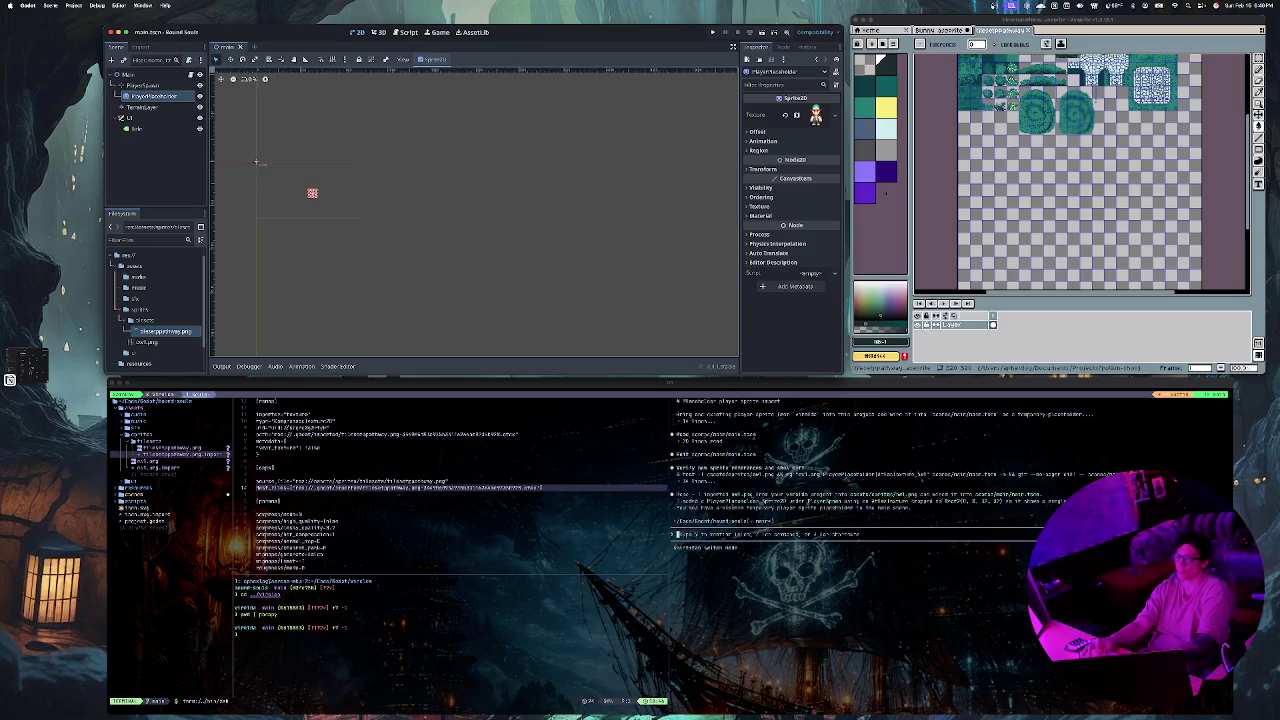
scroll(280, 190, "up", 10)
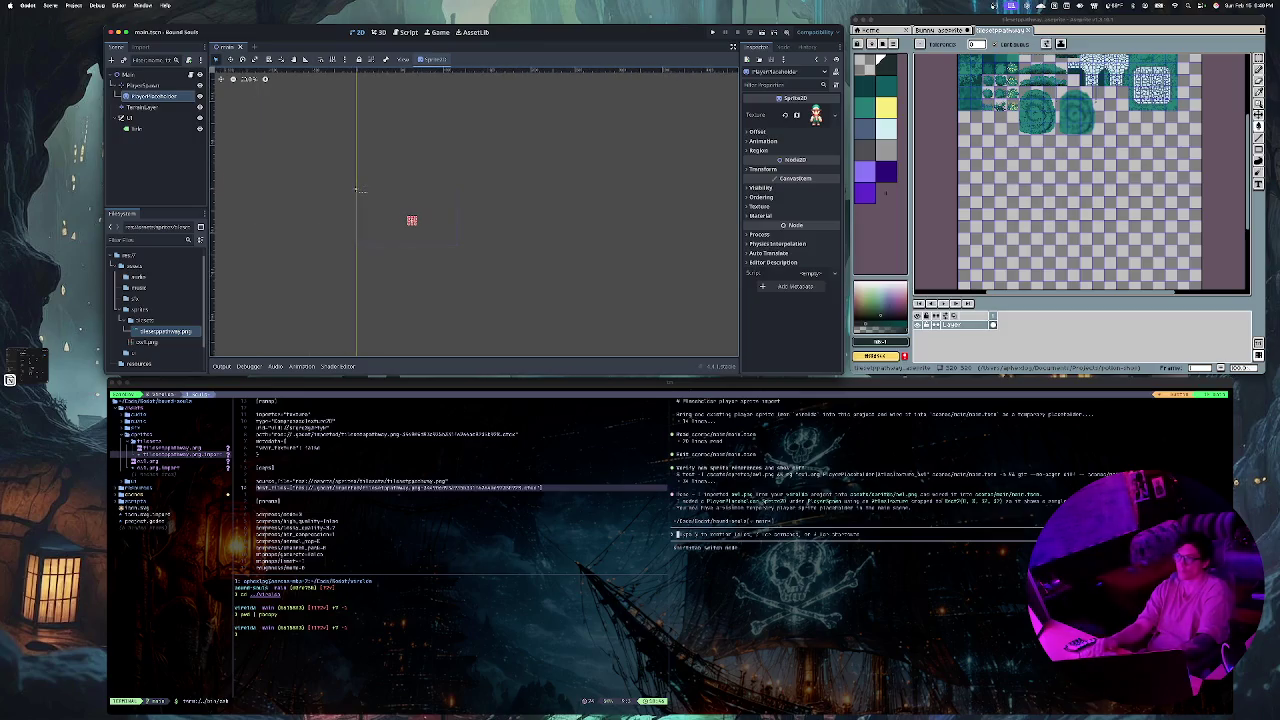
key("f")
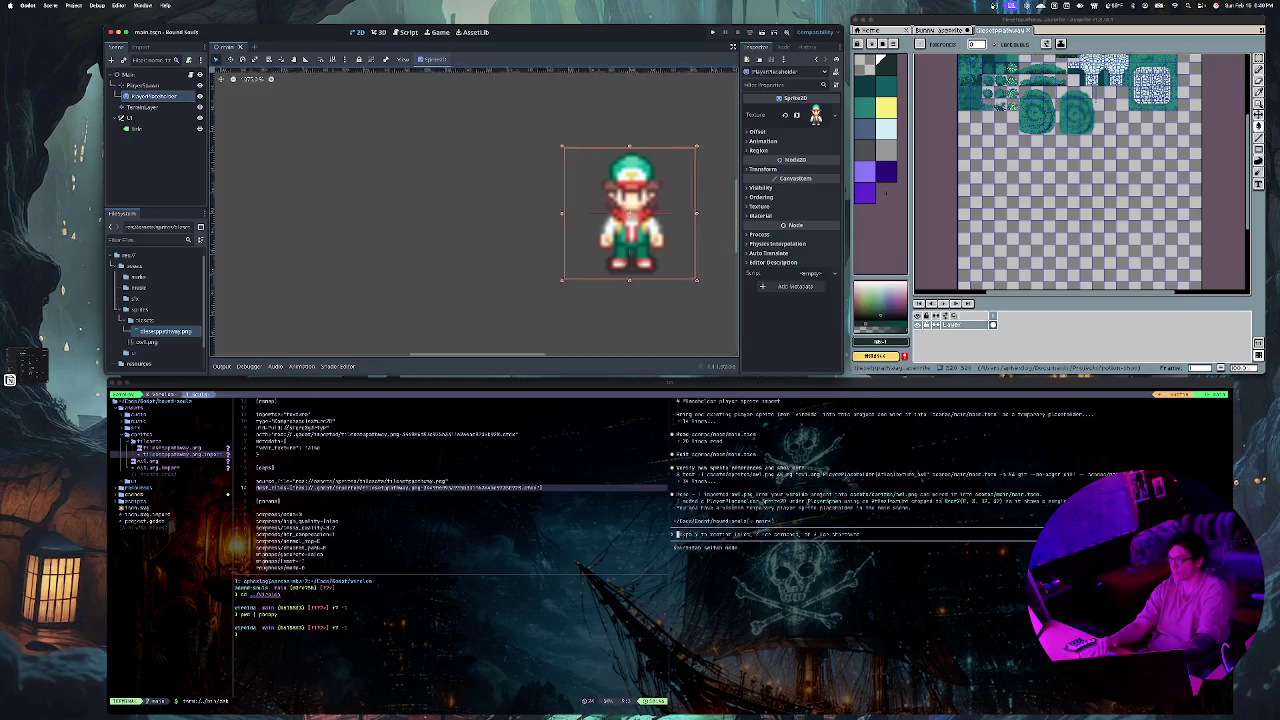
mouse_move(599, 213)
left_mouse_down()
mouse_move(521, 165)
mouse_move(464, 151)
mouse_move(600, 144)
left_mouse_up()
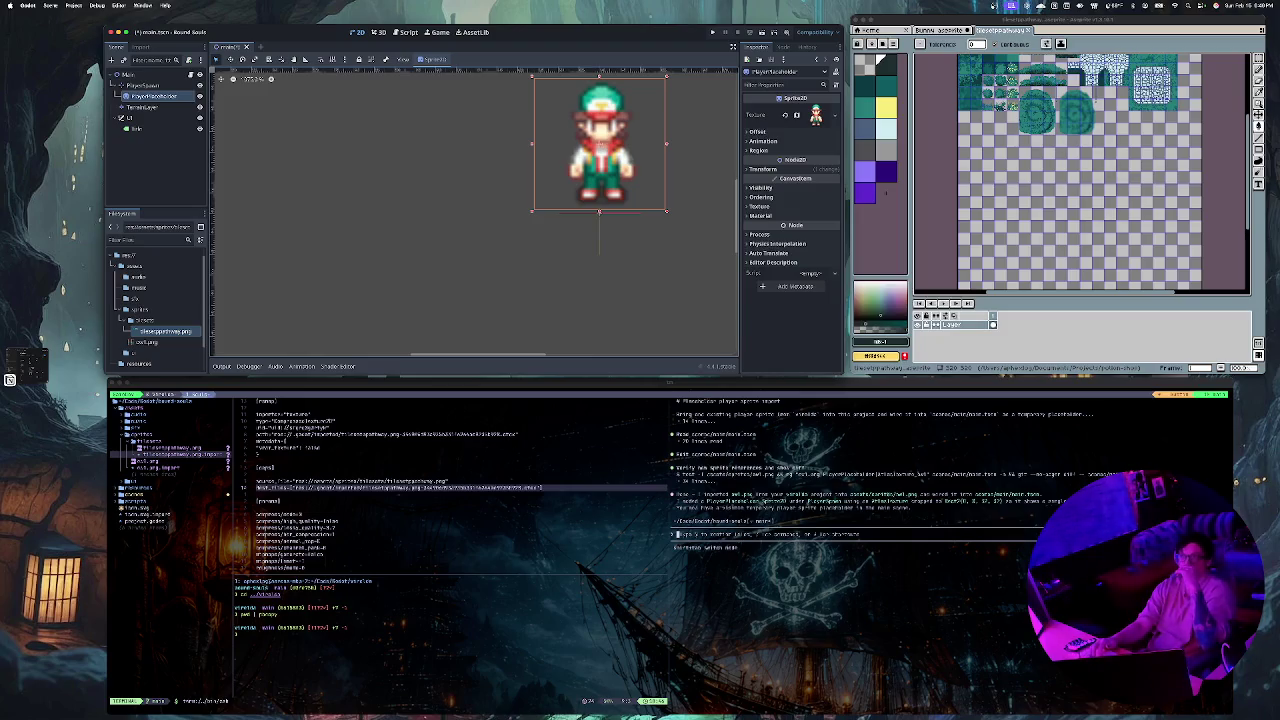
scroll(600, 200, "down", 6)
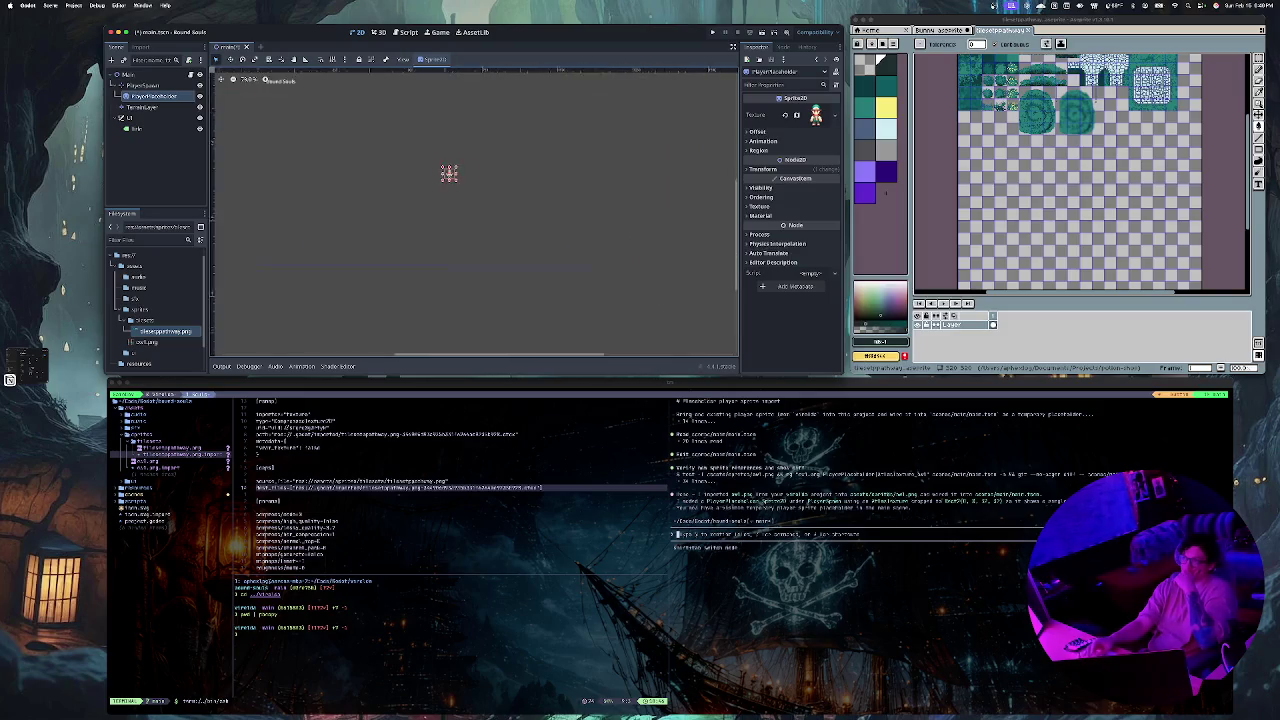
scroll(412, 162, "up", 6)
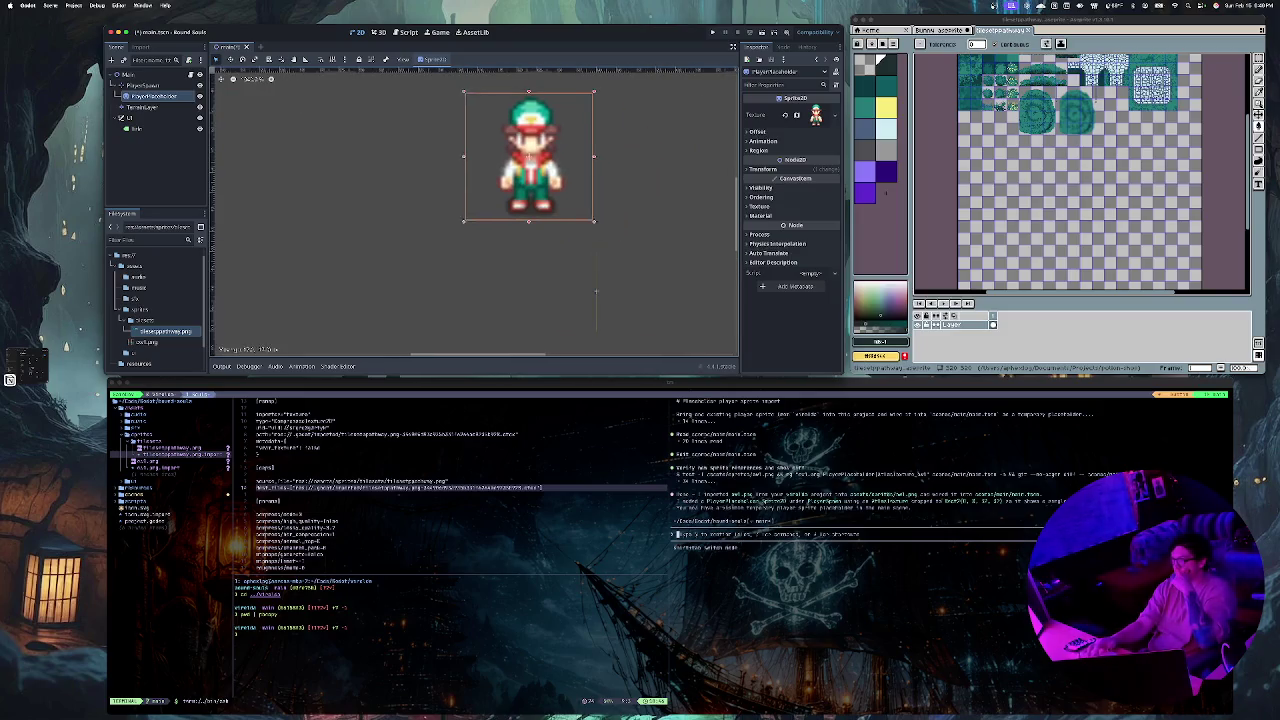
left_click(596, 290)
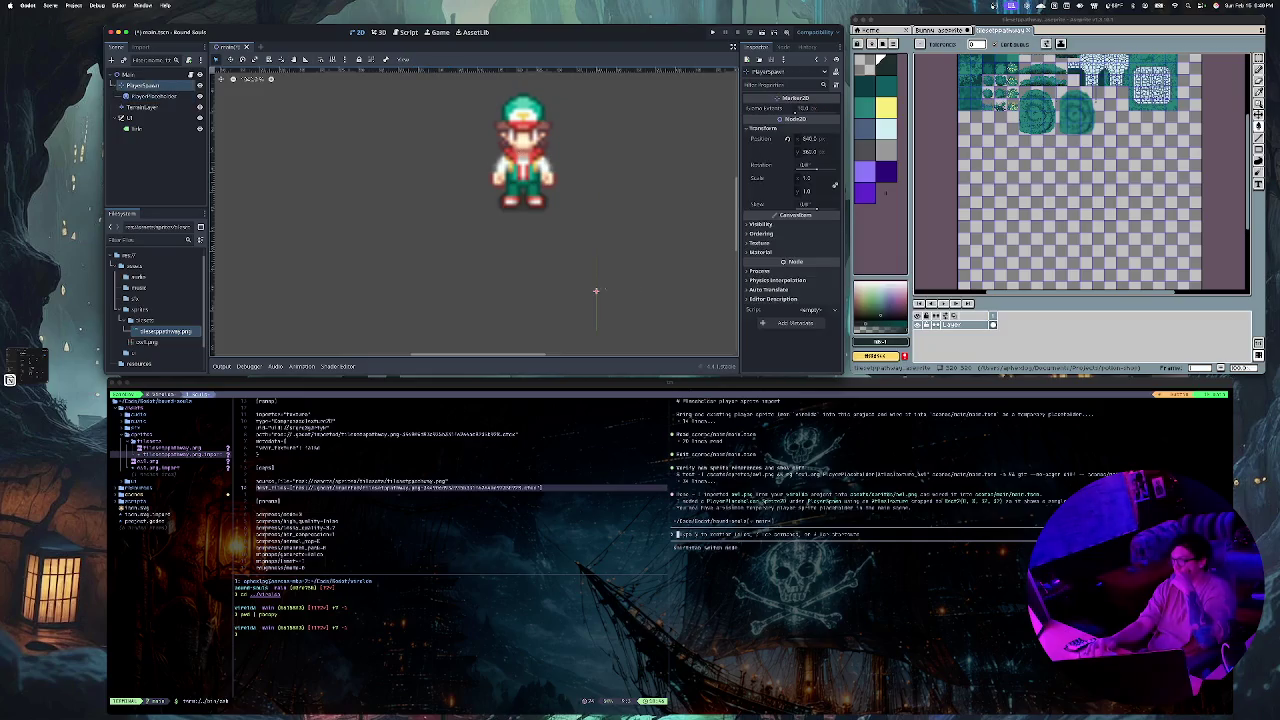
Step: Centre the character sprite over the spawn marker and move both up-left
left_click_drag(471, 140, 544, 209)
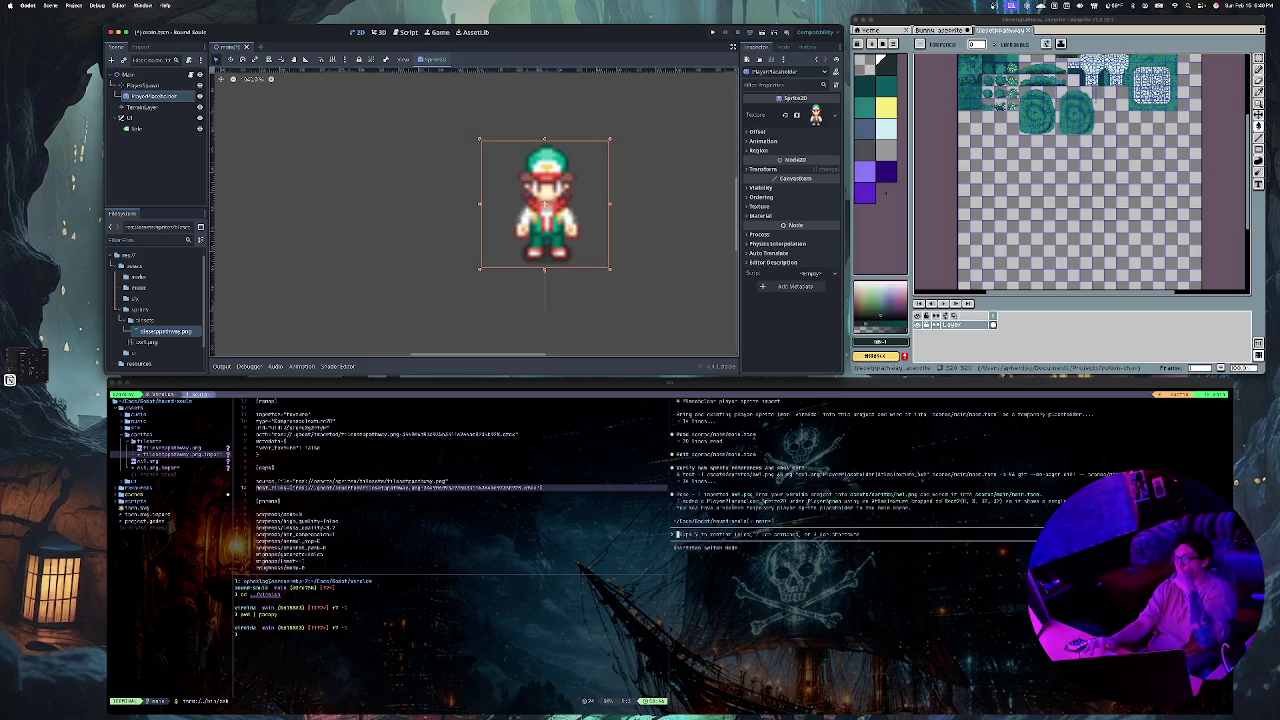
mouse_move(544, 268)
left_mouse_down()
mouse_move(340, 158)
mouse_move(310, 160)
left_mouse_up()
scroll(310, 160, "down", 3)
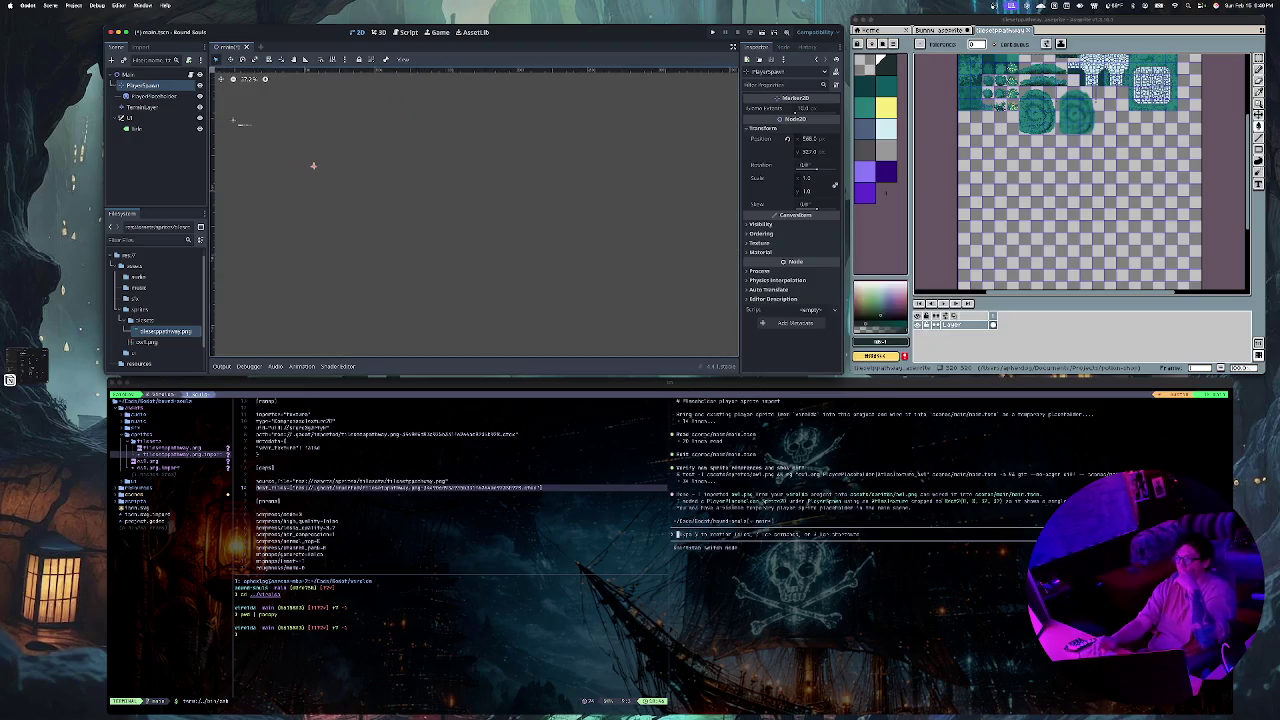
scroll(475, 210, "up", 2)
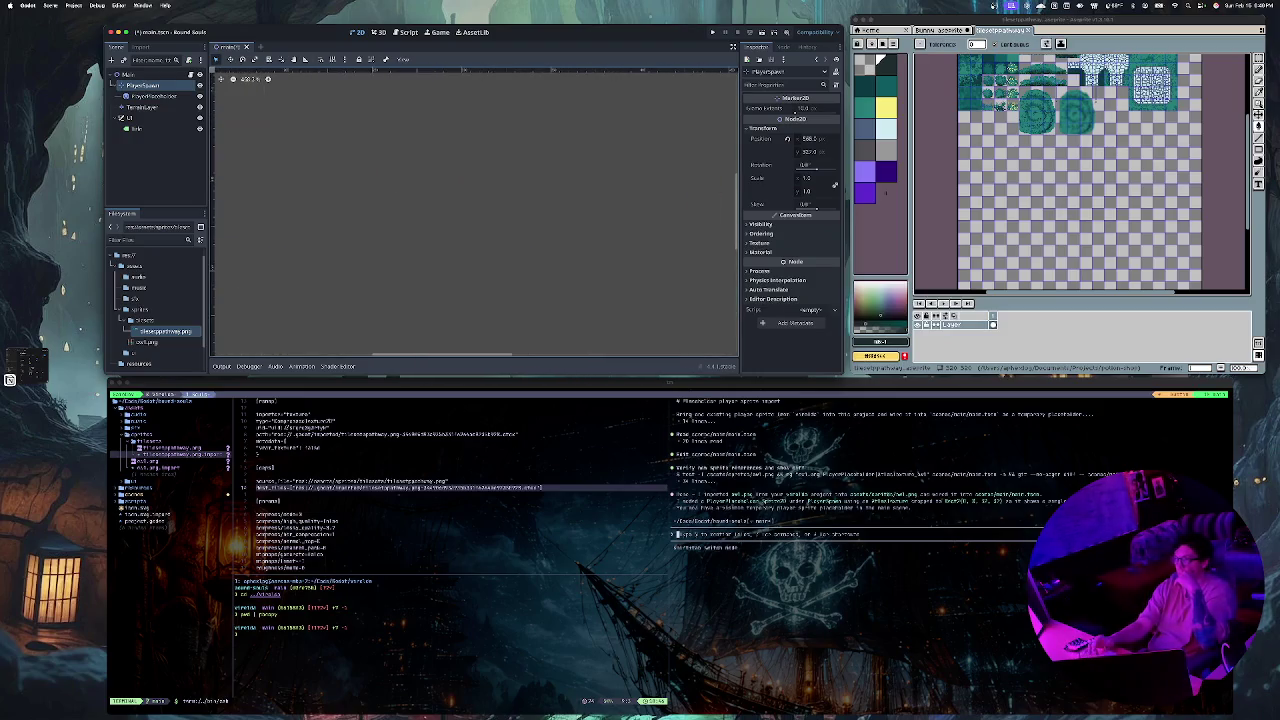
scroll(475, 210, "right", 2)
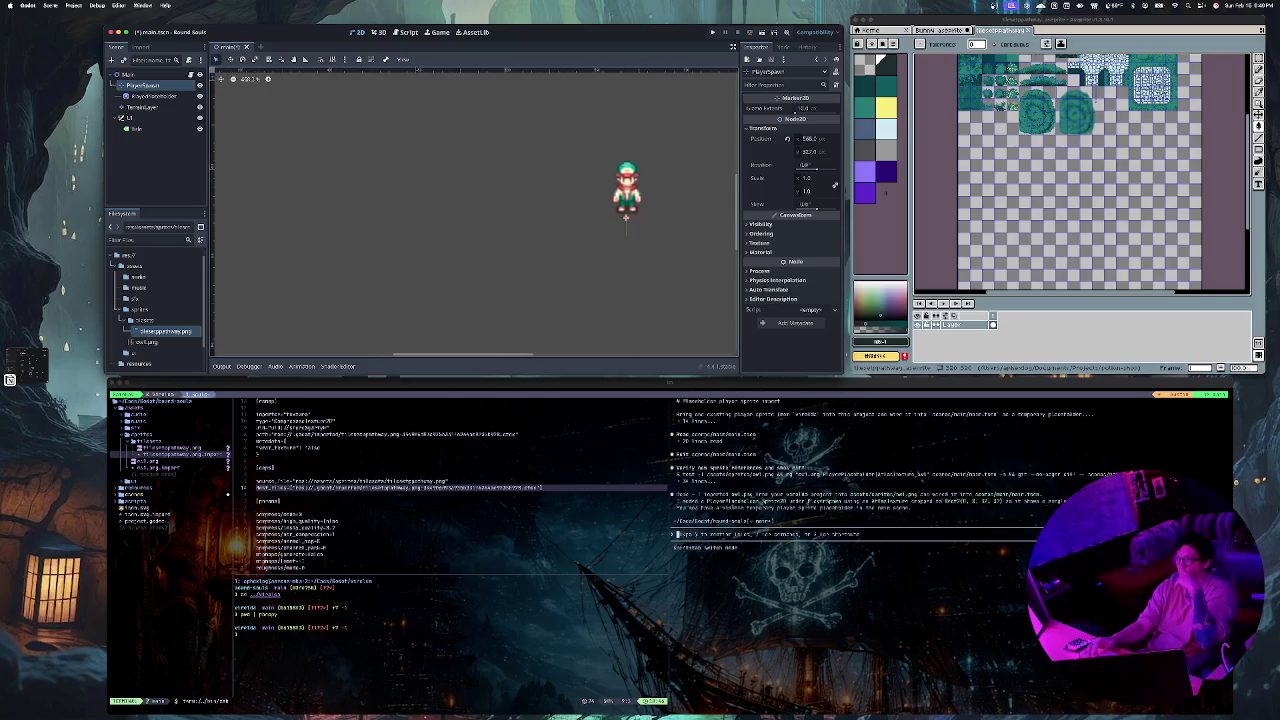
mouse_move(626, 190)
left_mouse_down()
mouse_move(277, 137)
mouse_move(520, 170)
mouse_move(520, 254)
mouse_move(400, 138)
mouse_move(286, 118)
mouse_move(281, 130)
left_mouse_up()
Step: Place the spawn point just above the Bound Souls title, nudge it up, and reselect the nodes
scroll(522, 272, "down", 3)
scroll(281, 130, "left", 2)
scroll(281, 130, "up", 1)
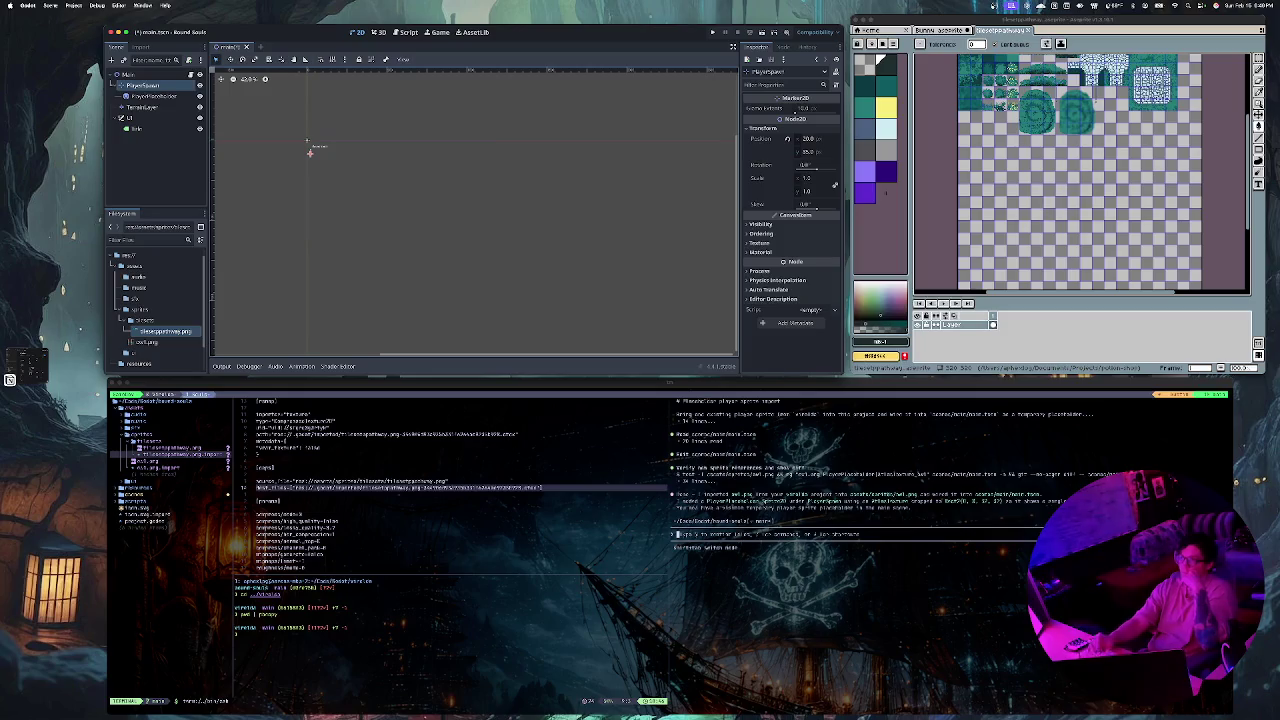
scroll(328, 147, "up", 5)
scroll(430, 98, "up", 2)
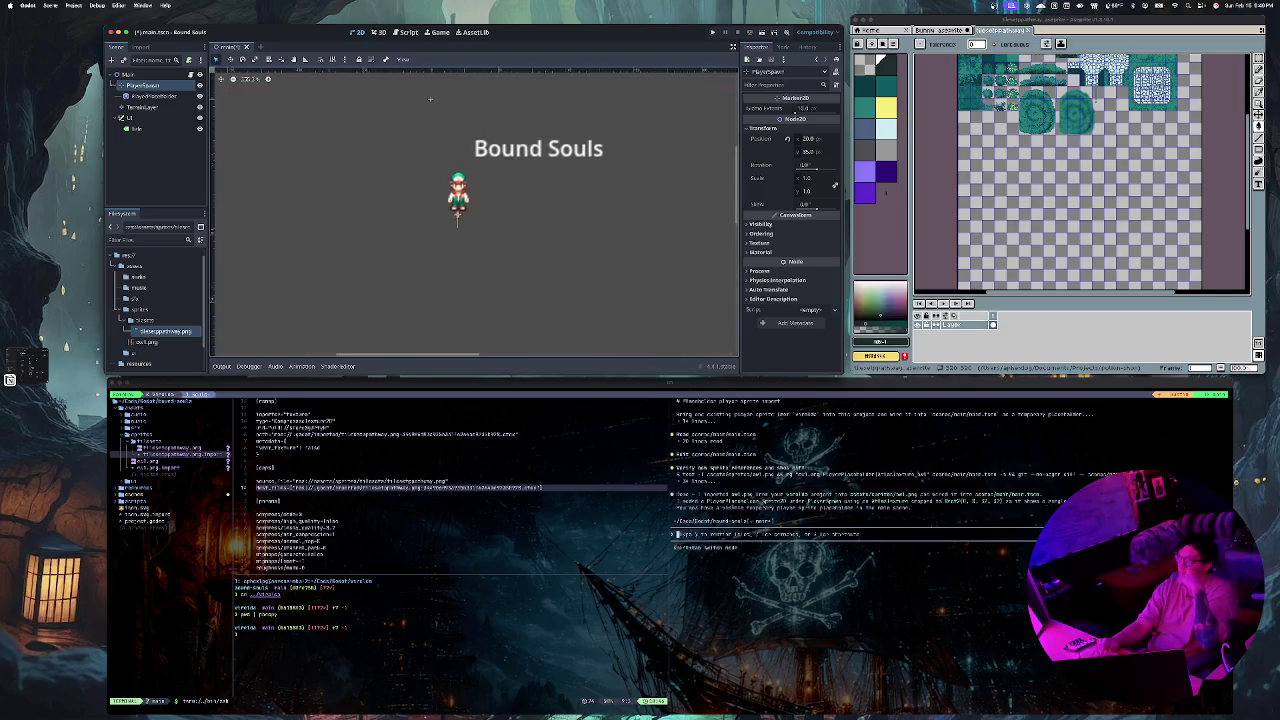
scroll(430, 98, "up", 1)
mouse_move(459, 205)
left_mouse_down()
mouse_move(429, 171)
mouse_move(400, 80)
mouse_move(446, 167)
left_mouse_up()
key("Up")
key("Up")
key("Up")
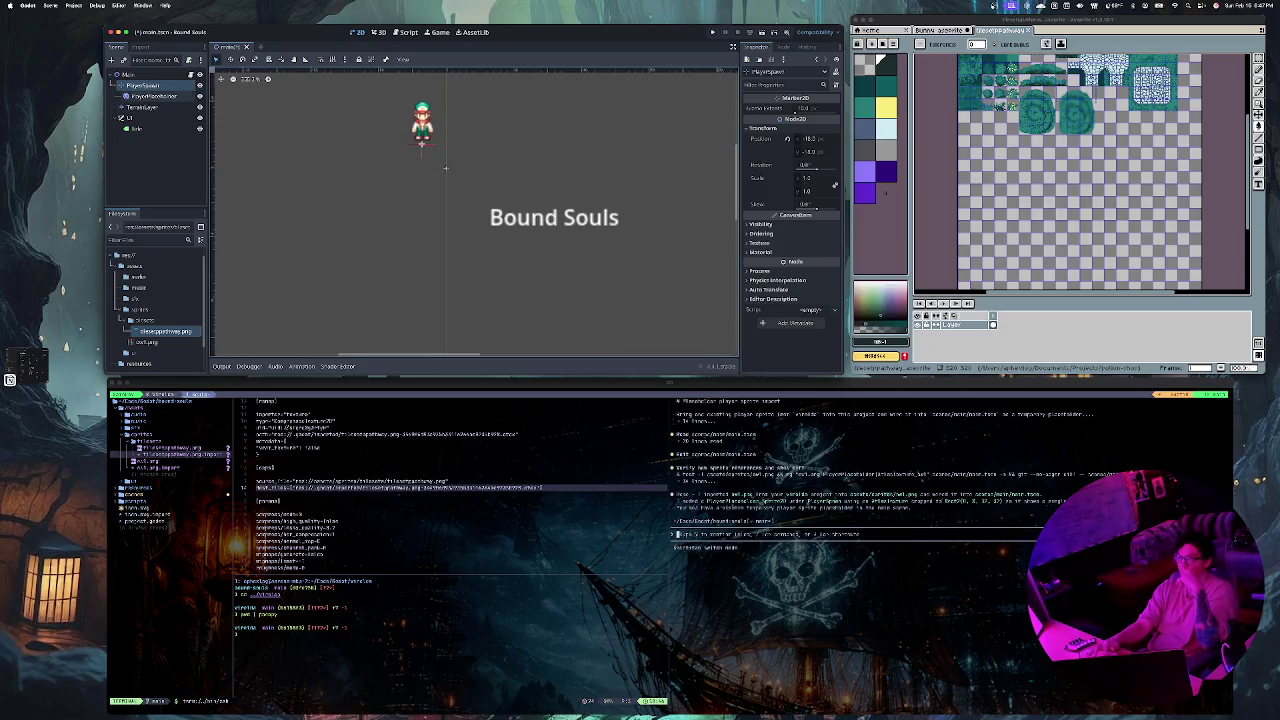
left_click(153, 95)
left_click(142, 85)
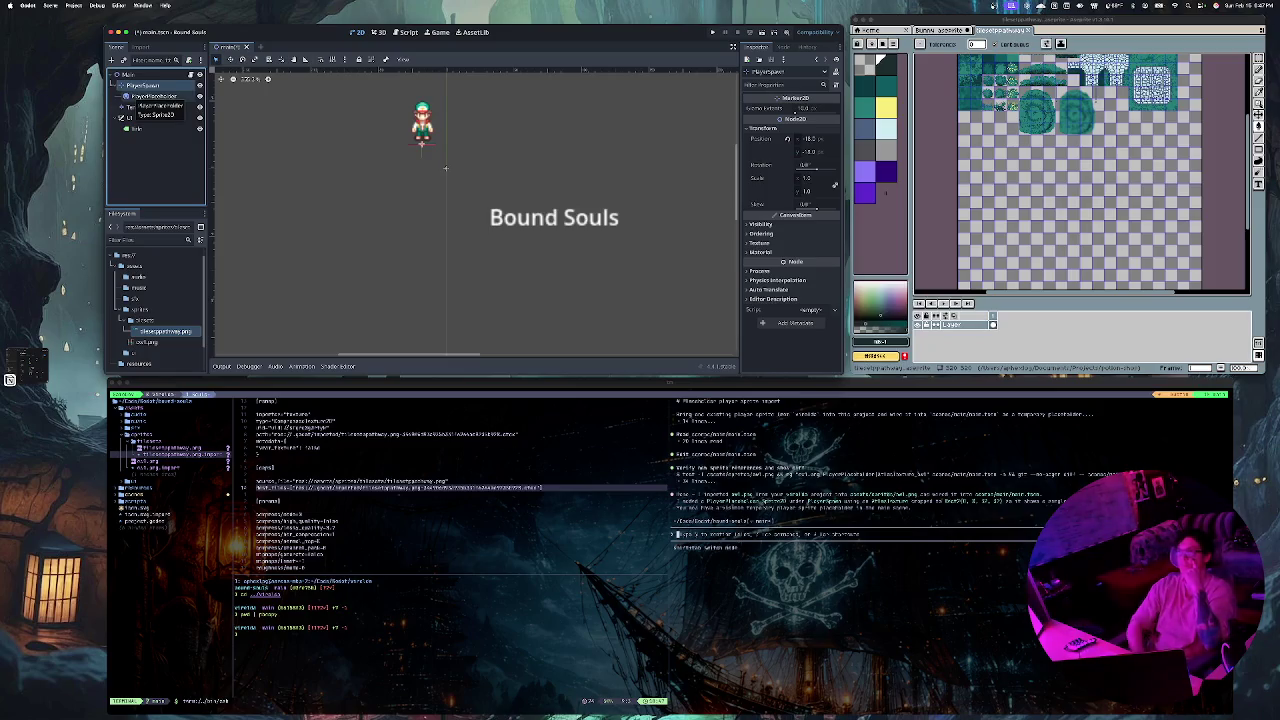
left_click(152, 96)
Step: Cancel two renames of PlayerPlaceholder, leaving its name unchanged, then start a new agent message in WezTerm
key("F2")
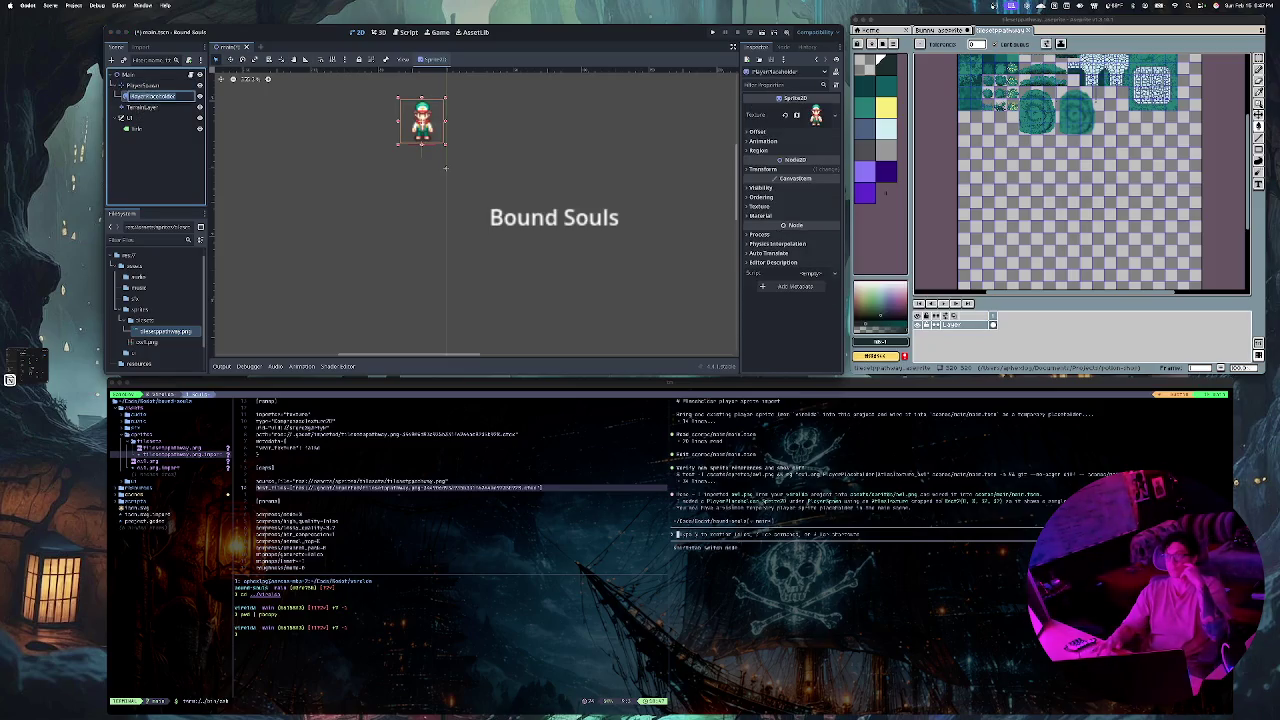
key("Escape")
key("F2")
key("Return")
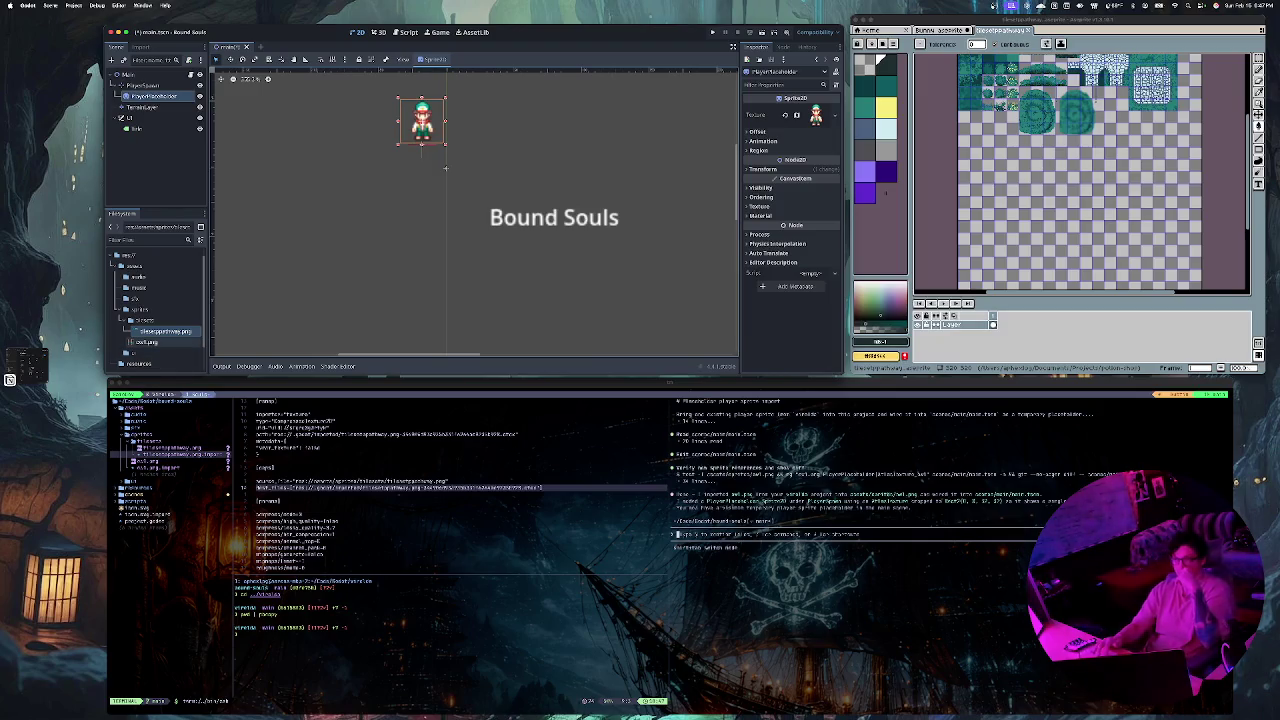
key("super+Tab")
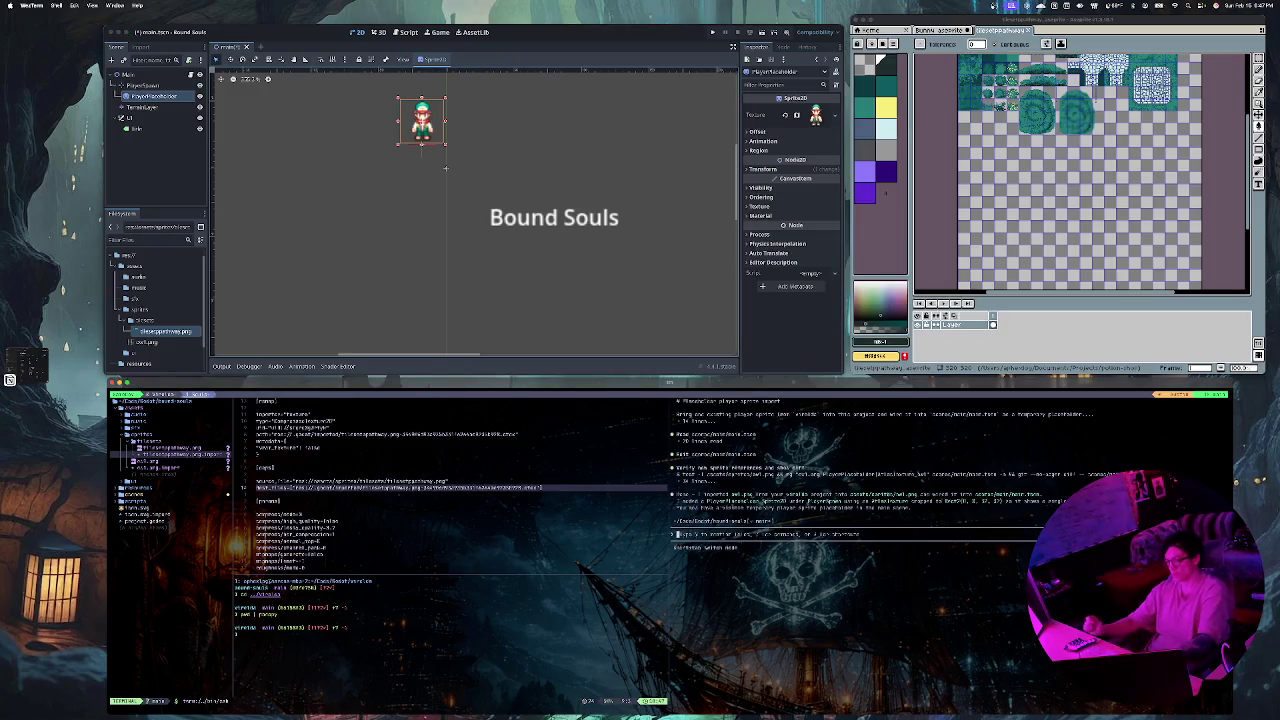
type("cc wok so now")
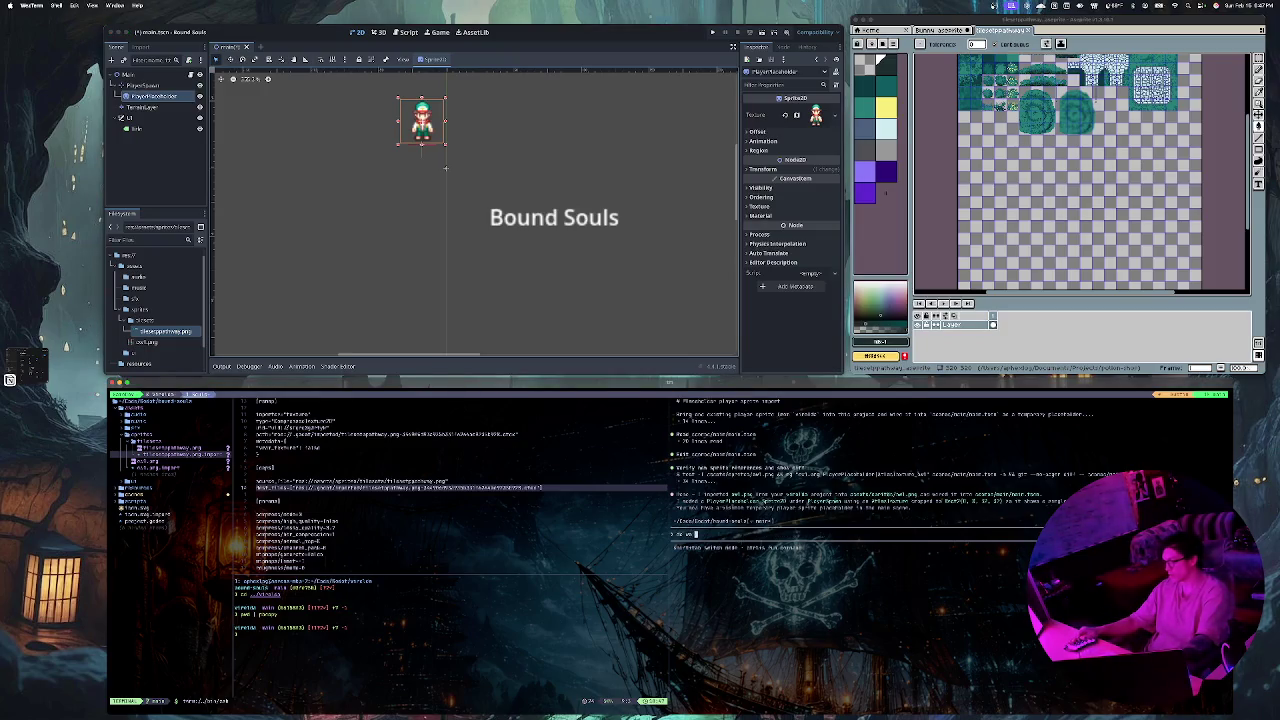
type("is")
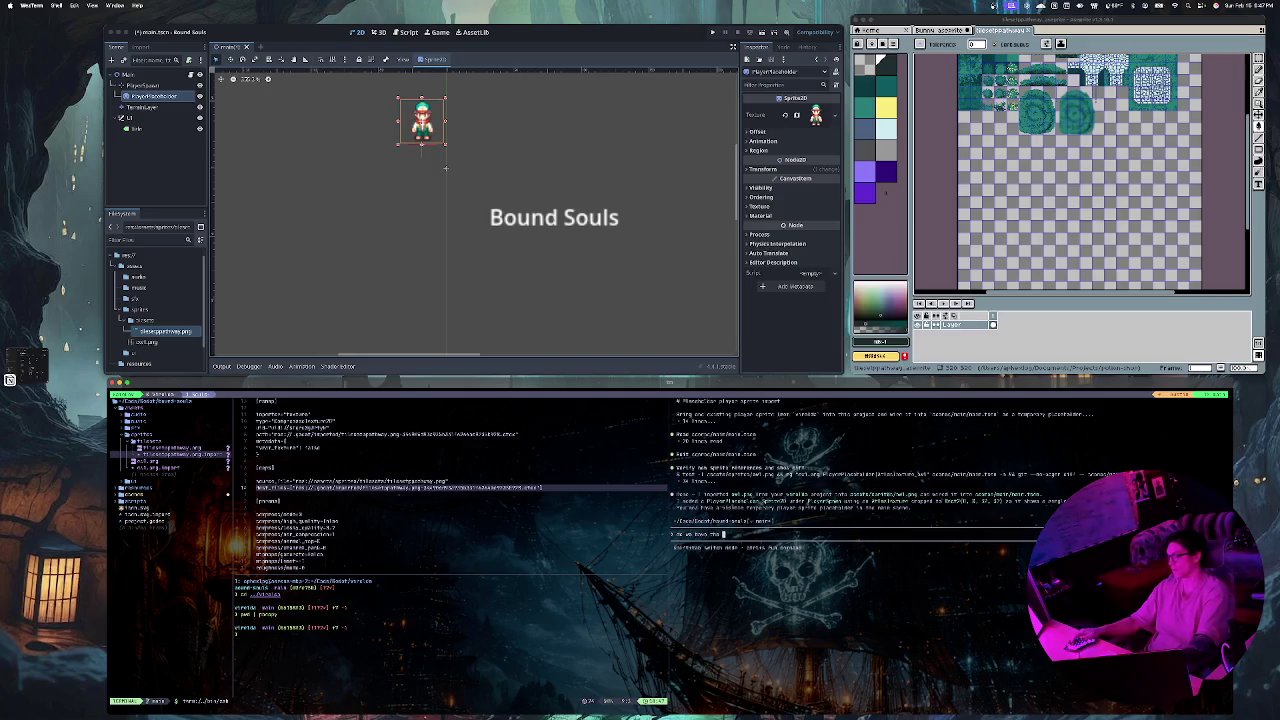
type("t ")
type("ayer")
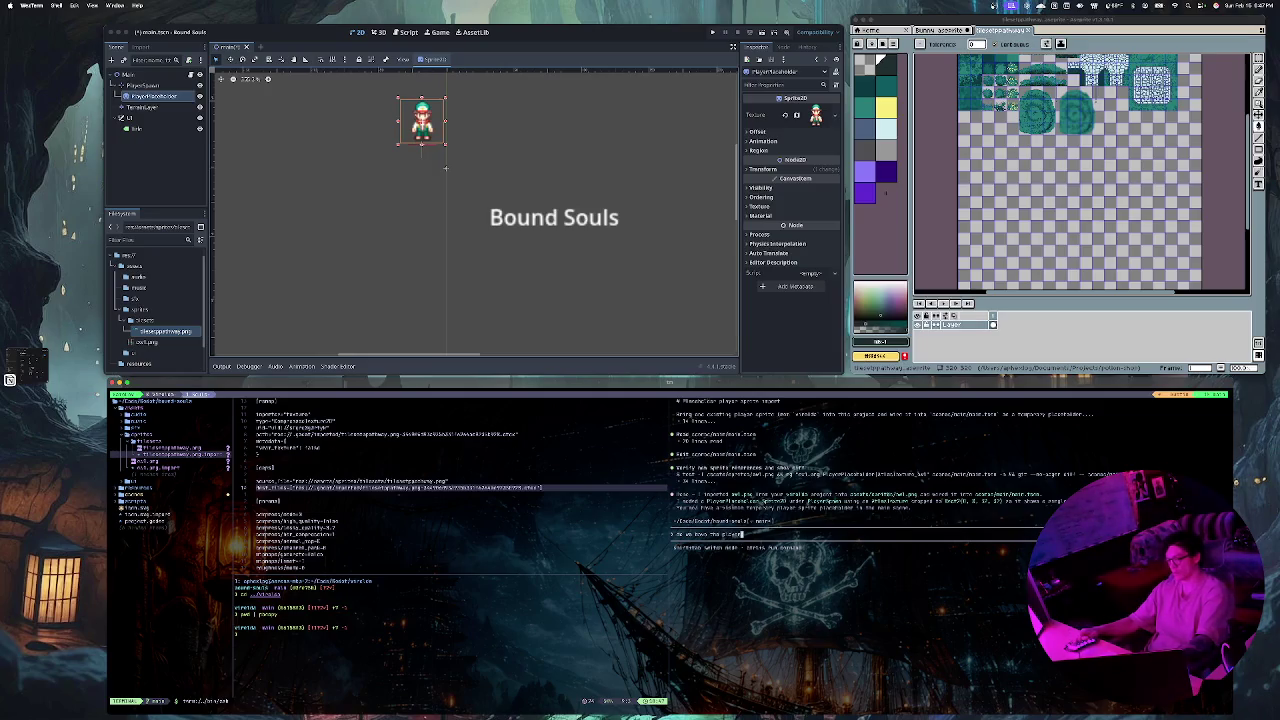
type(" is the can com")
type("smoot")
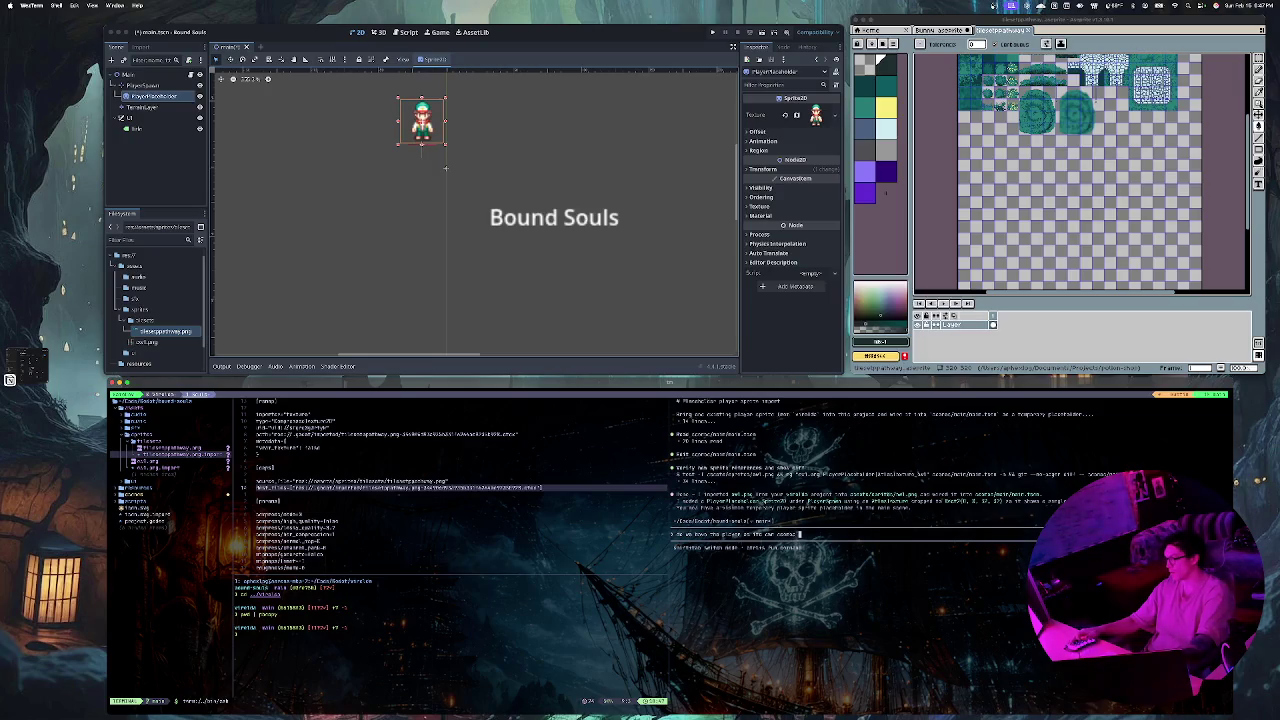
Step: Finish and send the request to bring the player in the same way as the existing project
key("BackSpace")
type("into th")
type("e")
type(" ec")
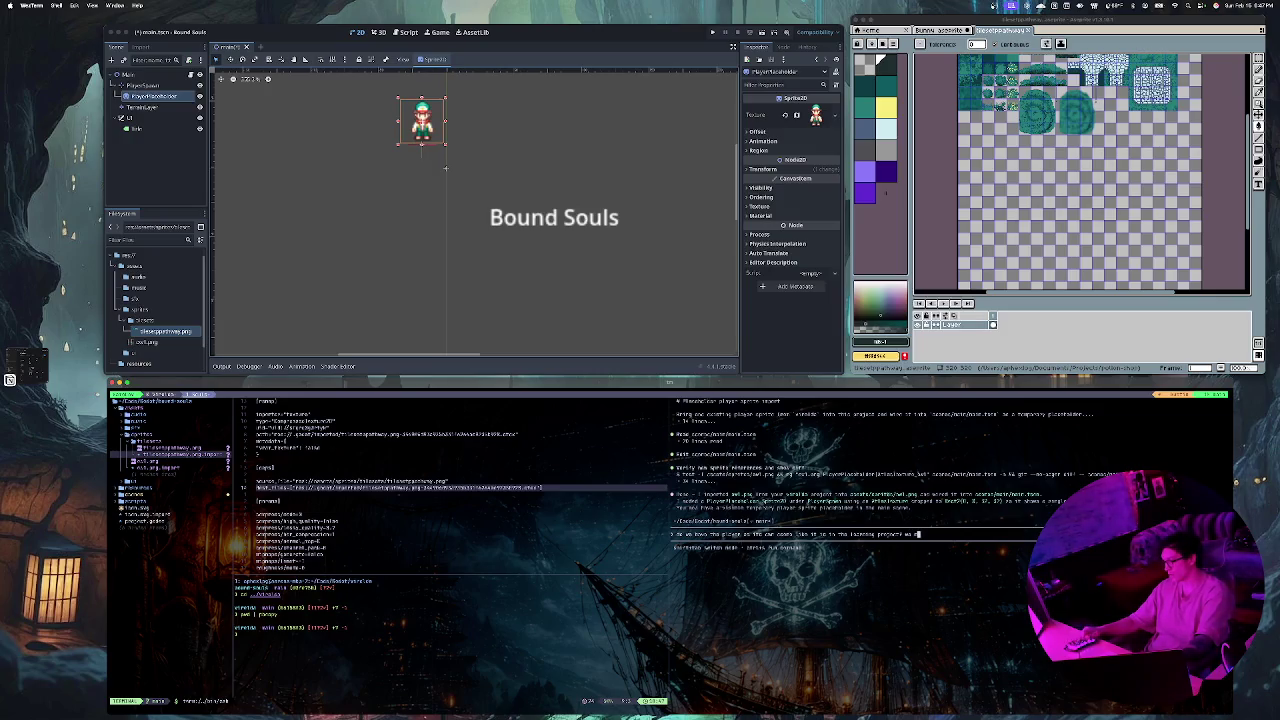
type(" ace want it to have thew ")
type("ode co")
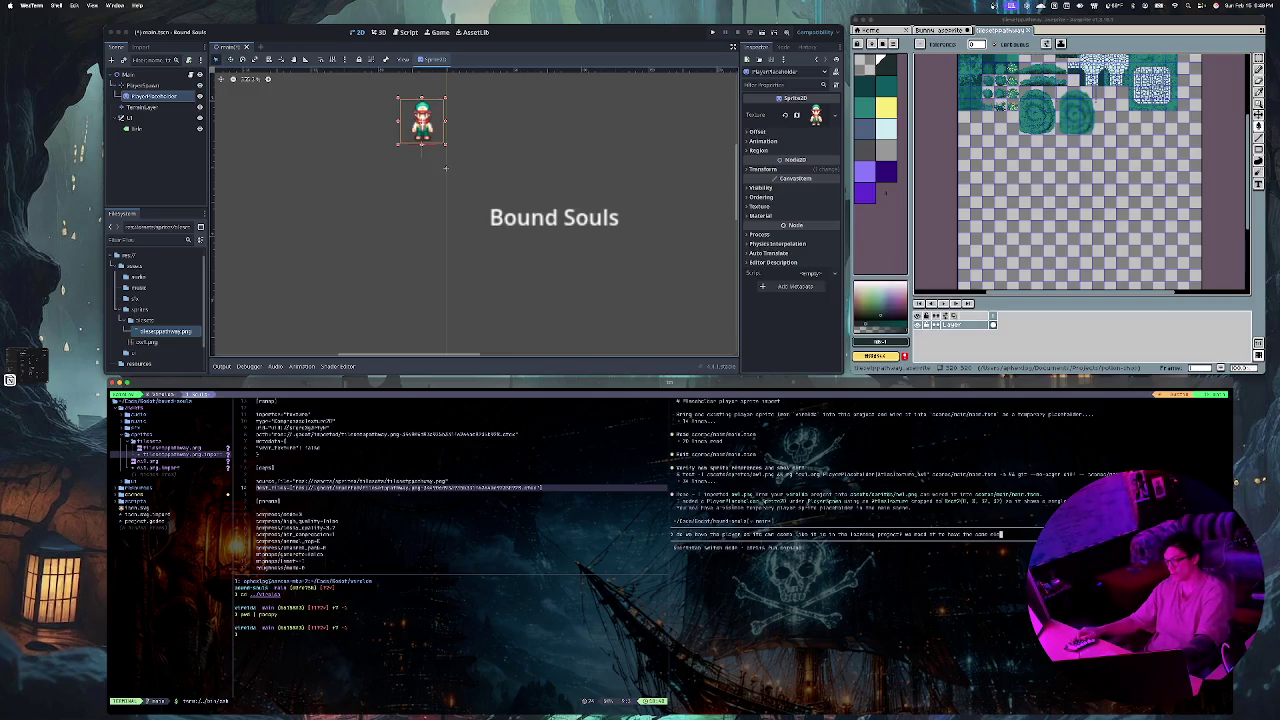
type("te")
key("Return")
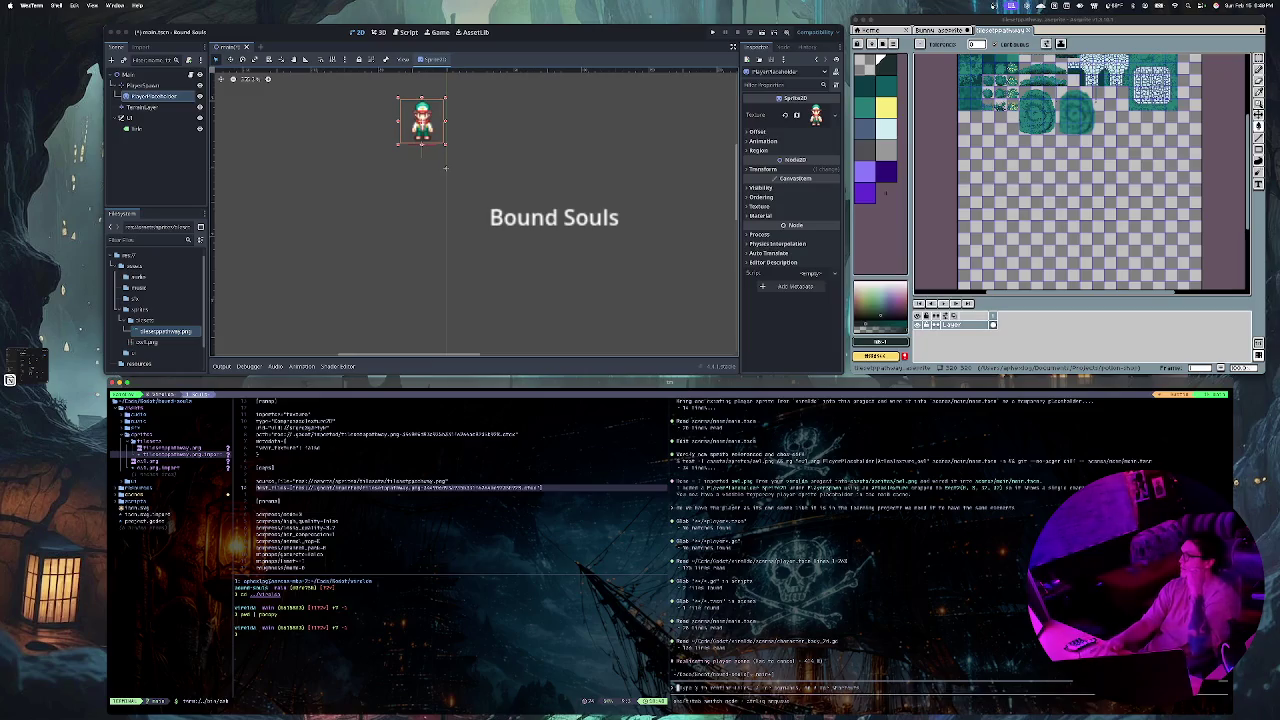
Step: Glance at the Bunny and tileset sprites in Aseprite while the agent works, then return to WezTerm
key("super+Tab")
key("ctrl+shift+Tab")
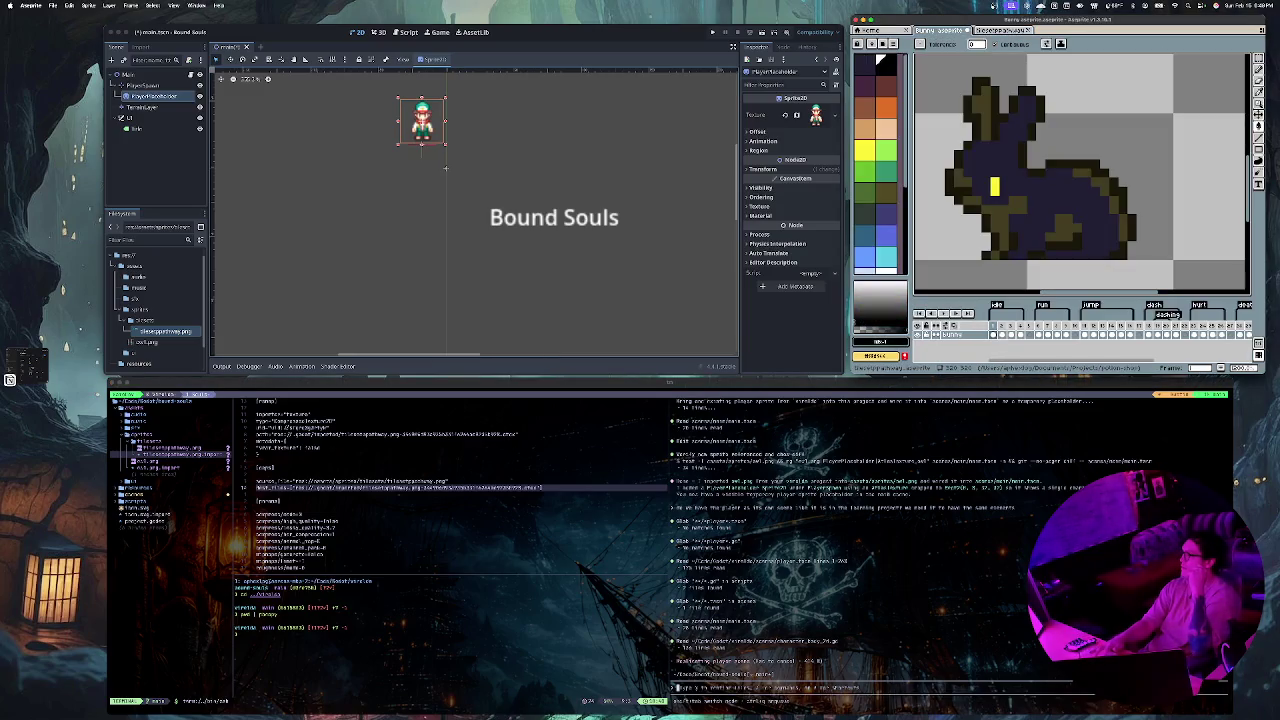
key("ctrl+Tab")
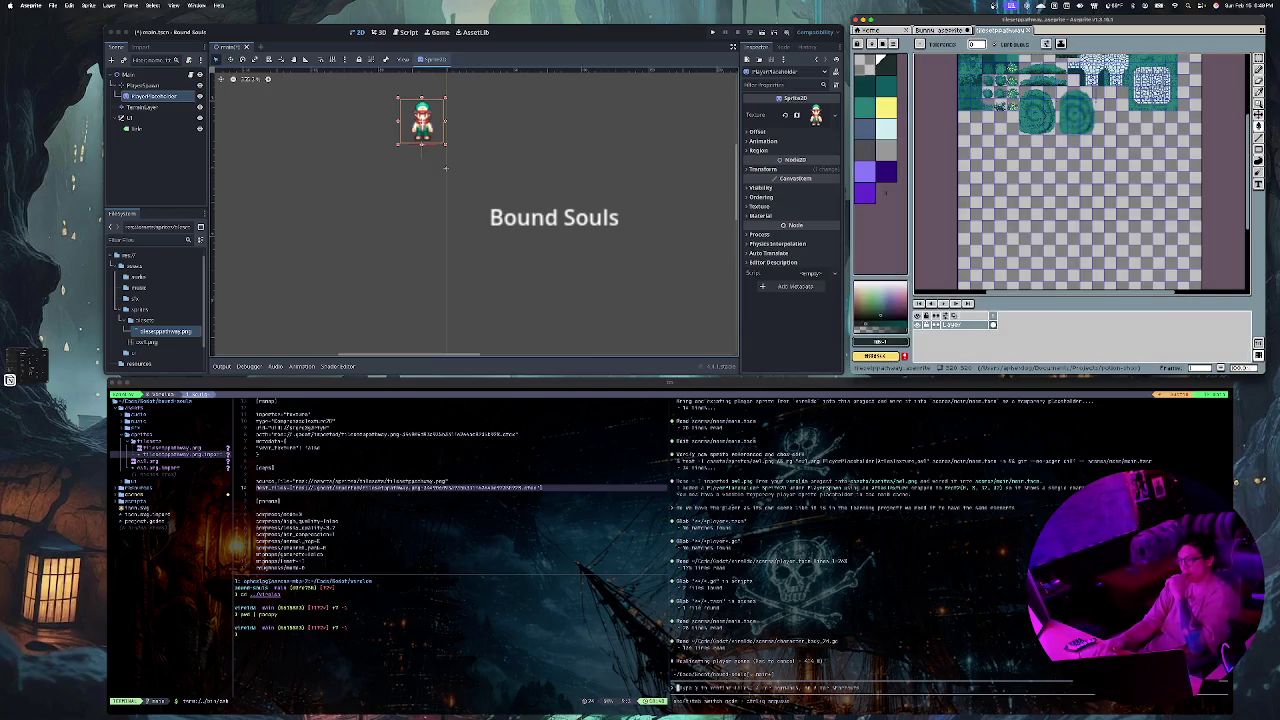
key("super+Tab")
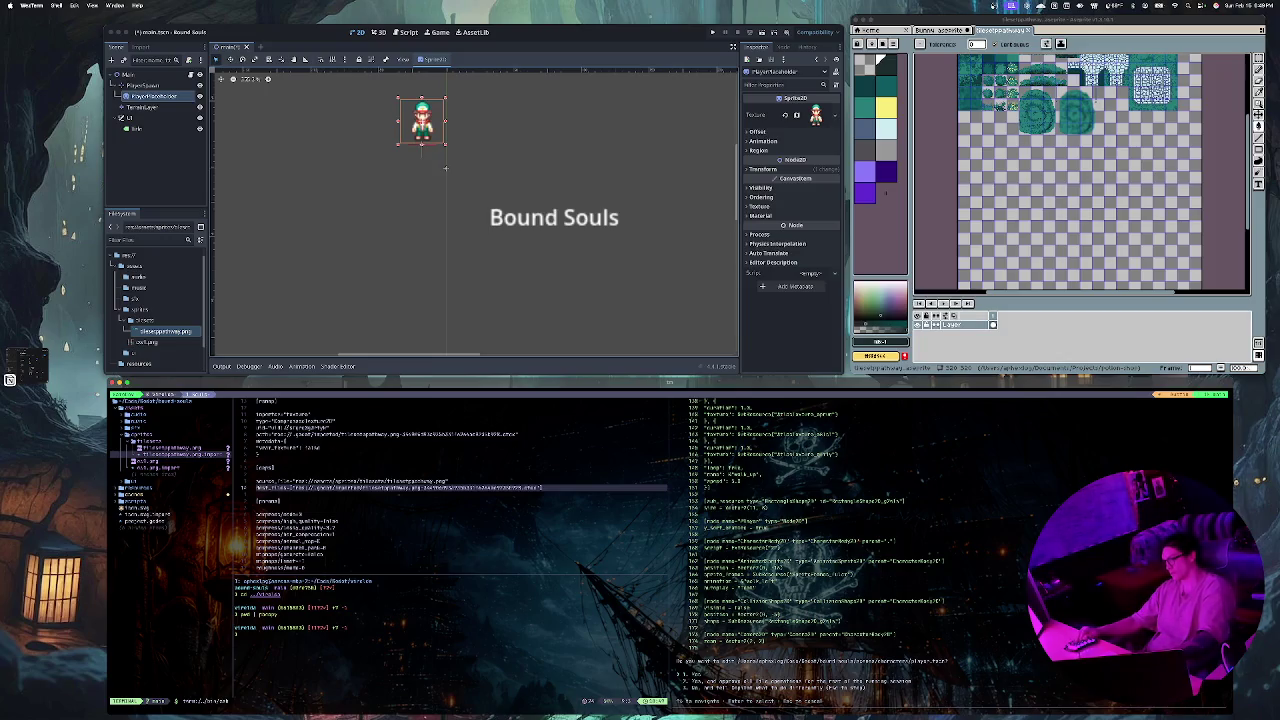
Step: Accept the agent's player.tscn and main.tscn edits and its command, then reload the scene in Godot
key("Return")
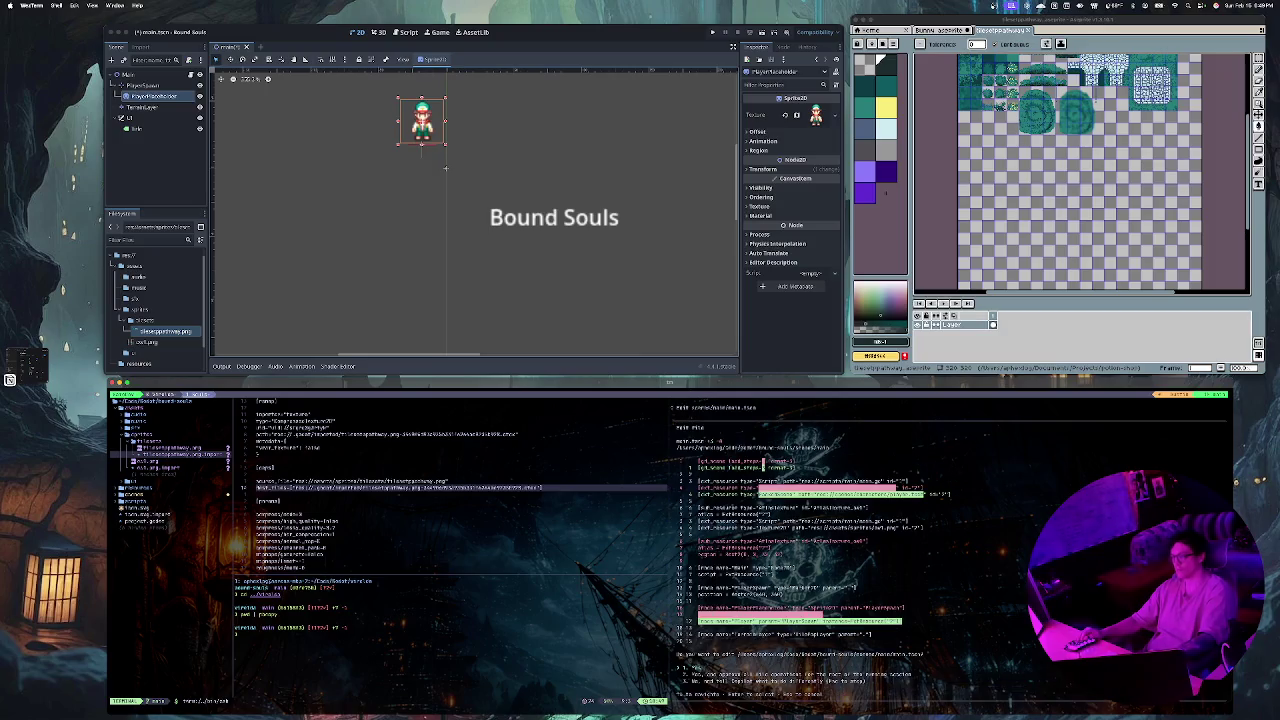
key("Return")
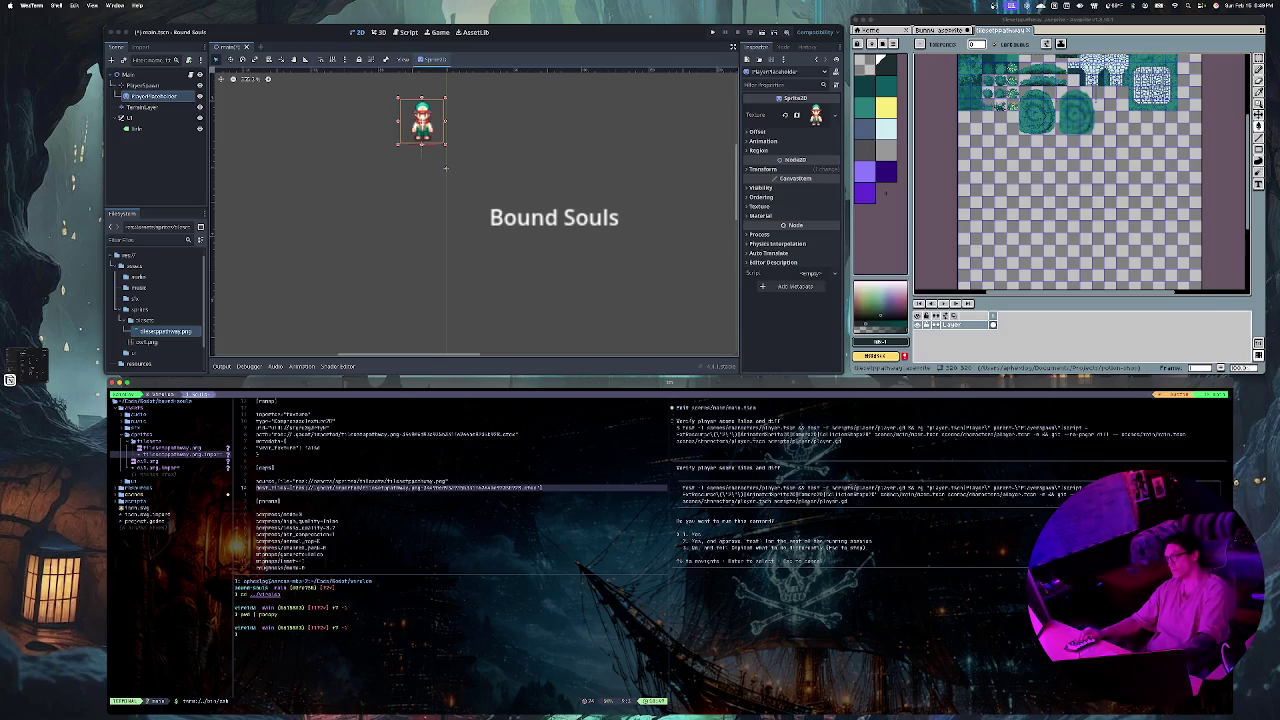
key("Return")
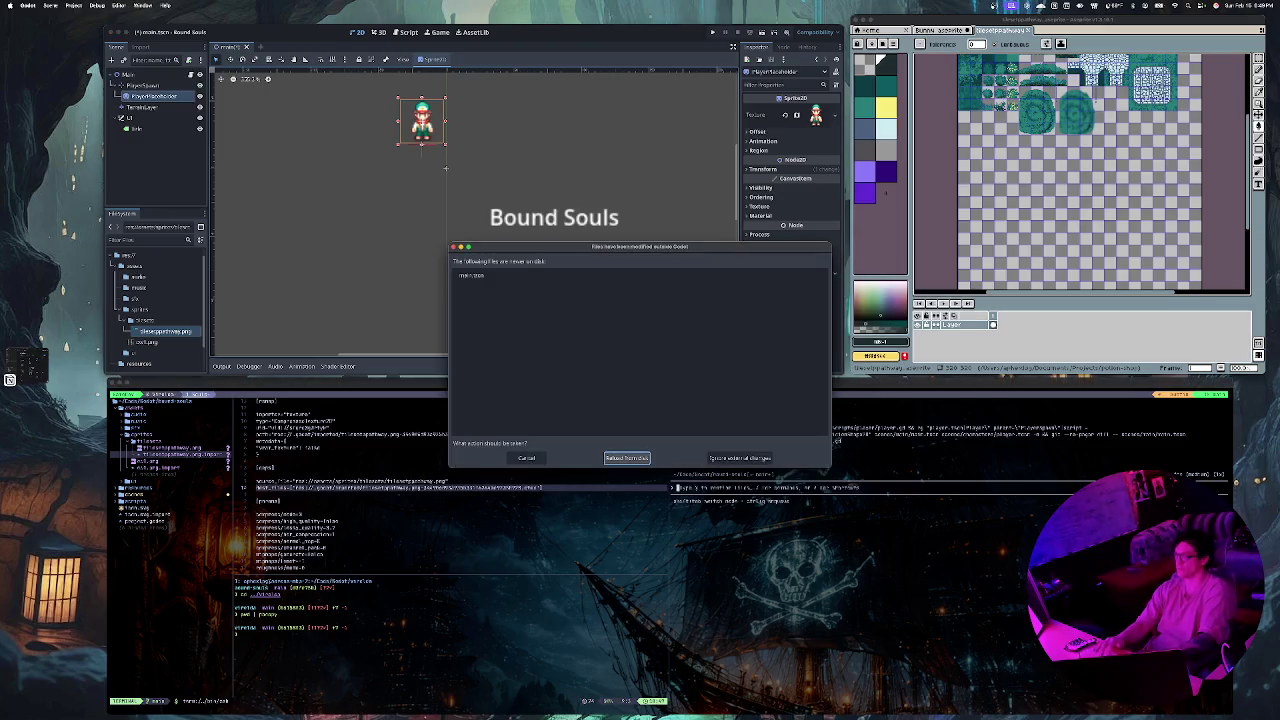
left_click(627, 458)
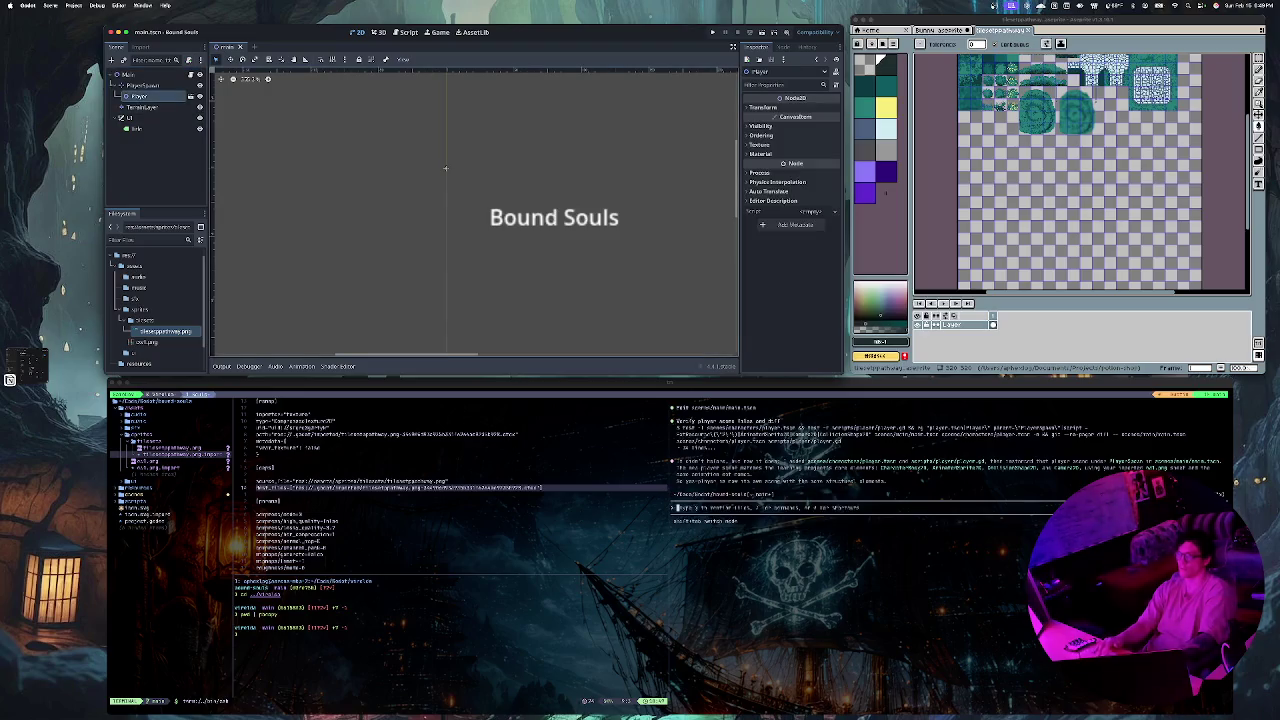
scroll(446, 168, "up", 5)
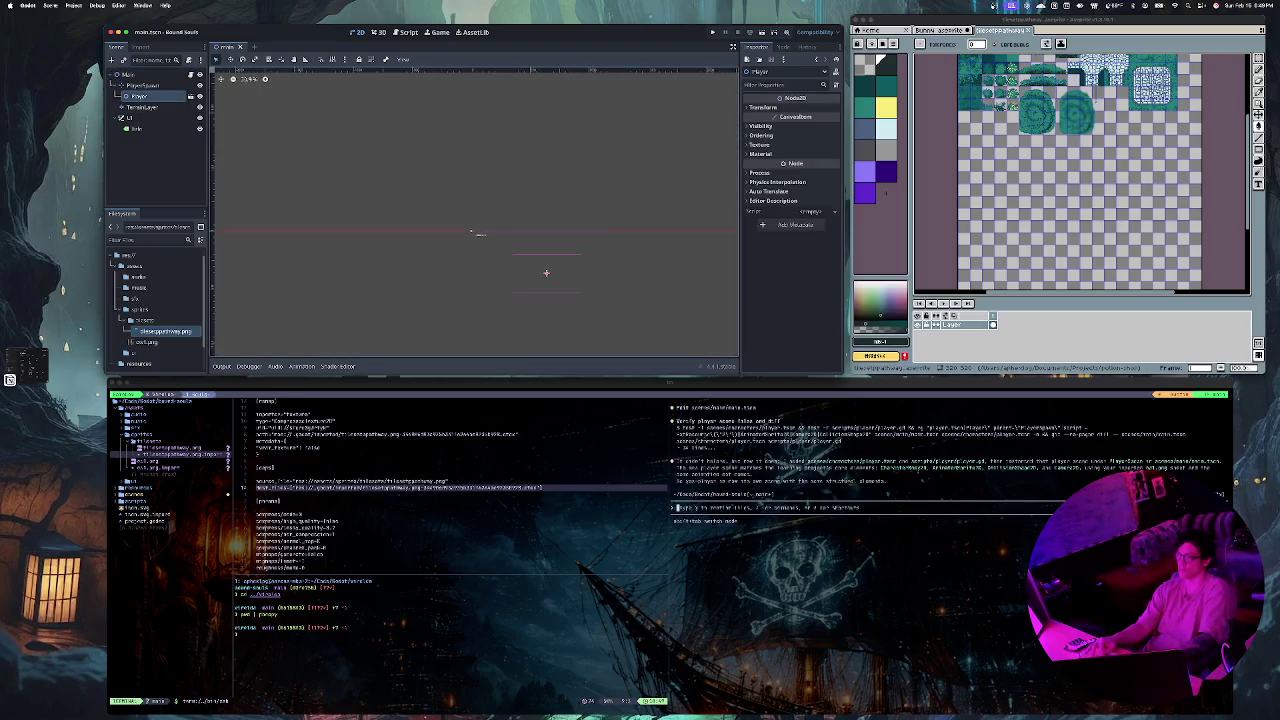
key("f")
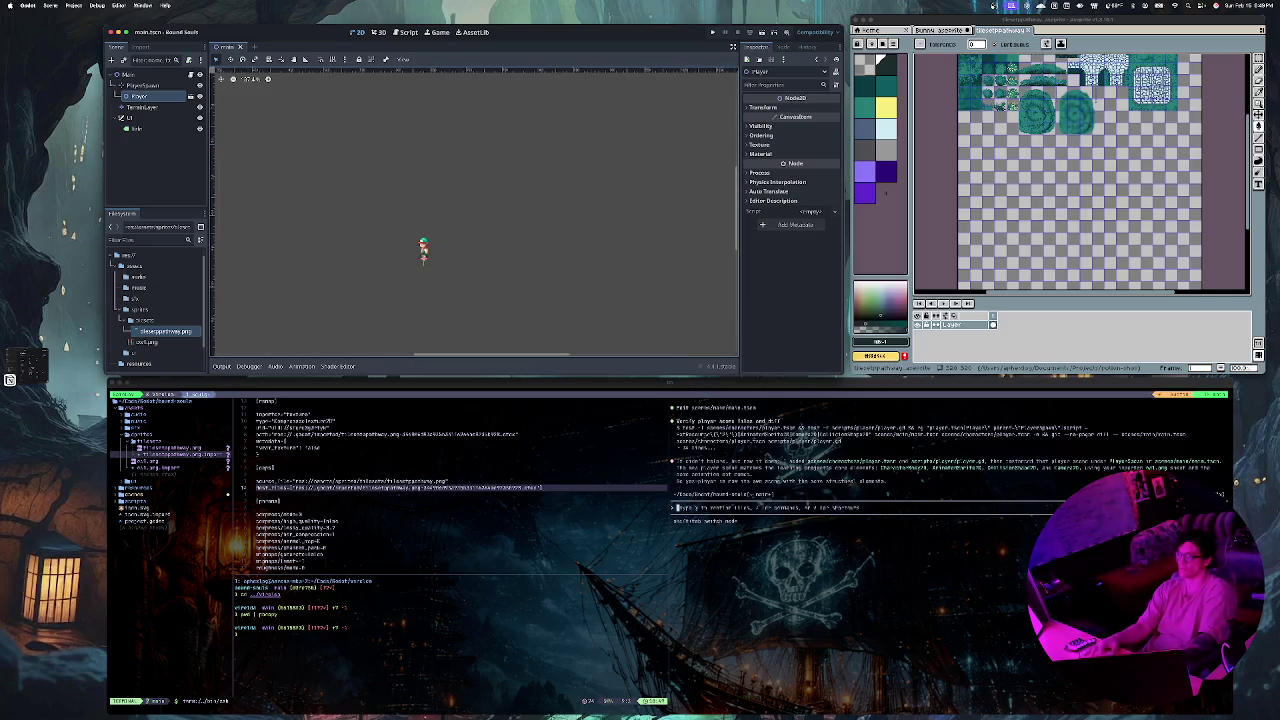
scroll(432, 236, "up", 4)
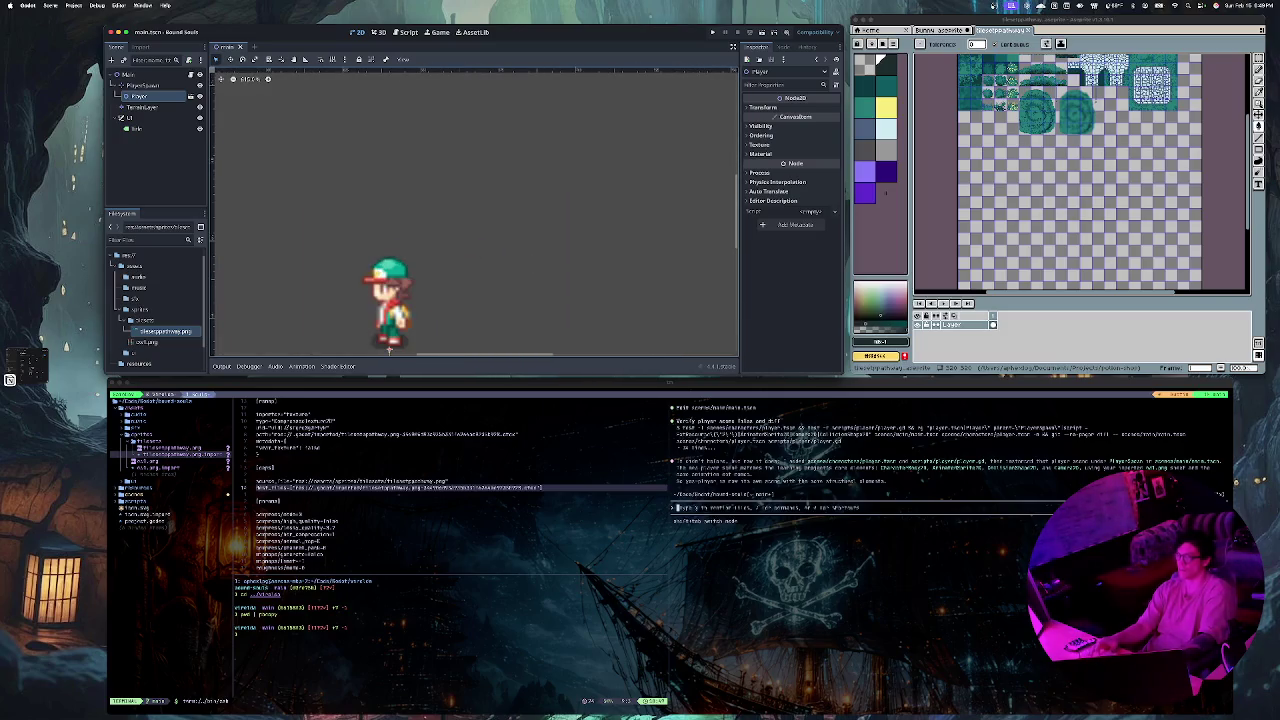
key("ctrl+z")
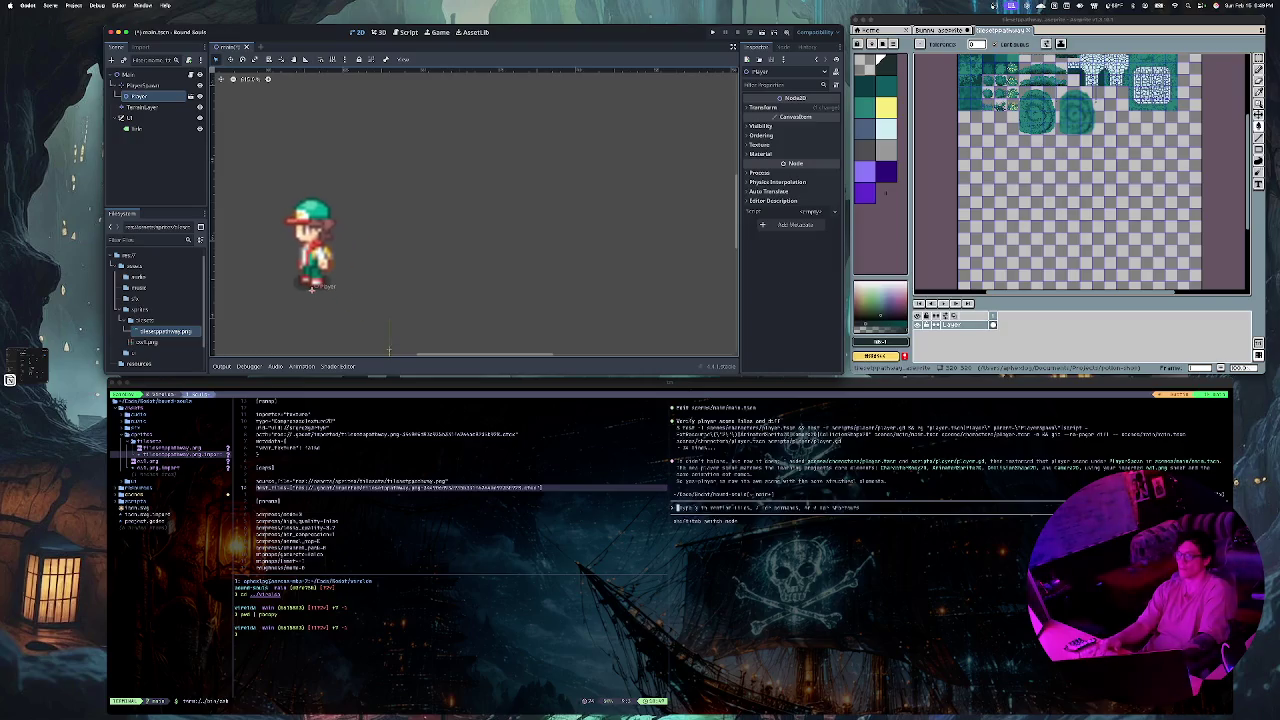
key("ctrl+z")
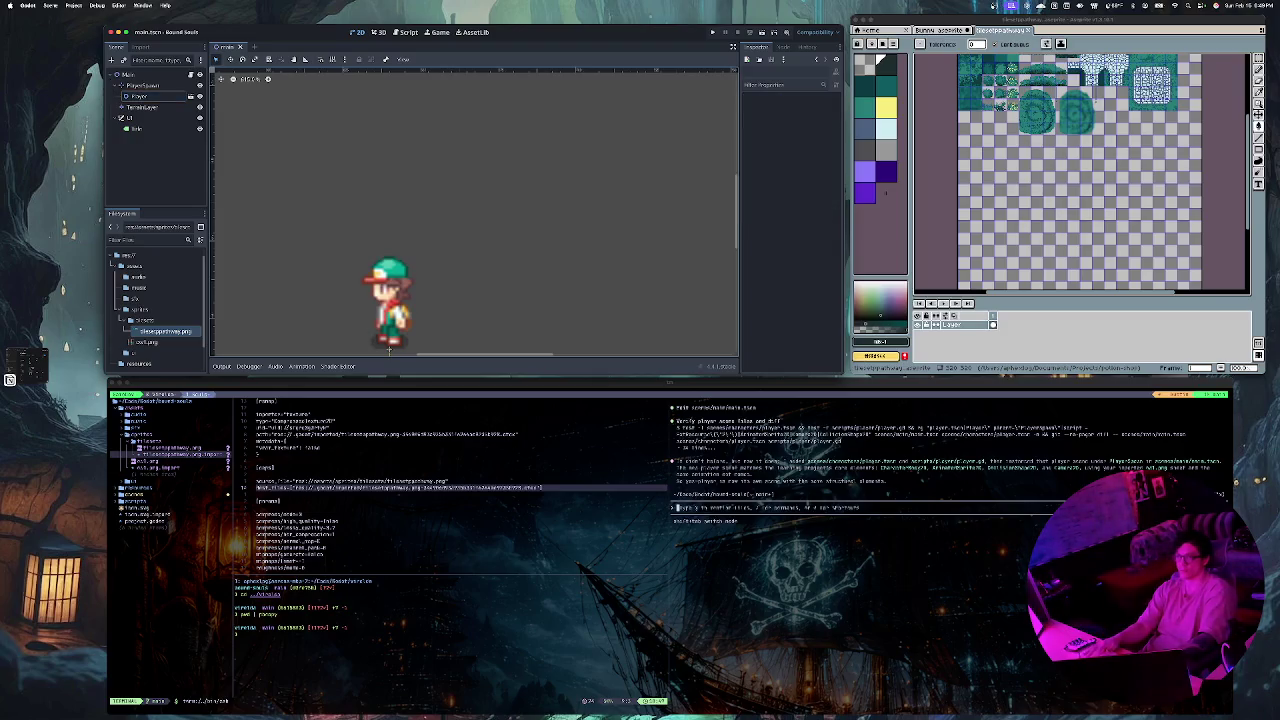
left_click(140, 96)
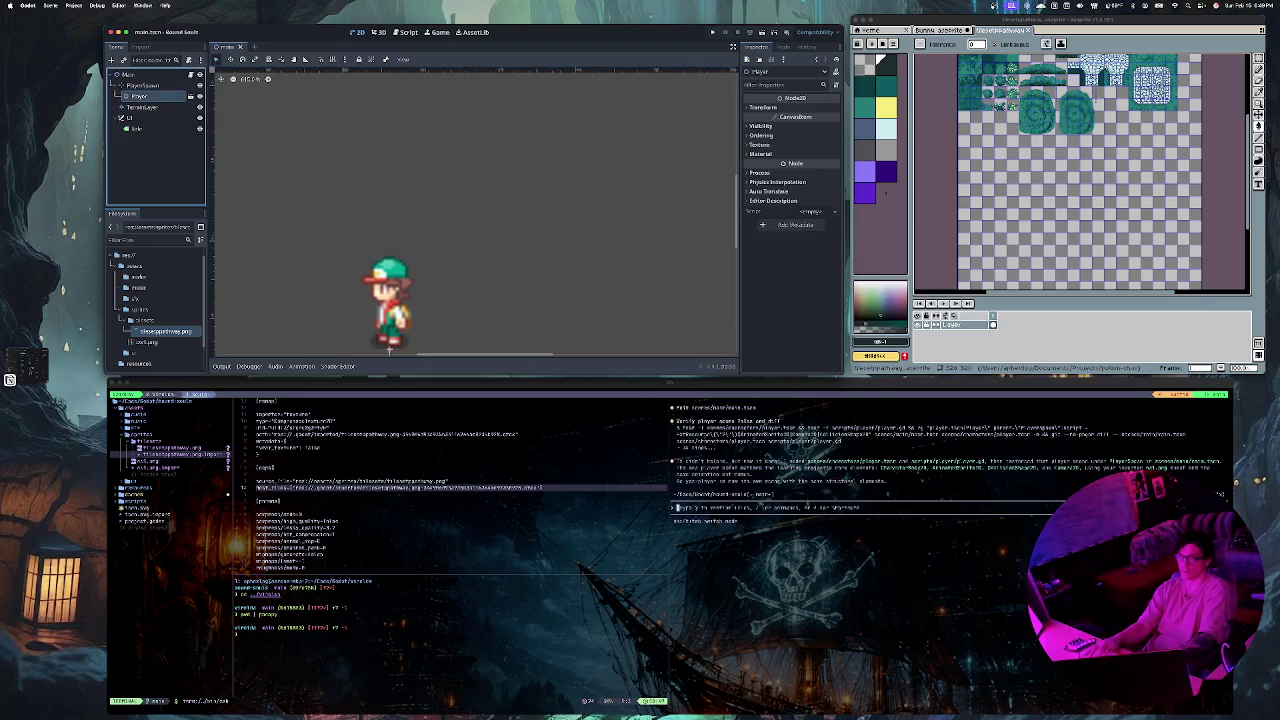
Step: Peek at the player scene, then return to main.tscn and pan to the Bound Souls label
left_click(191, 96)
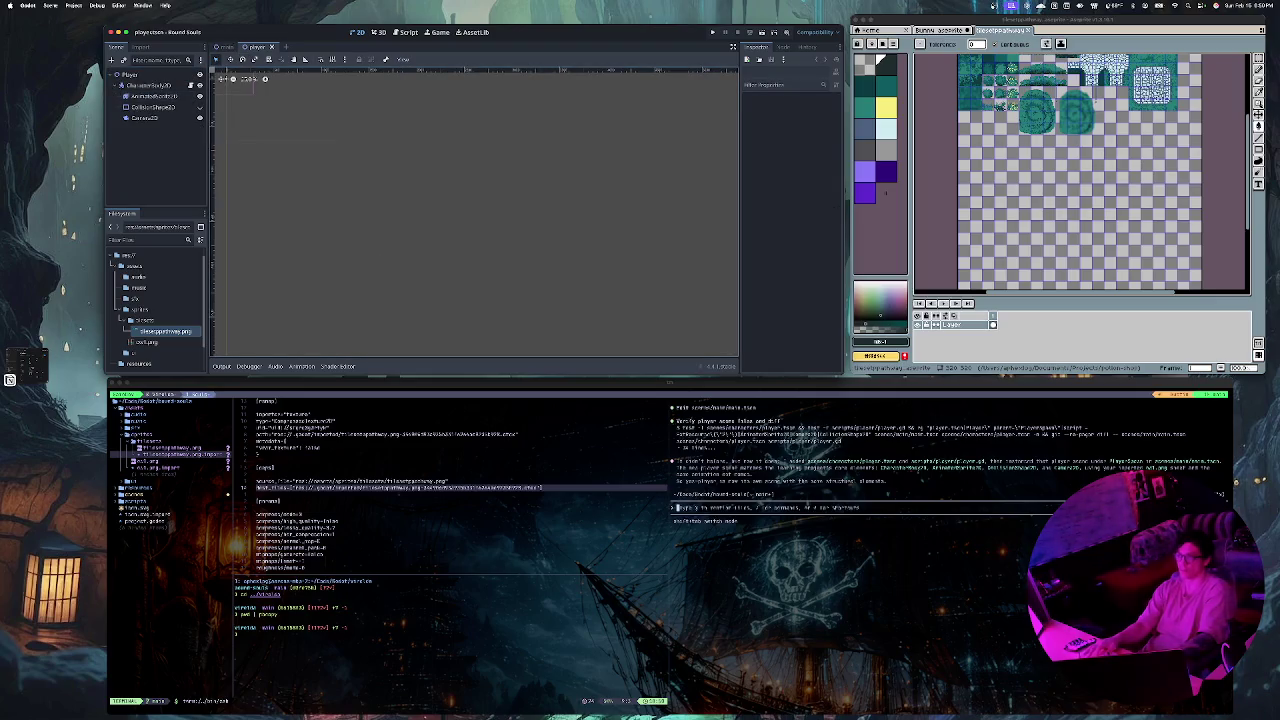
scroll(300, 136, "up", 3)
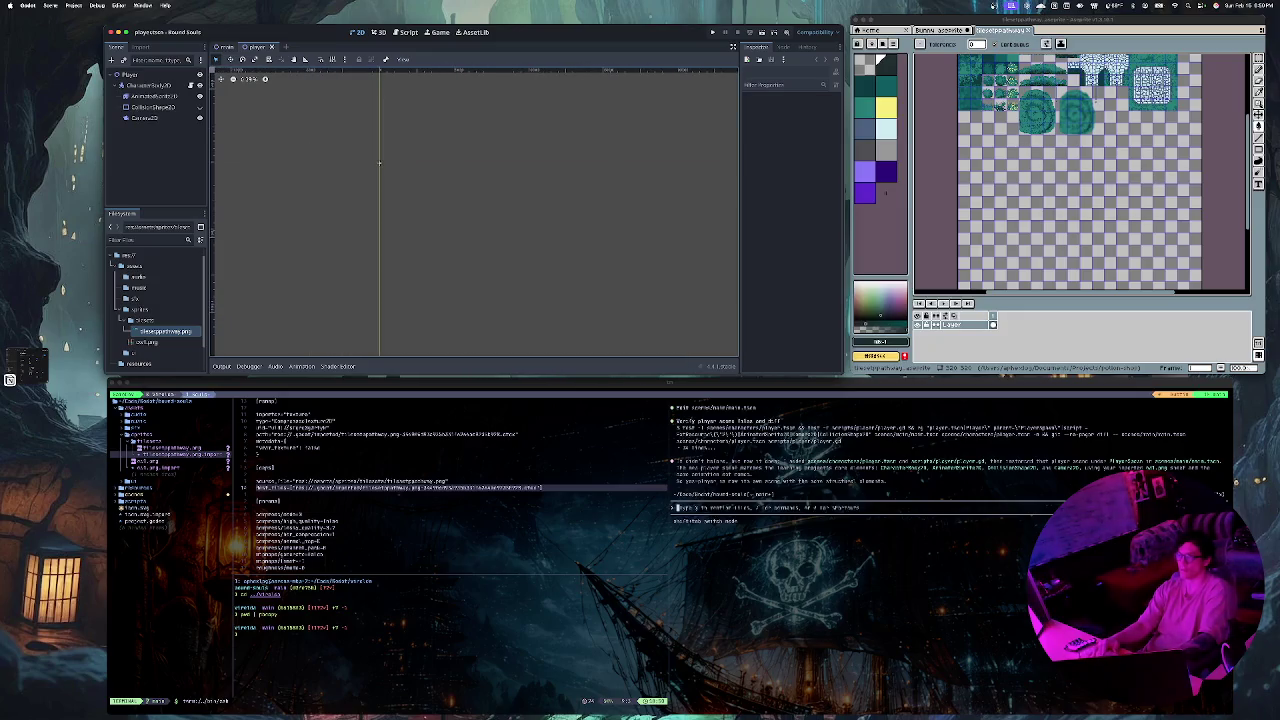
left_click(228, 47)
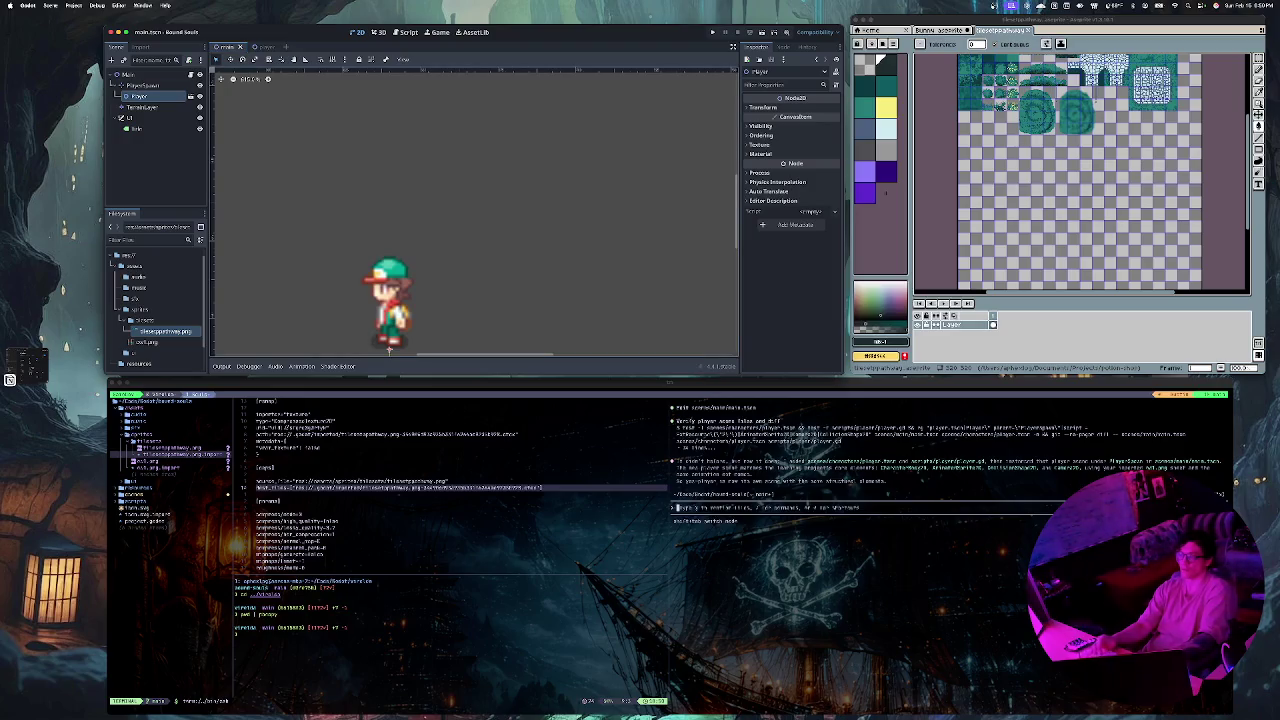
scroll(390, 300, "left", 3)
scroll(399, 200, "down", 5)
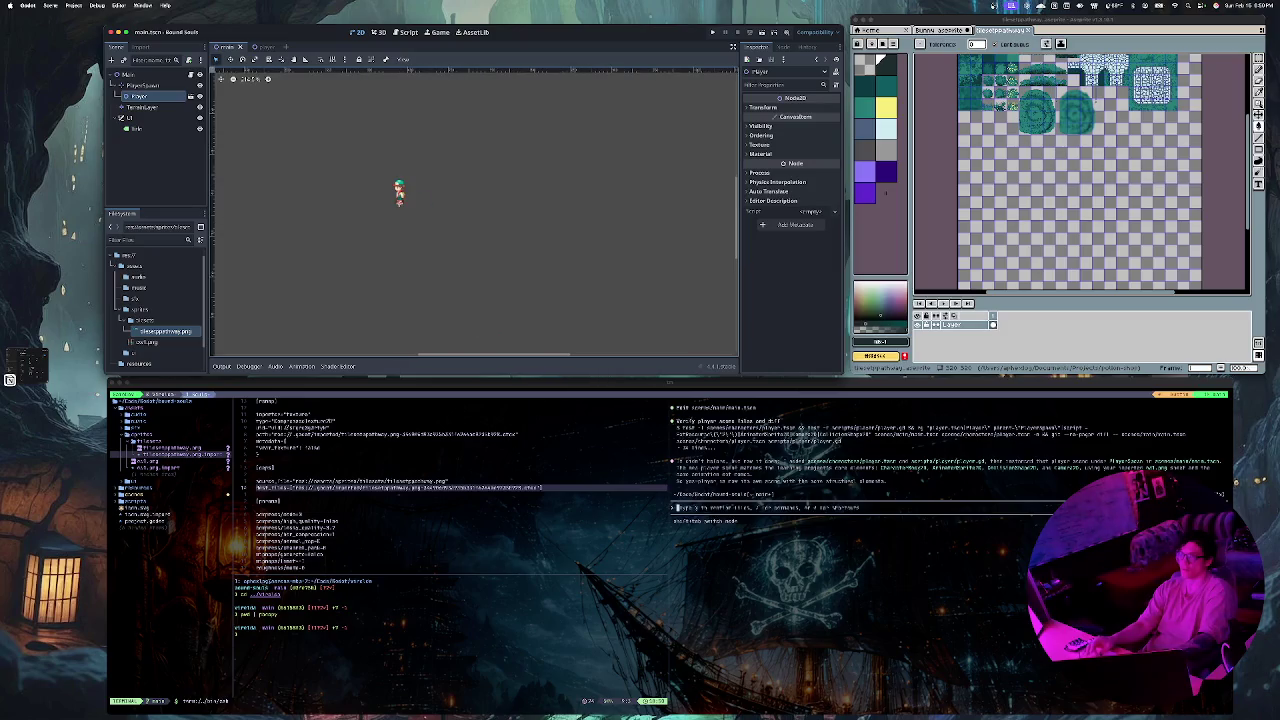
scroll(318, 127, "down", 2)
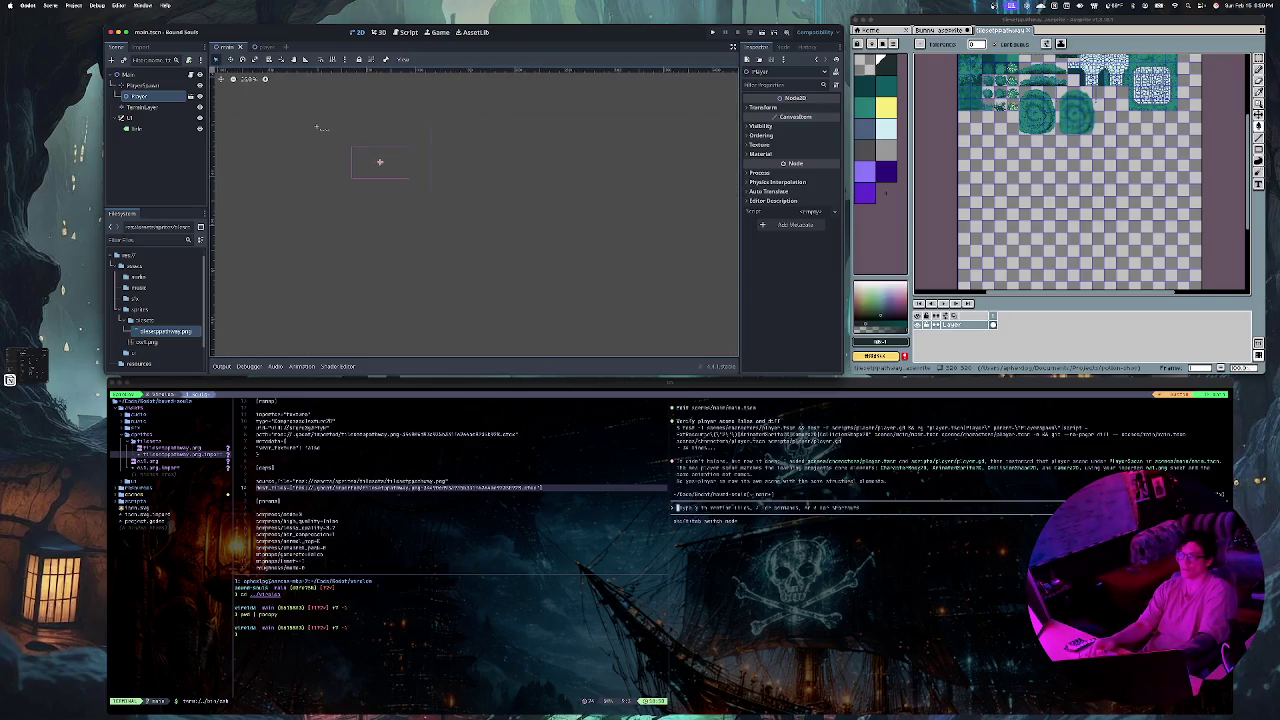
scroll(360, 143, "up", 3)
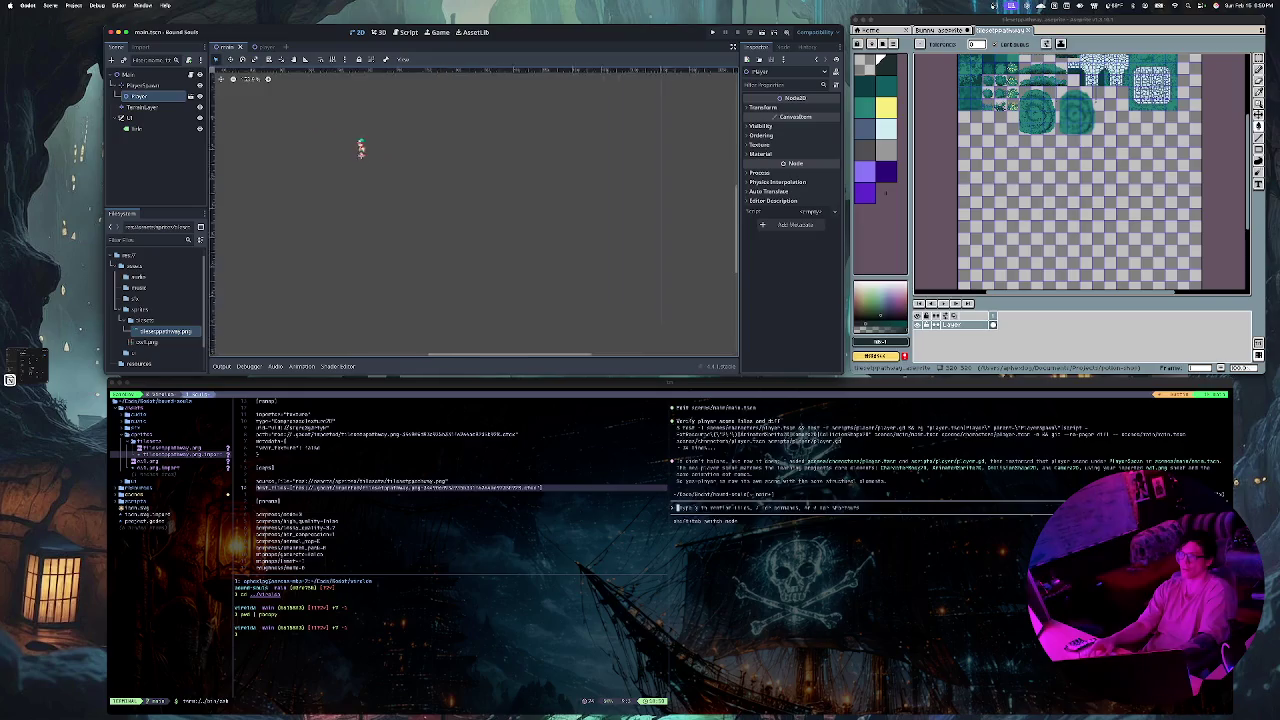
mouse_move(371, 157)
left_mouse_down()
mouse_move(420, 206)
mouse_move(457, 219)
left_mouse_up()
Step: Drag the PlayerSpawn marker and Player up-left beside the title and save main.tscn
left_click(457, 219)
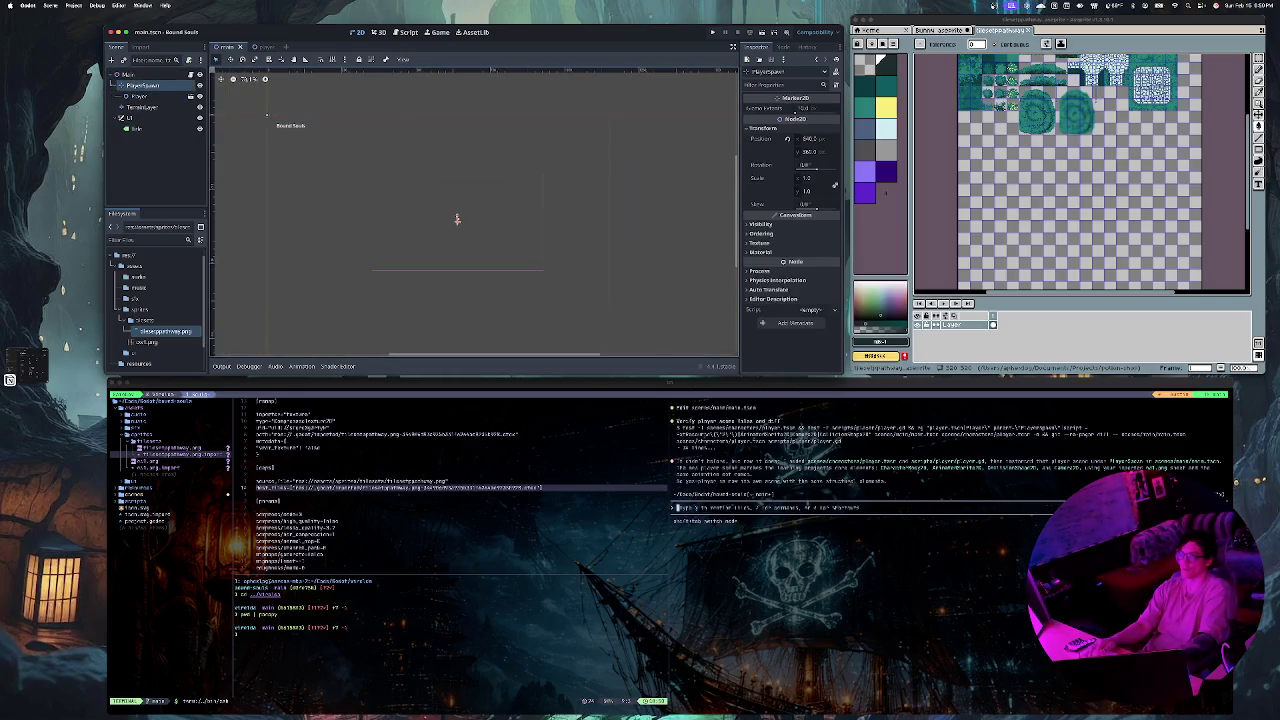
left_click(455, 217)
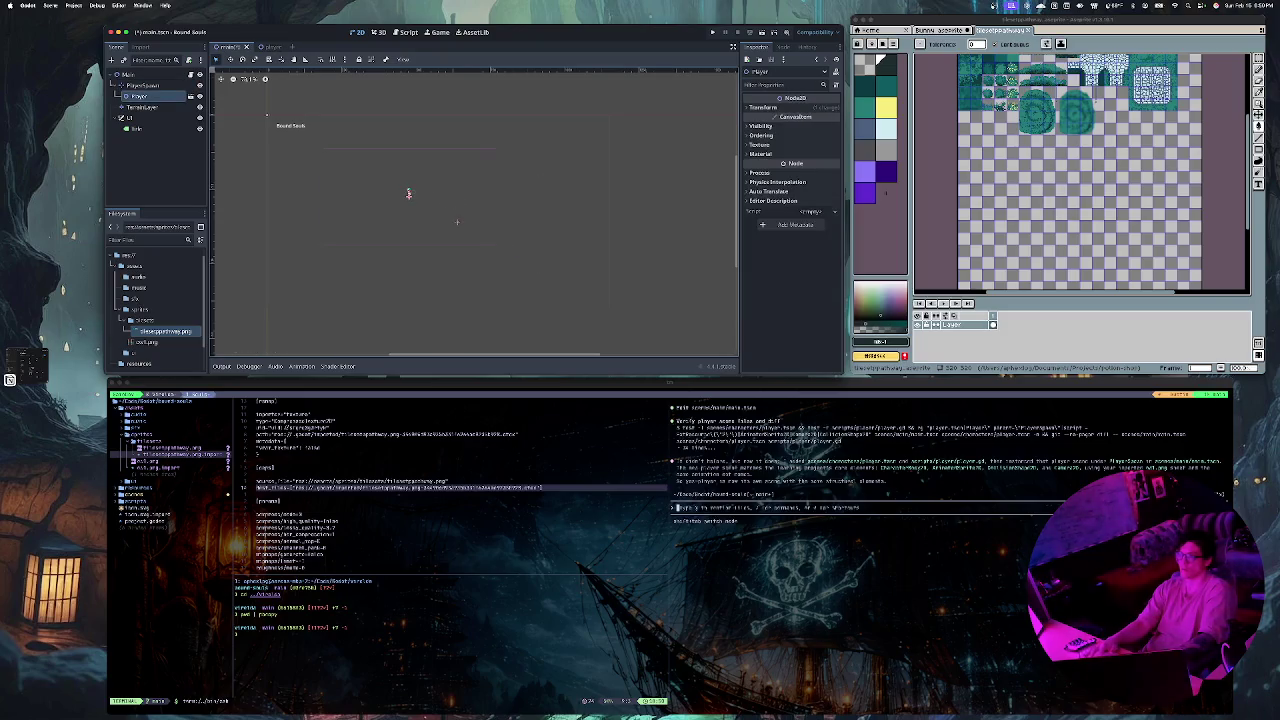
mouse_move(457, 222)
left_mouse_down()
mouse_move(399, 208)
mouse_move(266, 117)
mouse_move(307, 136)
left_mouse_up()
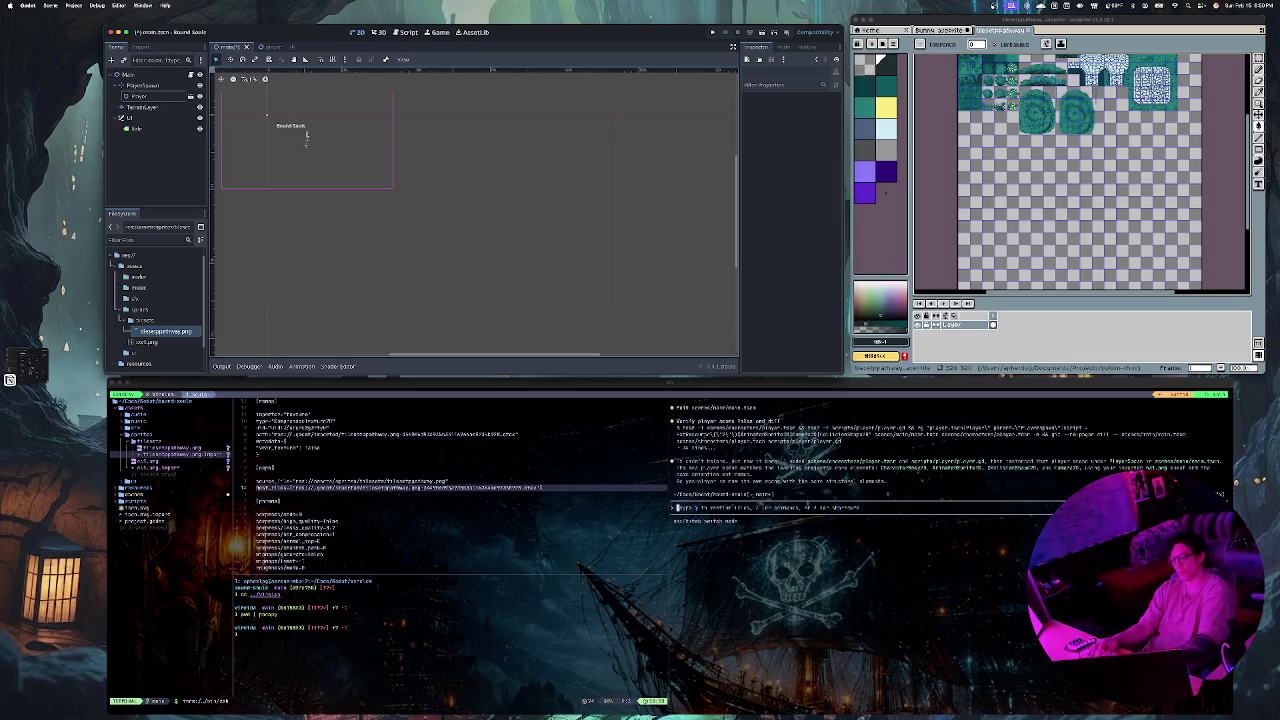
key("super+s")
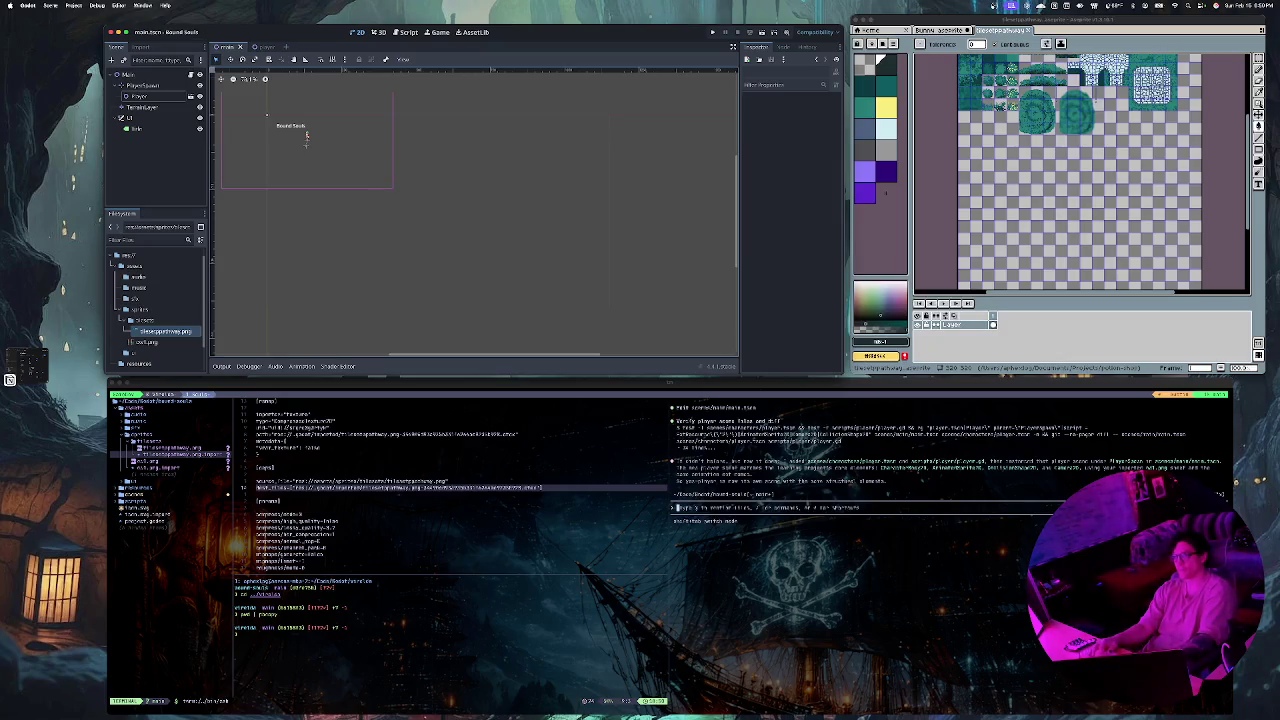
left_click(306, 137)
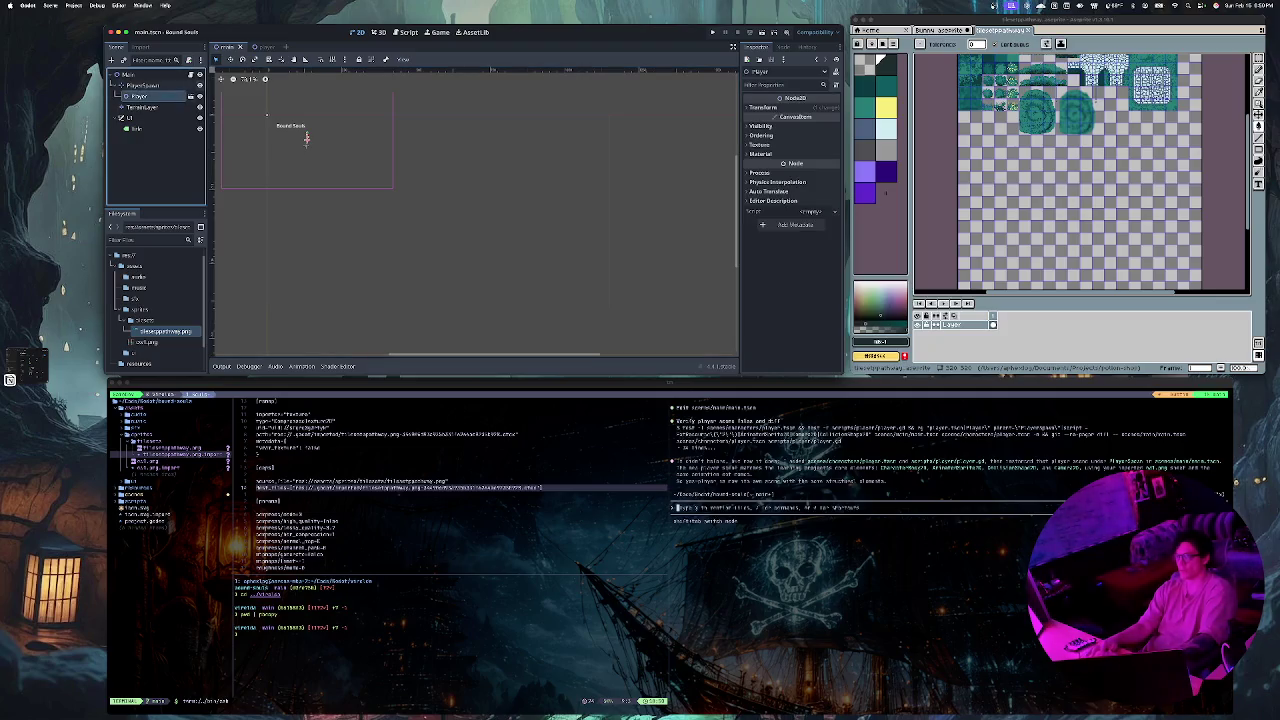
double_click(306, 137)
Step: Select the player's Camera2D and try an Inspector zoom of 3
left_click(145, 118)
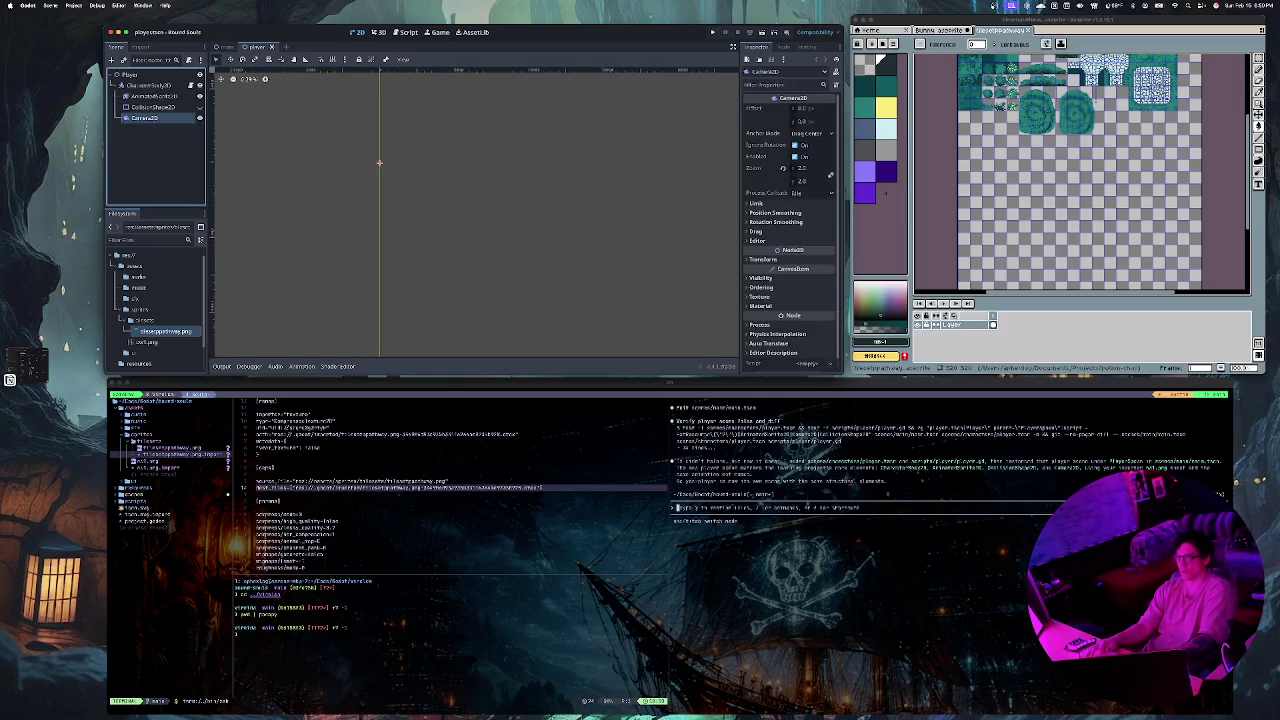
scroll(475, 210, "up", 3)
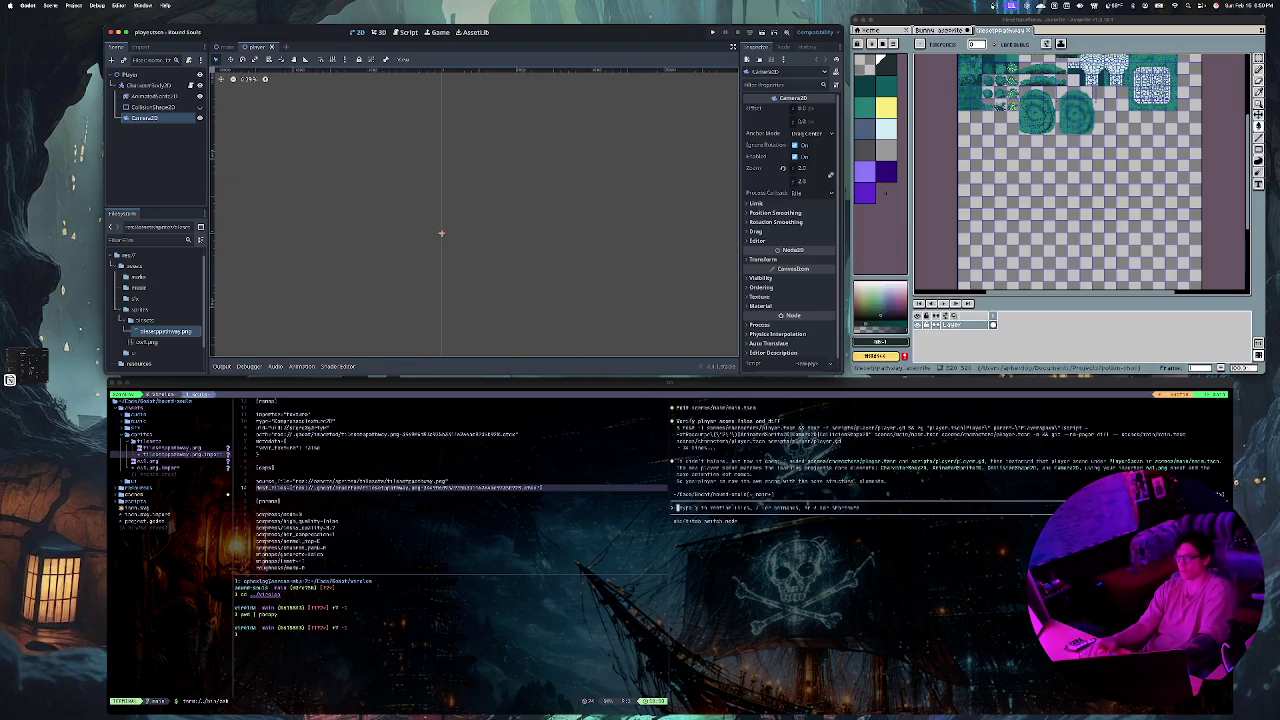
scroll(475, 210, "left", 5)
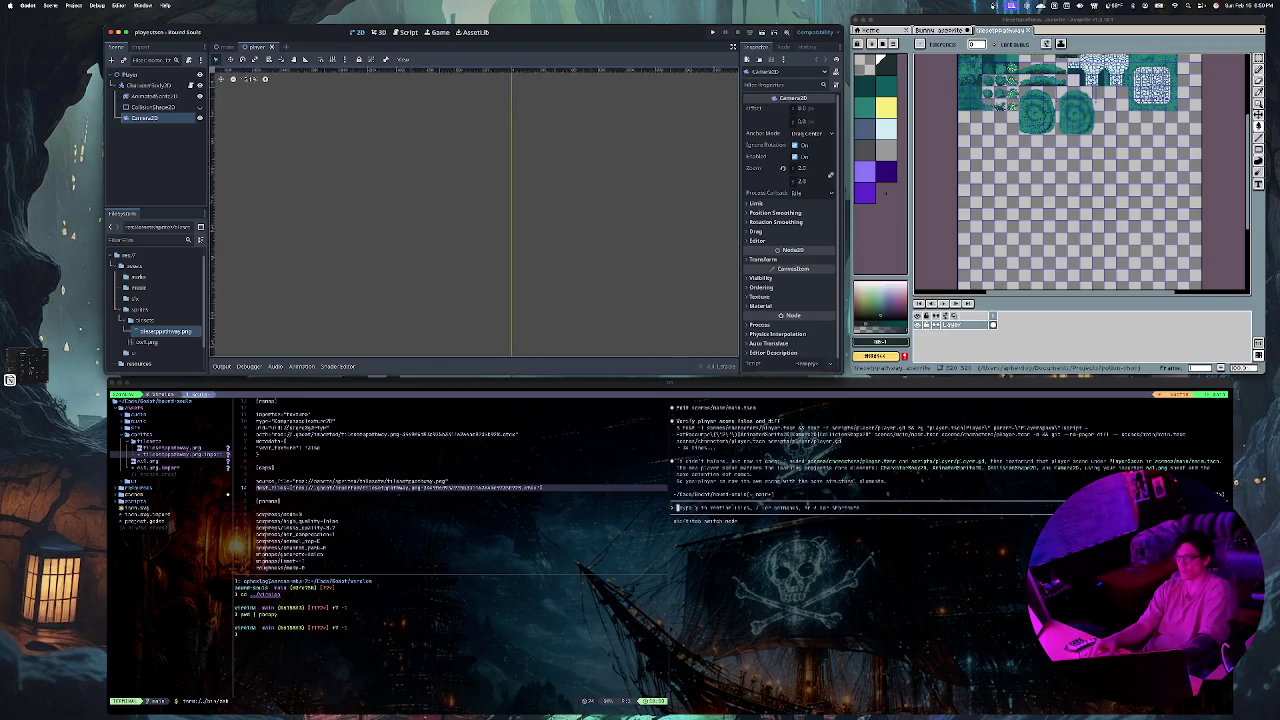
scroll(475, 210, "right", 3)
scroll(475, 210, "up", 2)
scroll(475, 210, "down", 1)
scroll(475, 210, "down", 10)
scroll(475, 210, "up", 3)
scroll(475, 210, "up", 5)
scroll(475, 210, "left", 2)
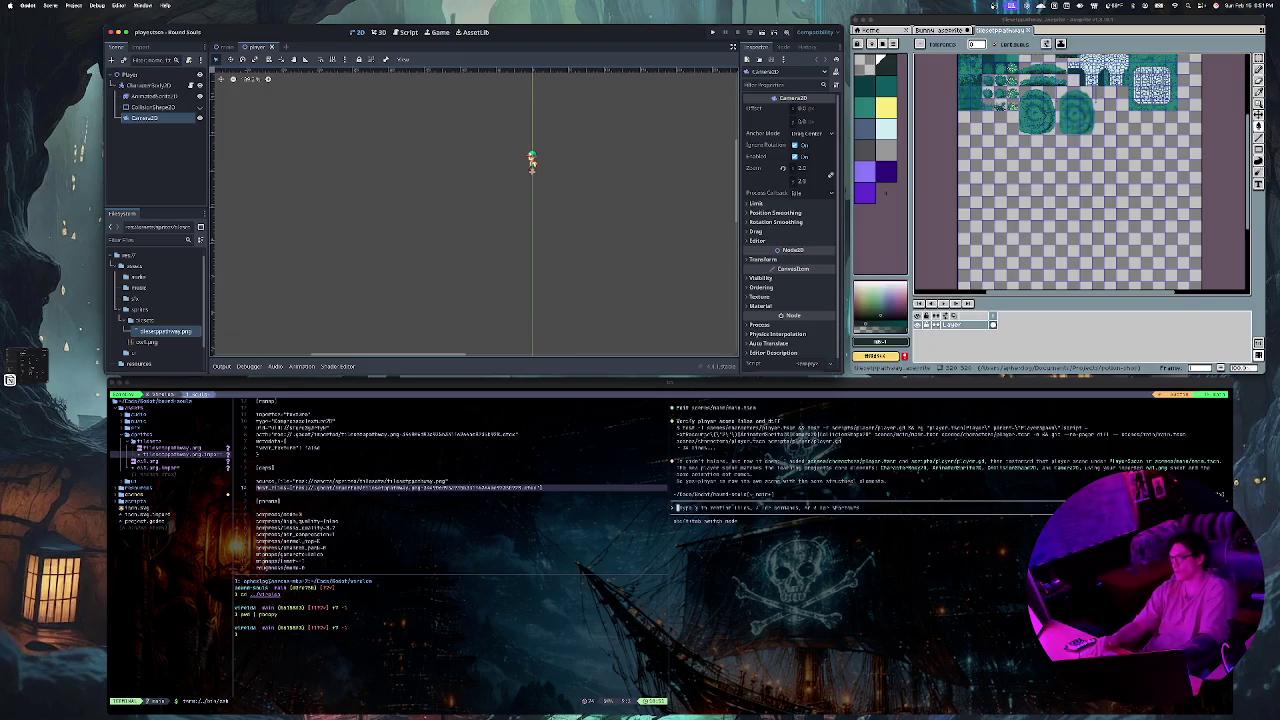
scroll(475, 210, "up", 1)
scroll(475, 210, "right", 1)
scroll(475, 210, "up", 3)
scroll(475, 210, "right", 2)
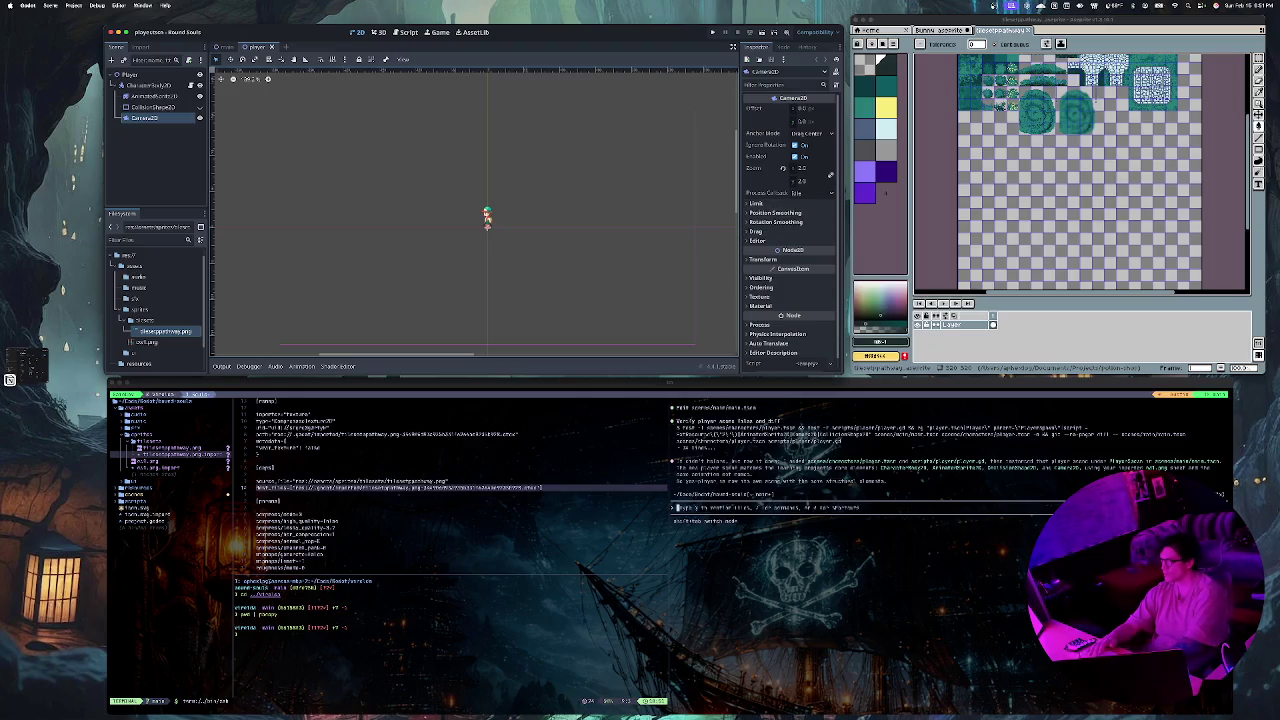
left_click(810, 168)
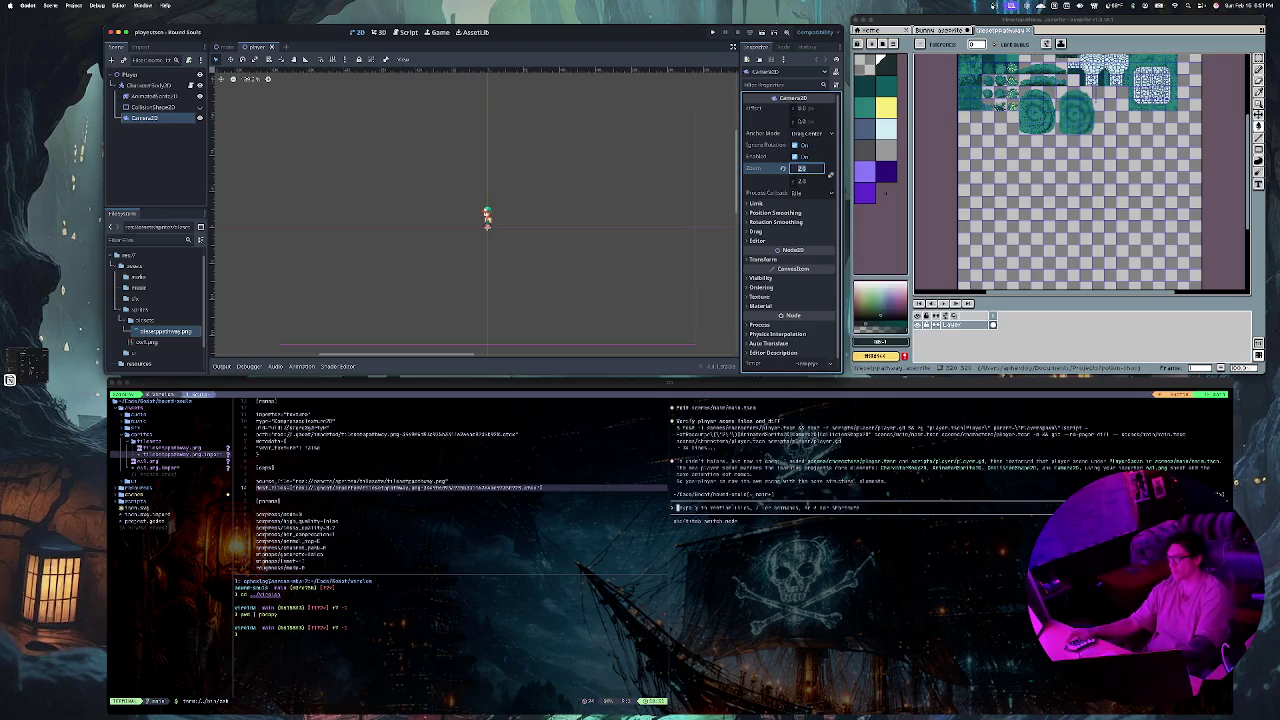
type("3")
key("Return")
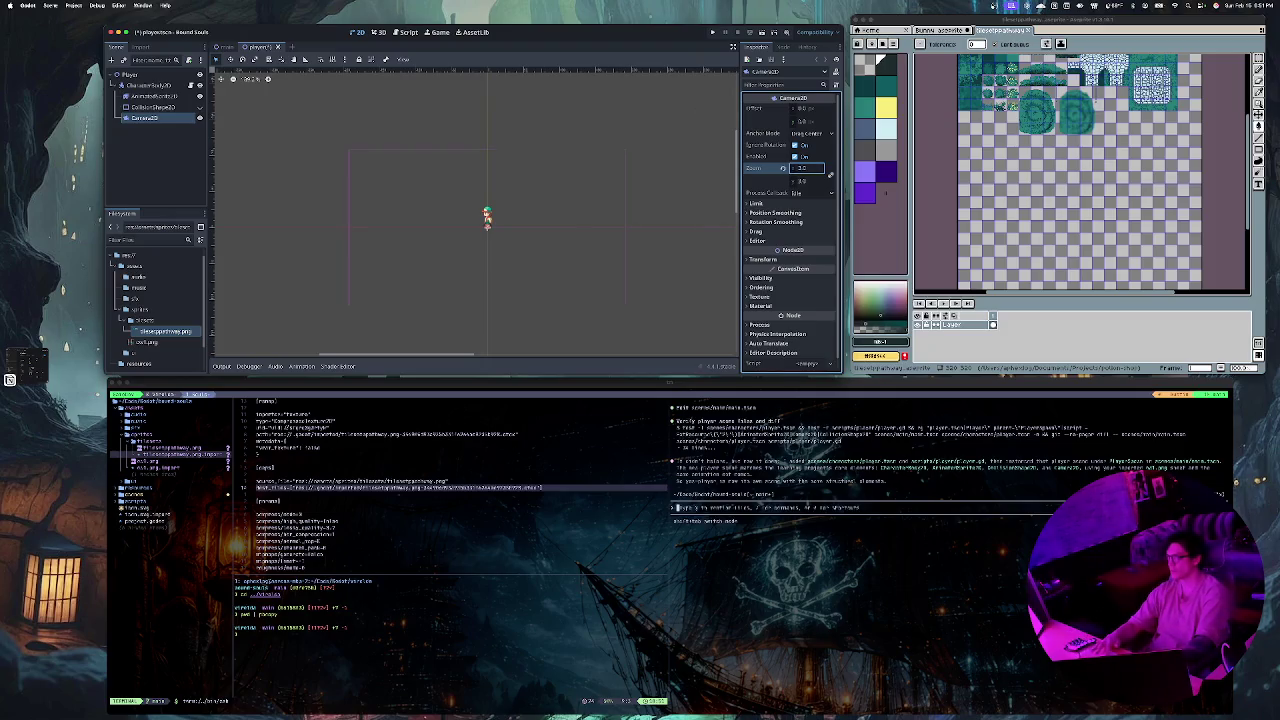
key("Return")
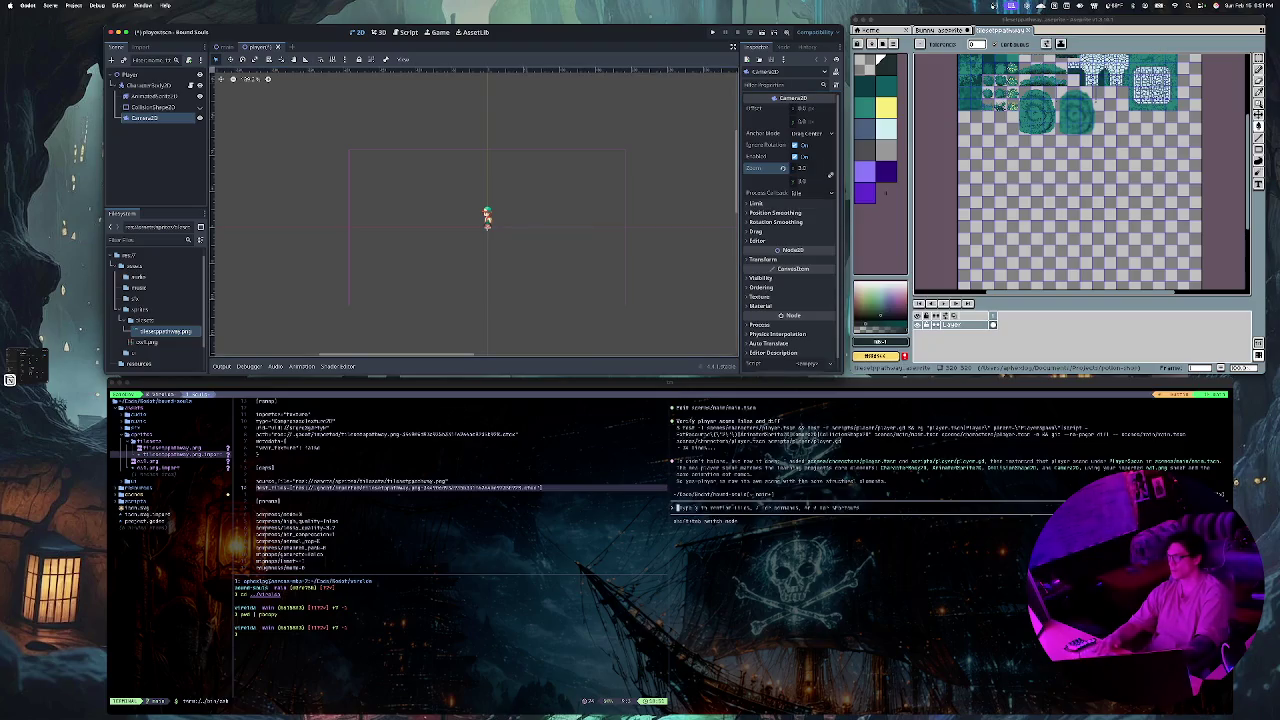
Step: Set the camera zoom back to 2 and save player.tscn
left_click(810, 168)
type("2")
key("Return")
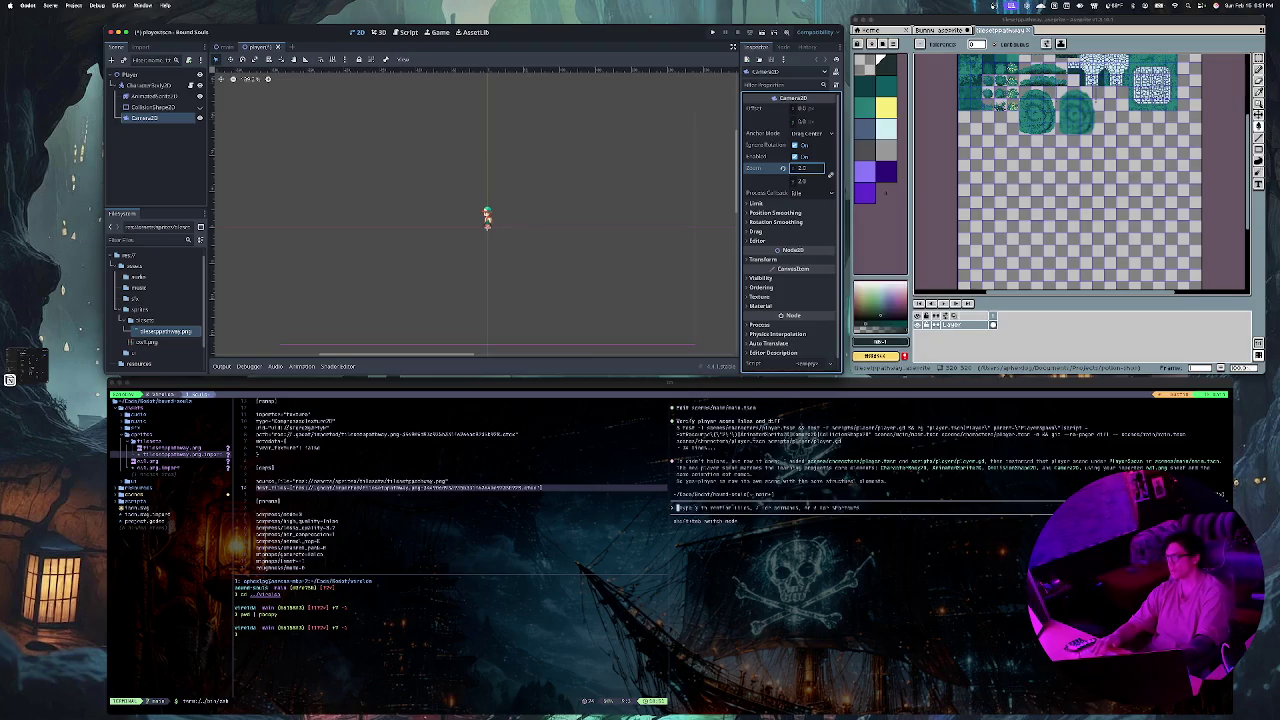
key("ctrl+s")
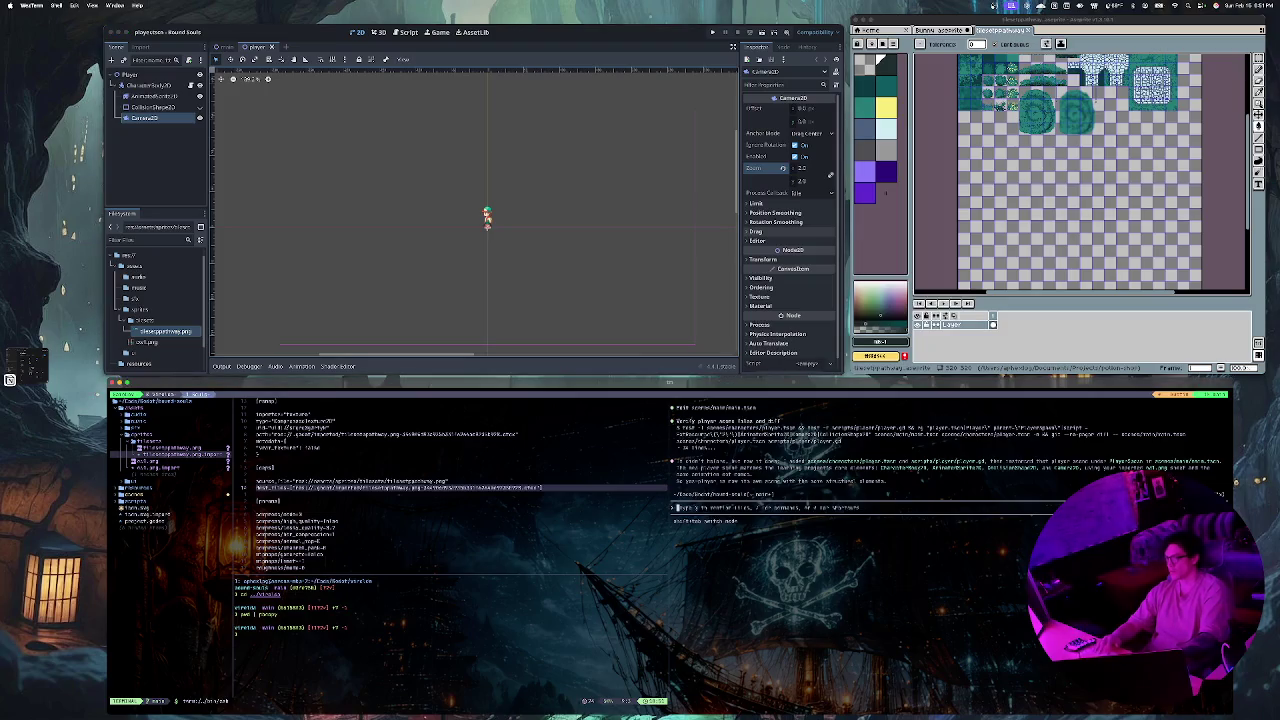
Step: Ask Claude Code to add, commit and push the changes, approving its git commit command
type("ant")
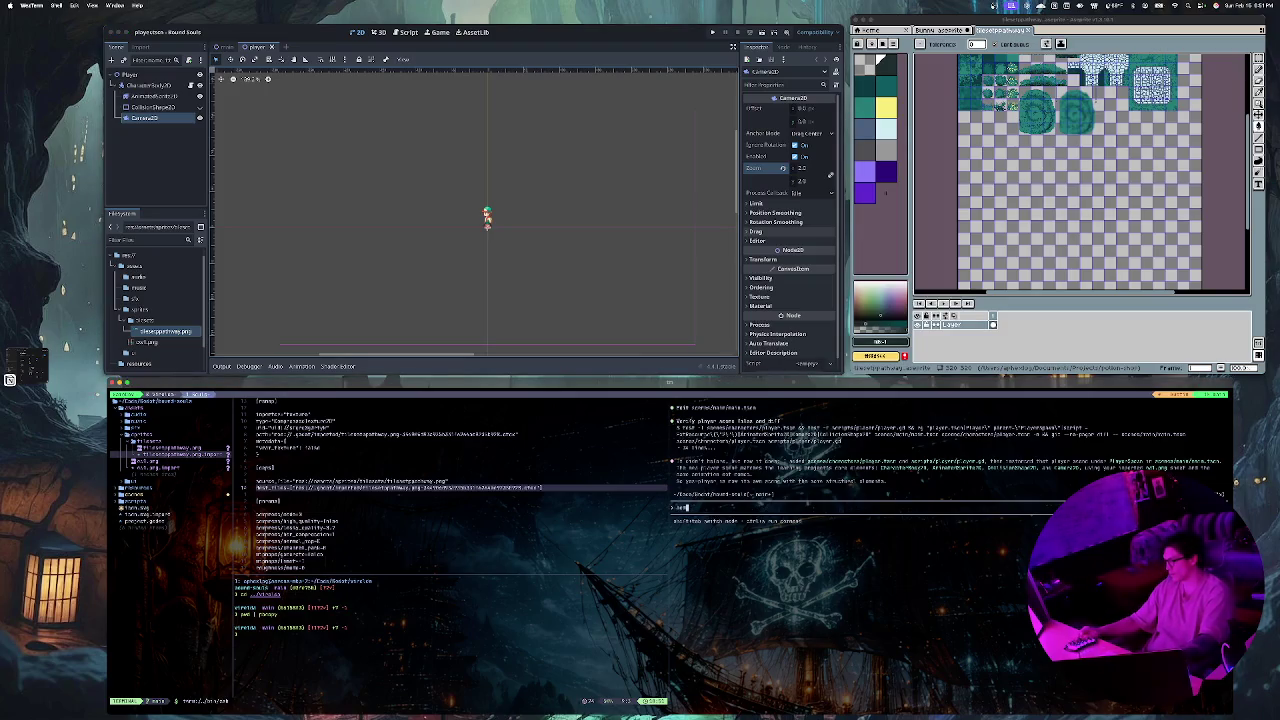
type(", rem")
type("it and ")
type("push")
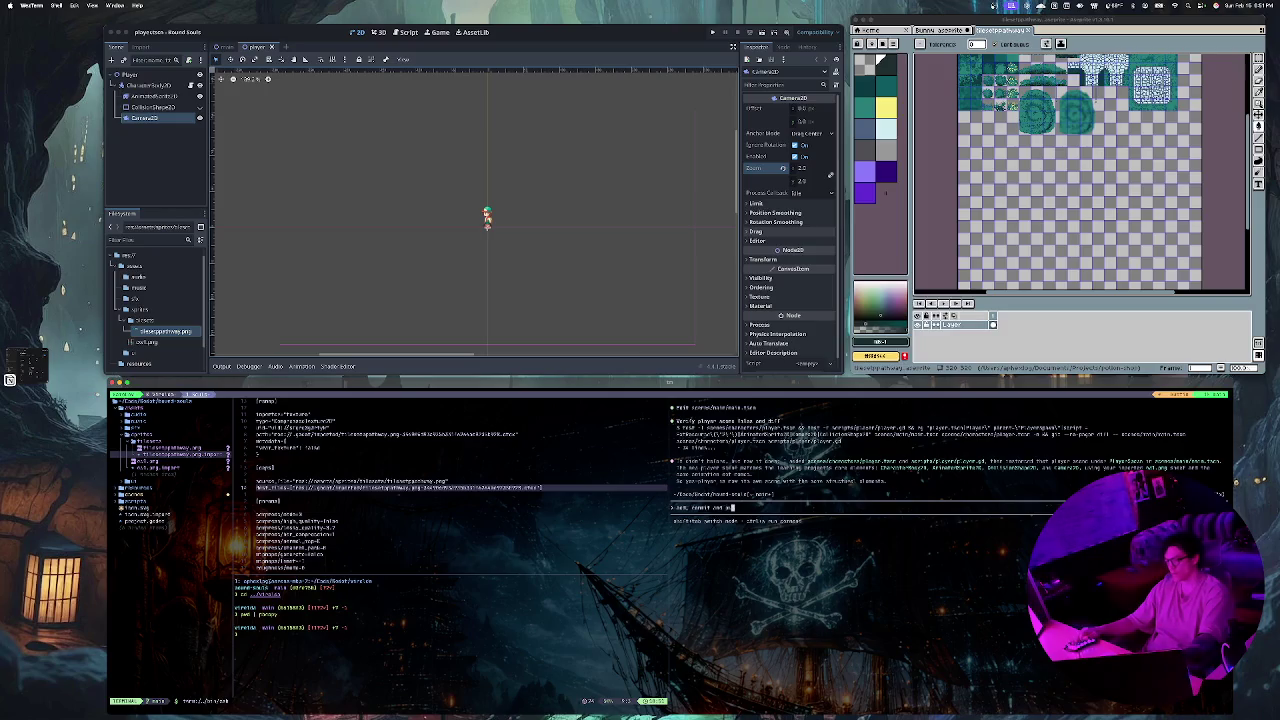
key("Return")
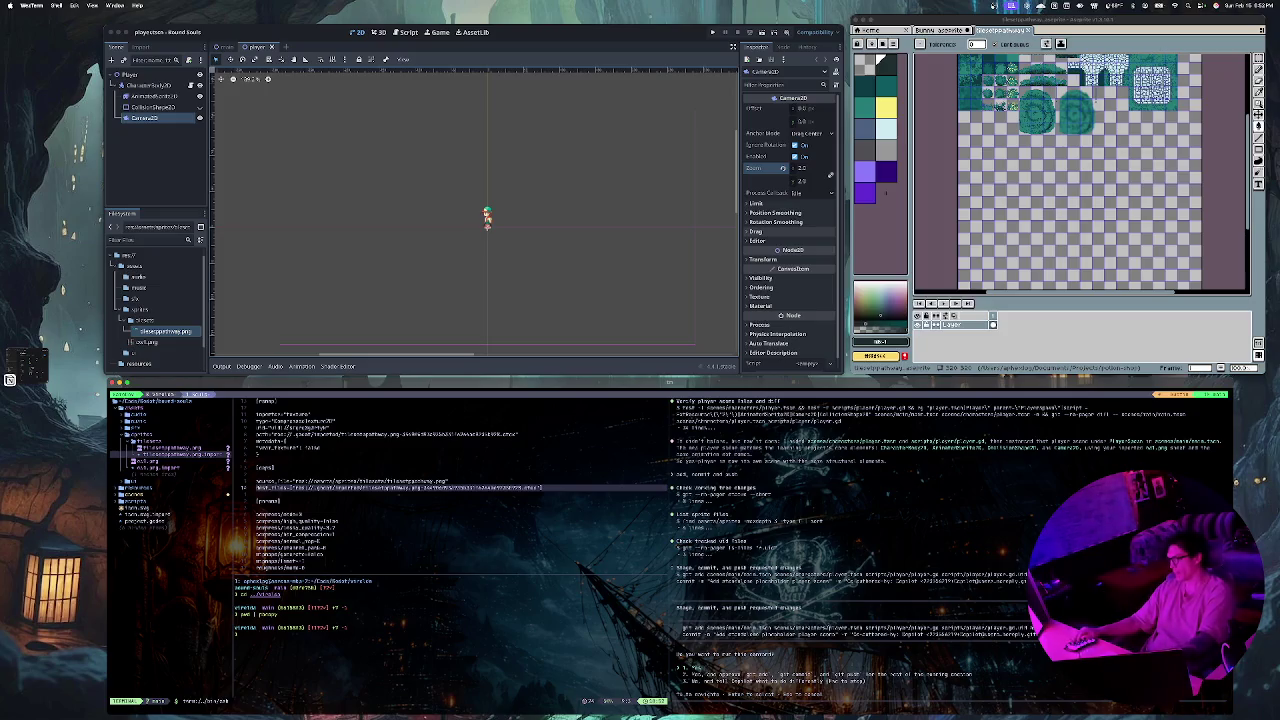
key("Return")
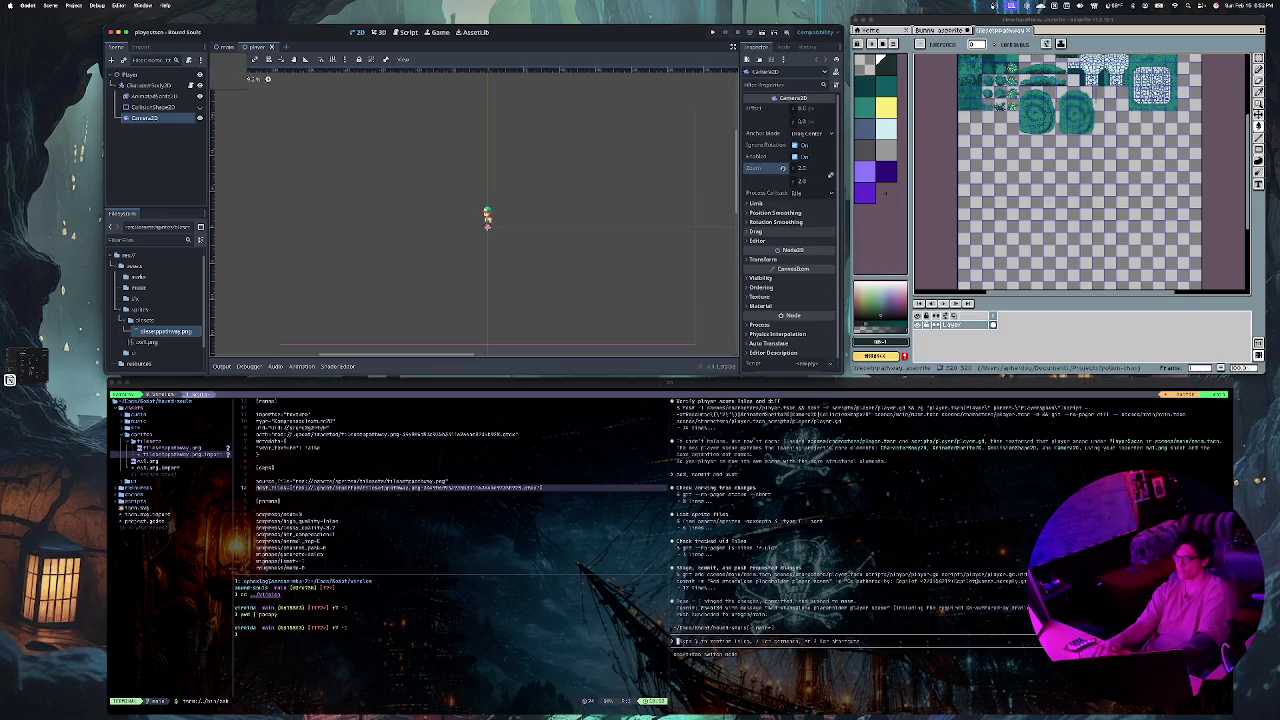
Step: In main.tscn, check the L1 and Title nodes, keep the root named Main, and run the game
left_click(226, 47)
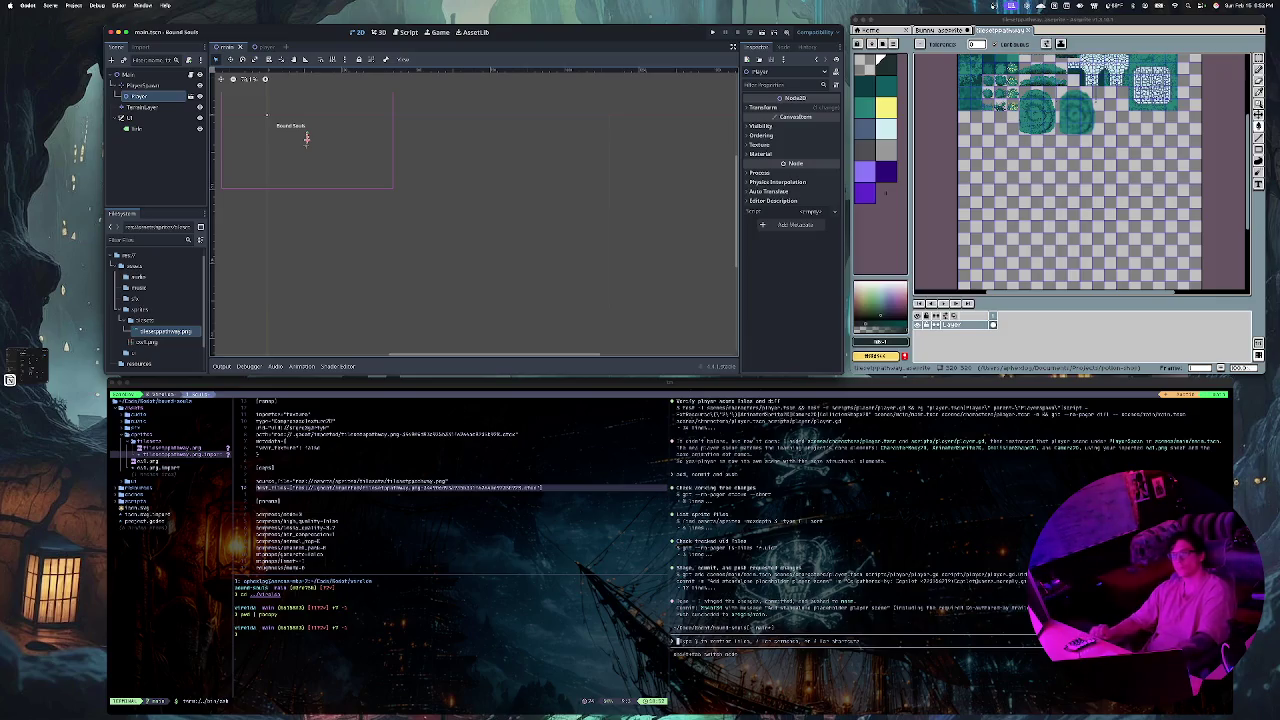
left_click(130, 117)
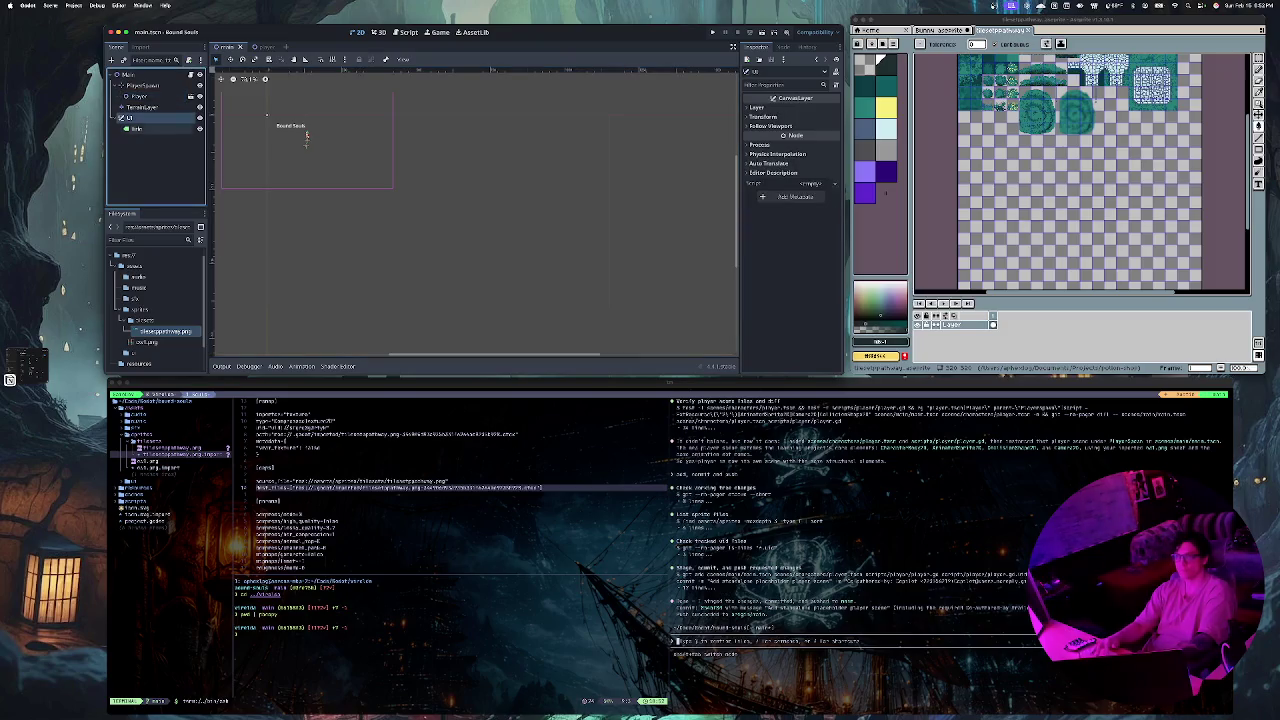
left_click(137, 128)
key("Up")
key("Up")
key("Up")
key("Up")
key("F2")
key("Escape")
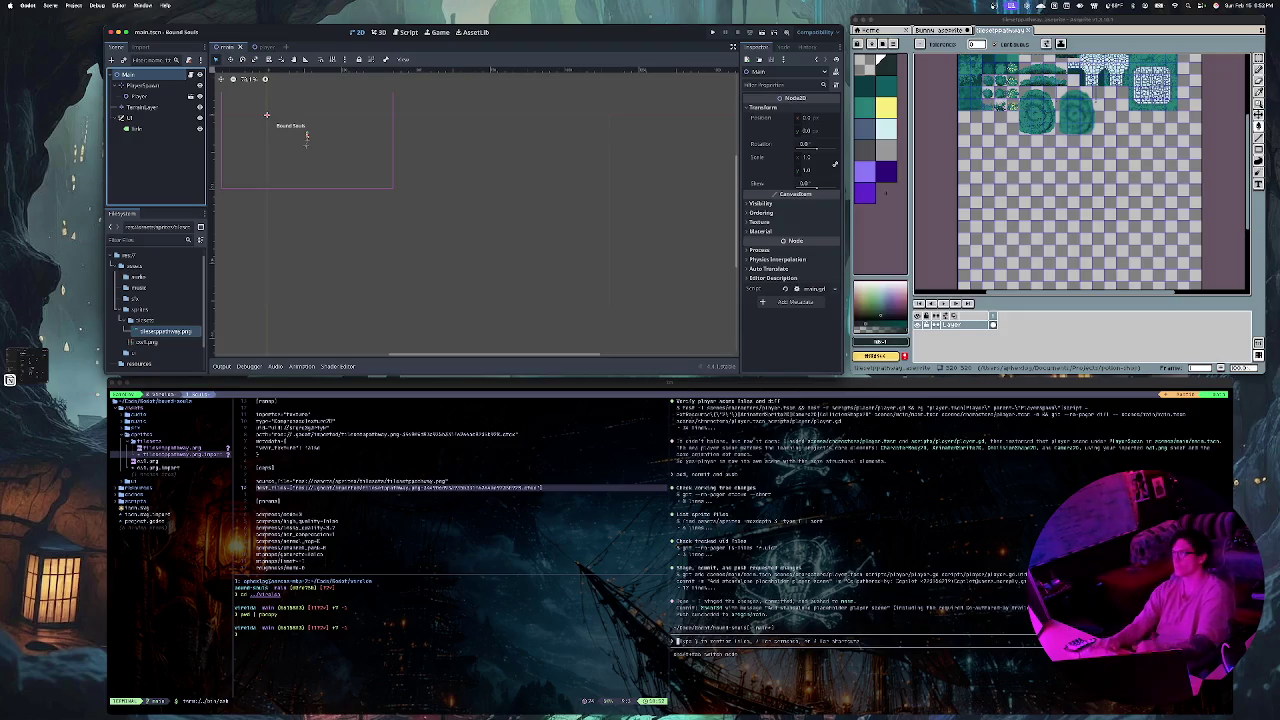
left_click(713, 32)
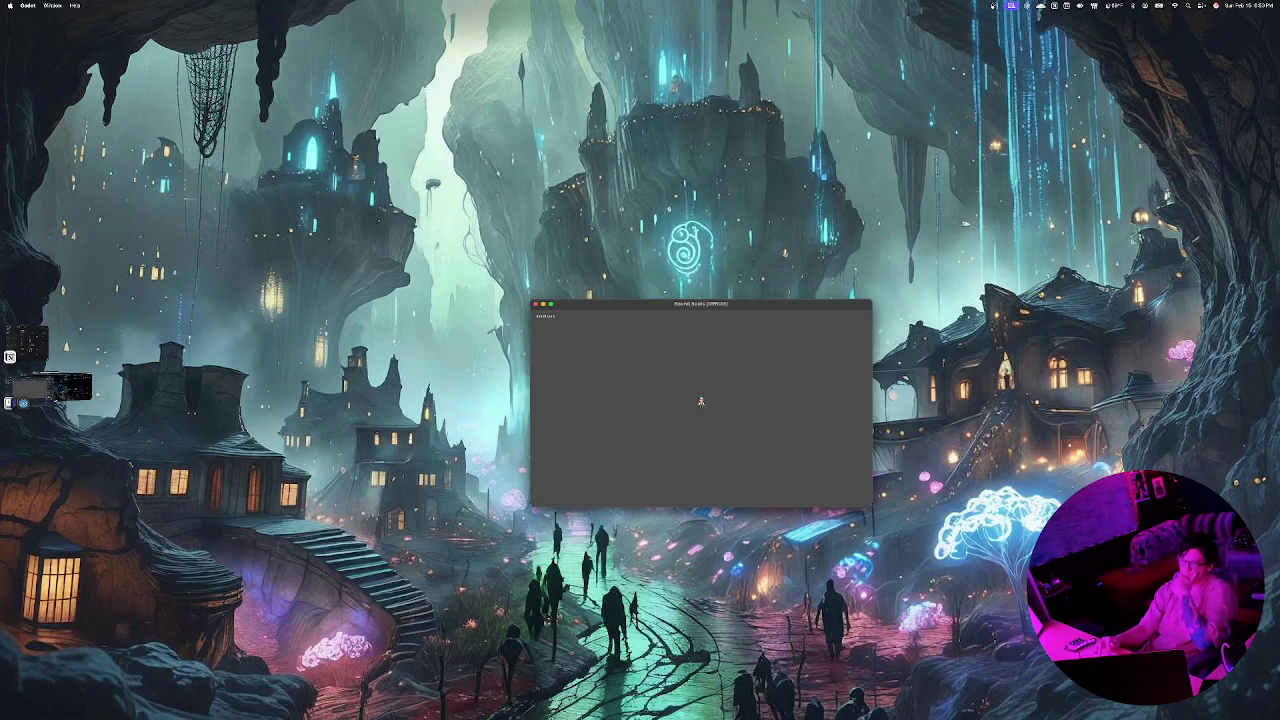
Step: Close and rerun the game, then tile a new window beside the terminal
key("super+q")
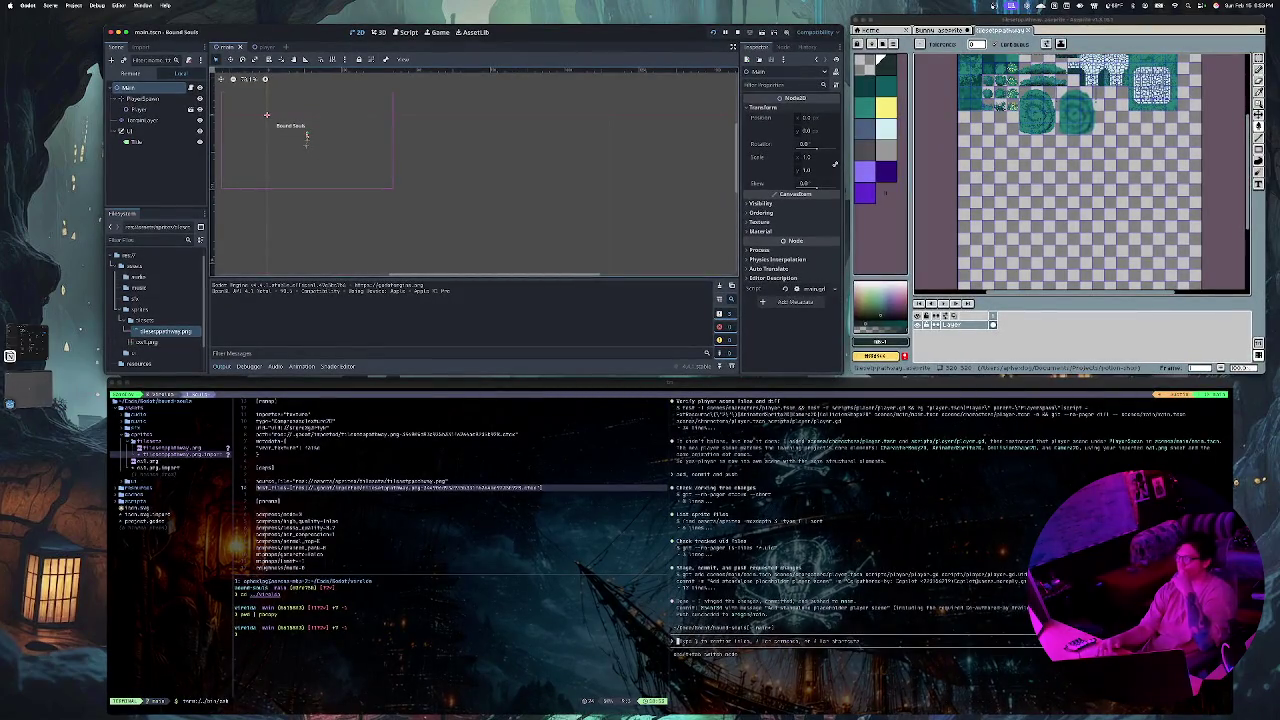
key("super+b")
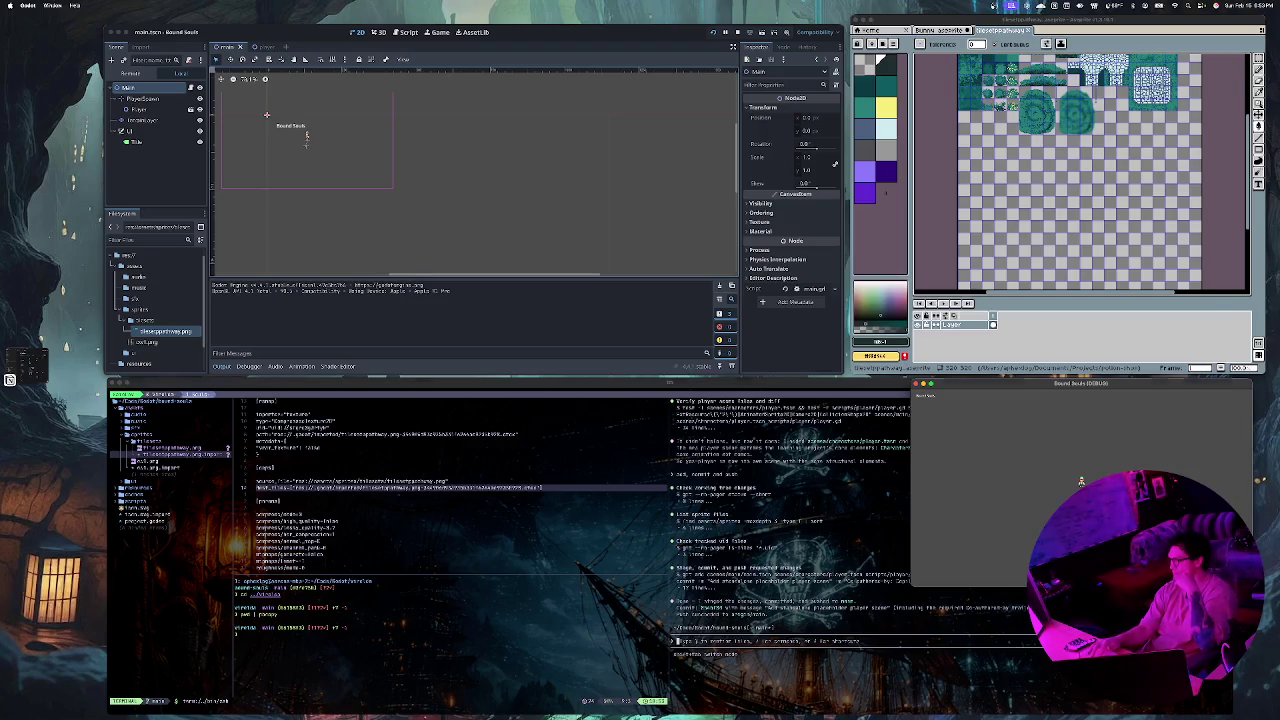
key("super+q")
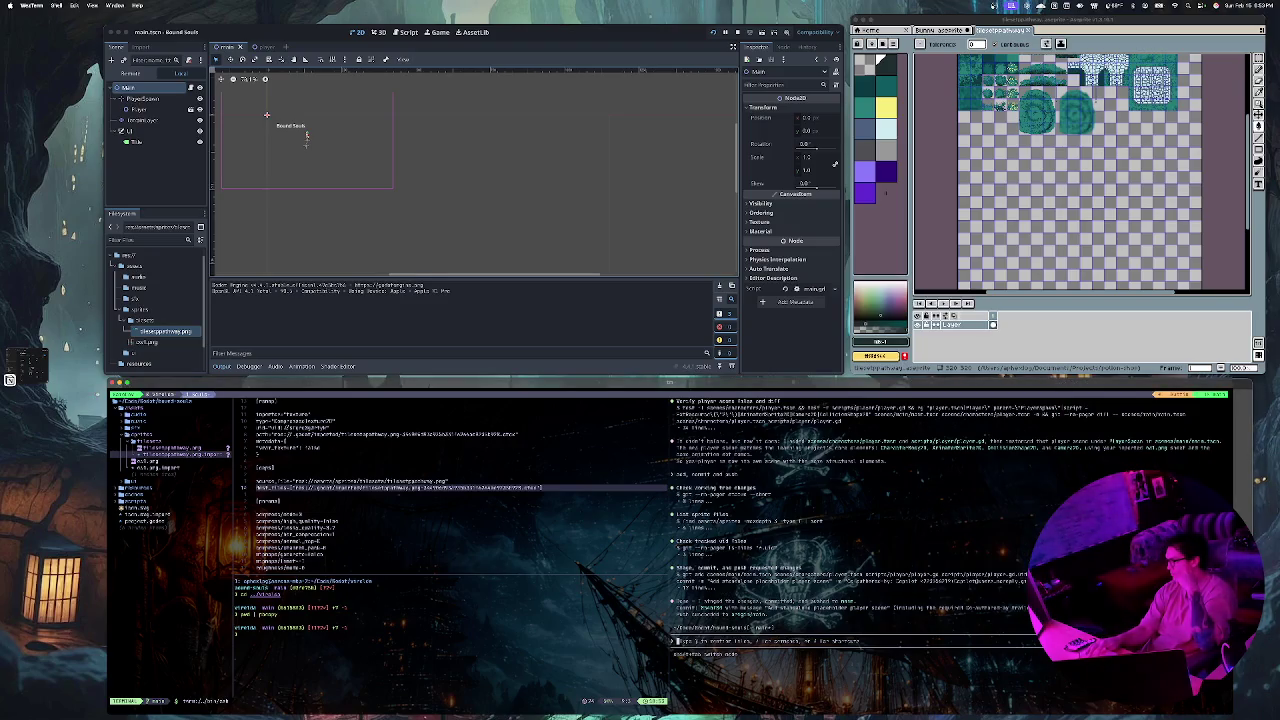
key("super+n")
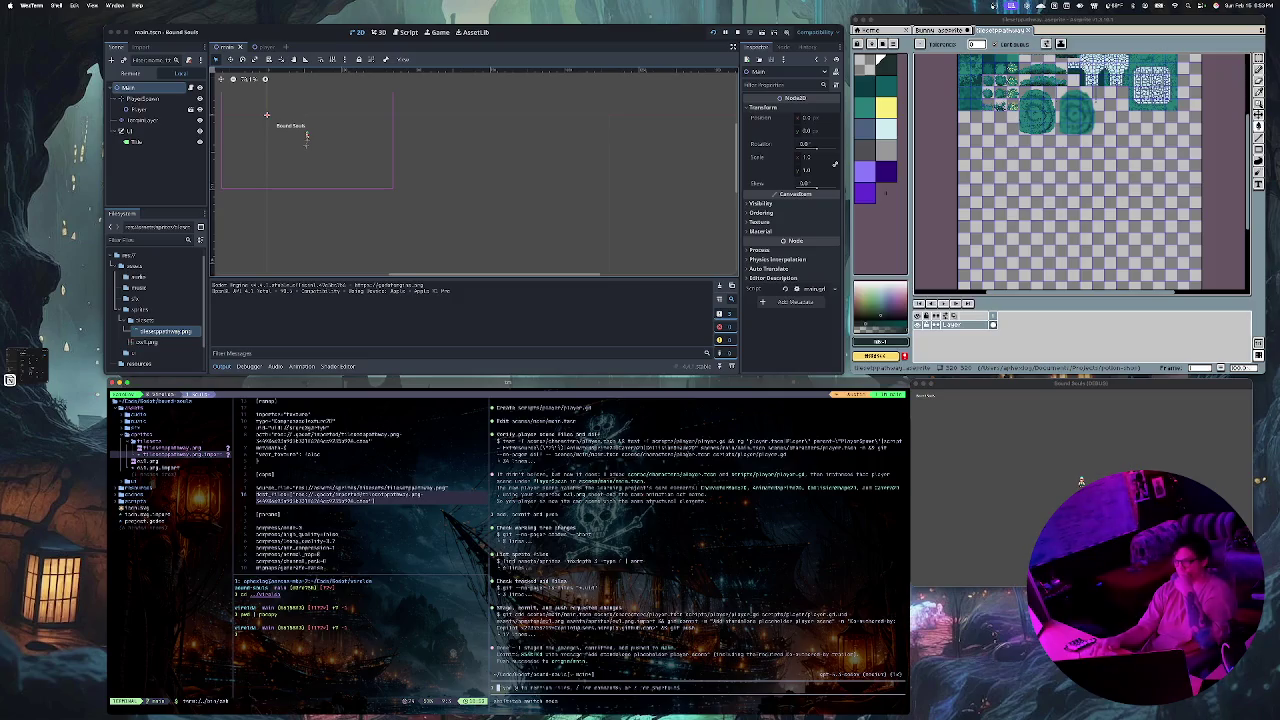
Step: Widen the terminal's left pane, then select TerrainLayer to bring up its TileMap editor
key("ctrl+shift+alt+Right")
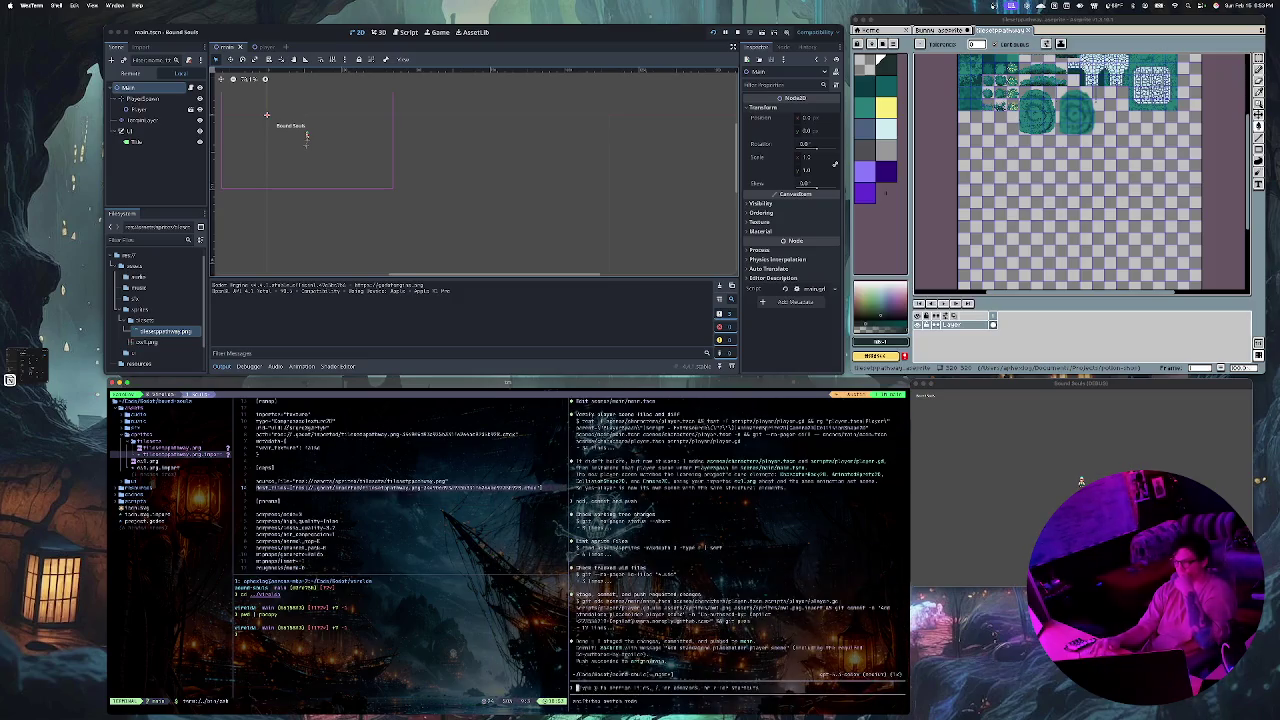
key("ctrl+w")
key("k")
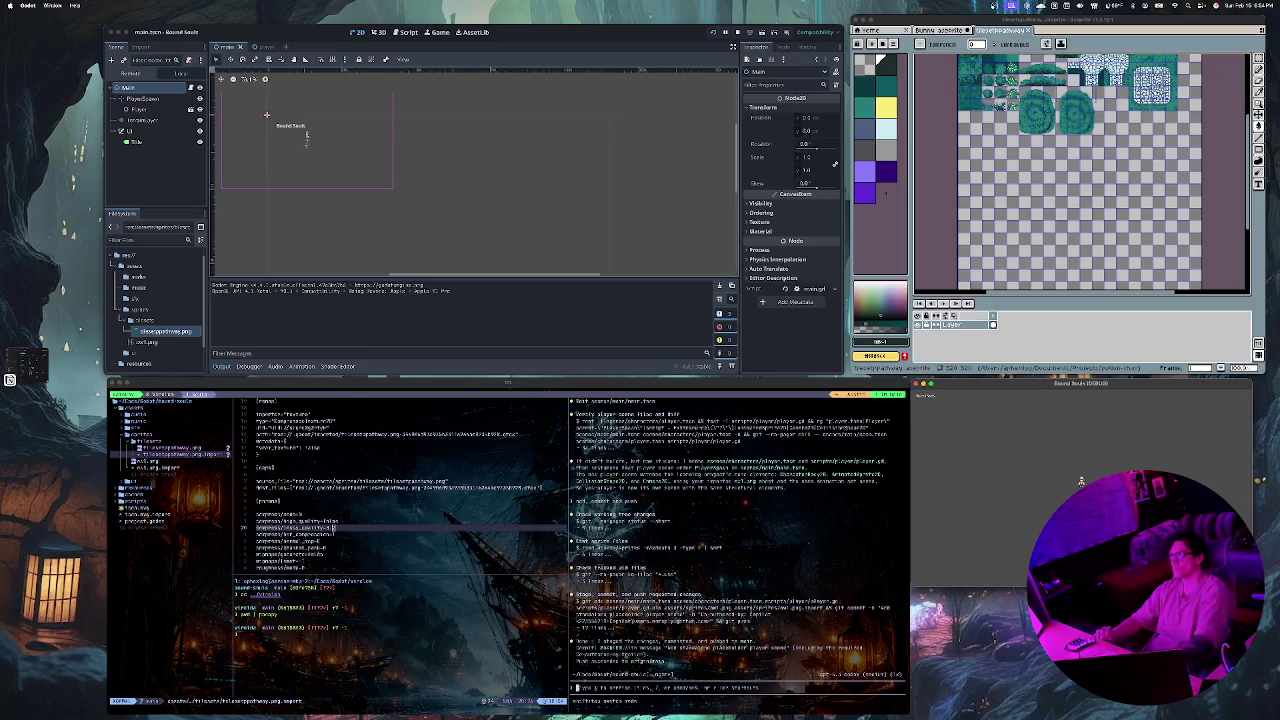
scroll(475, 170, "left", 3)
scroll(475, 170, "up", 3)
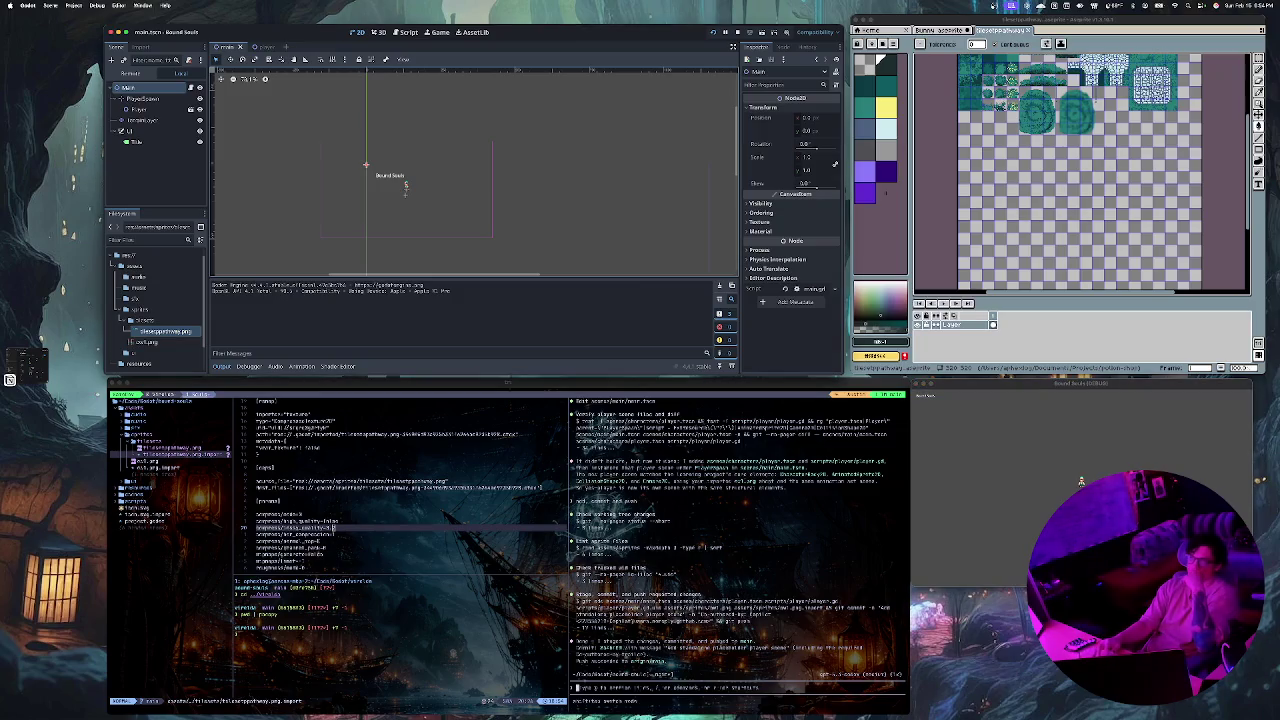
left_click(142, 120)
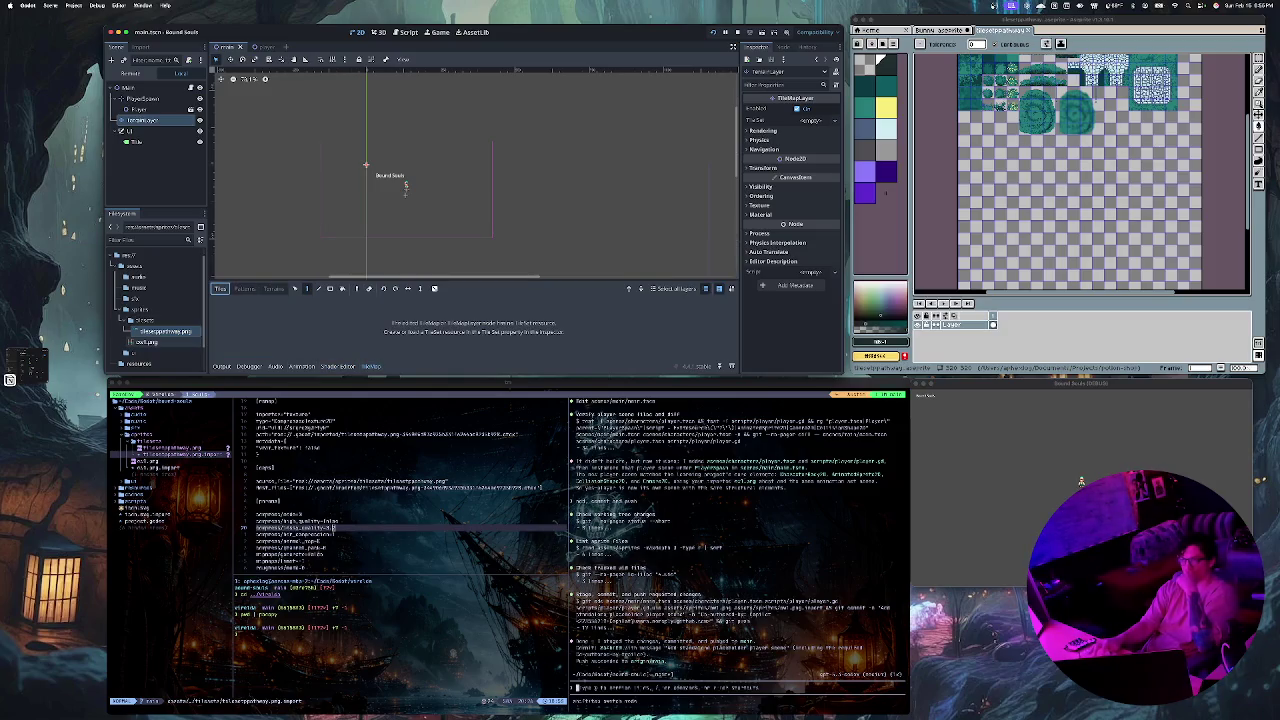
Step: Assign a new TileSet to the TerrainLayer's Tile Set property
left_click_drag(165, 331, 402, 338)
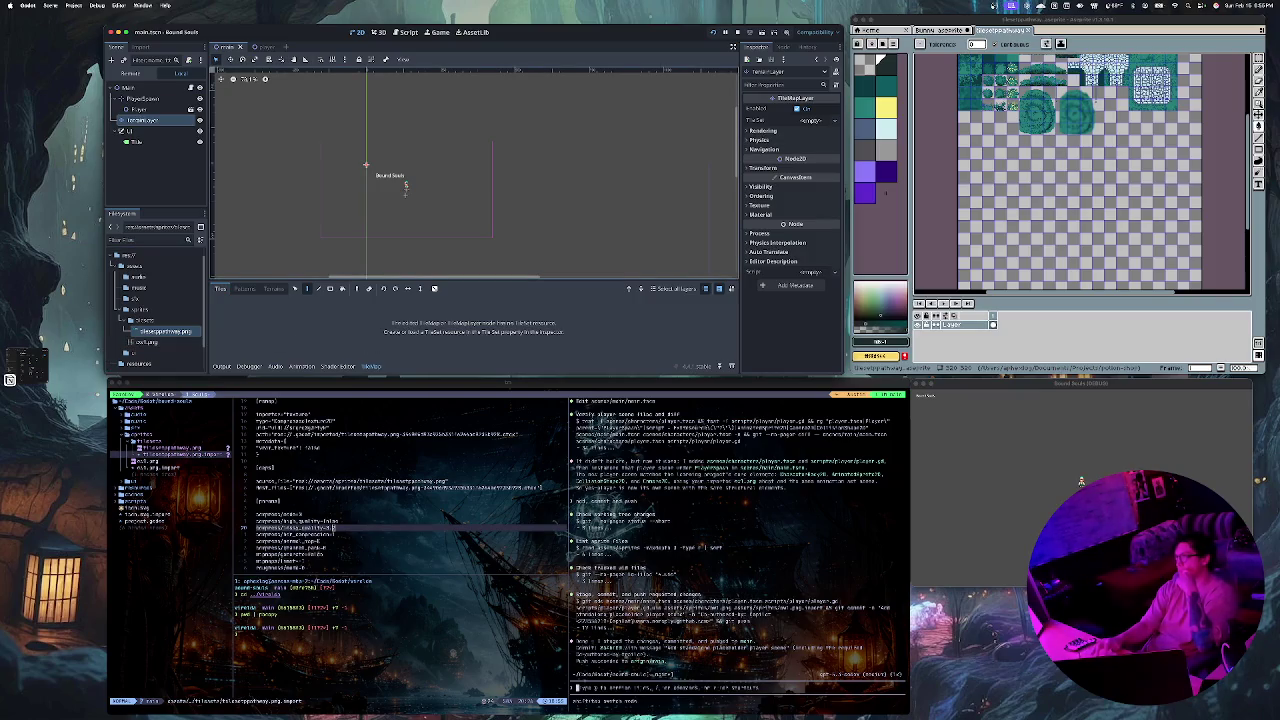
left_click(834, 120)
left_click(812, 131)
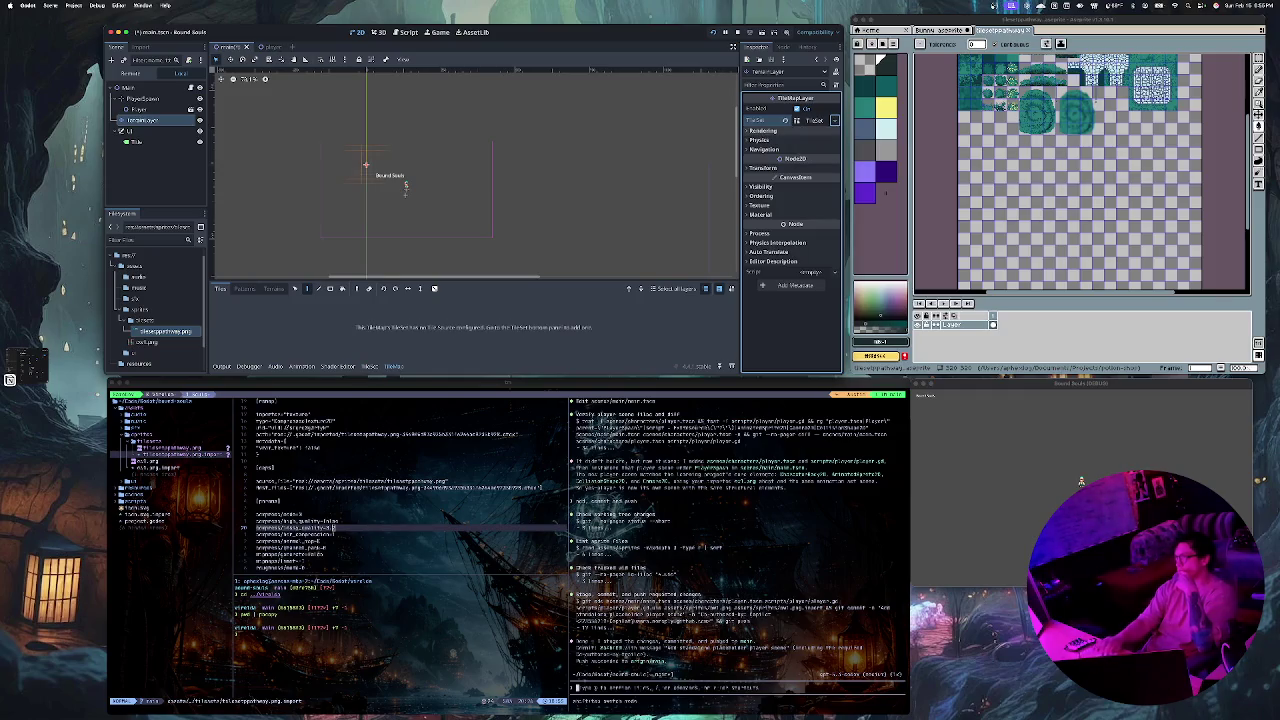
left_click(244, 288)
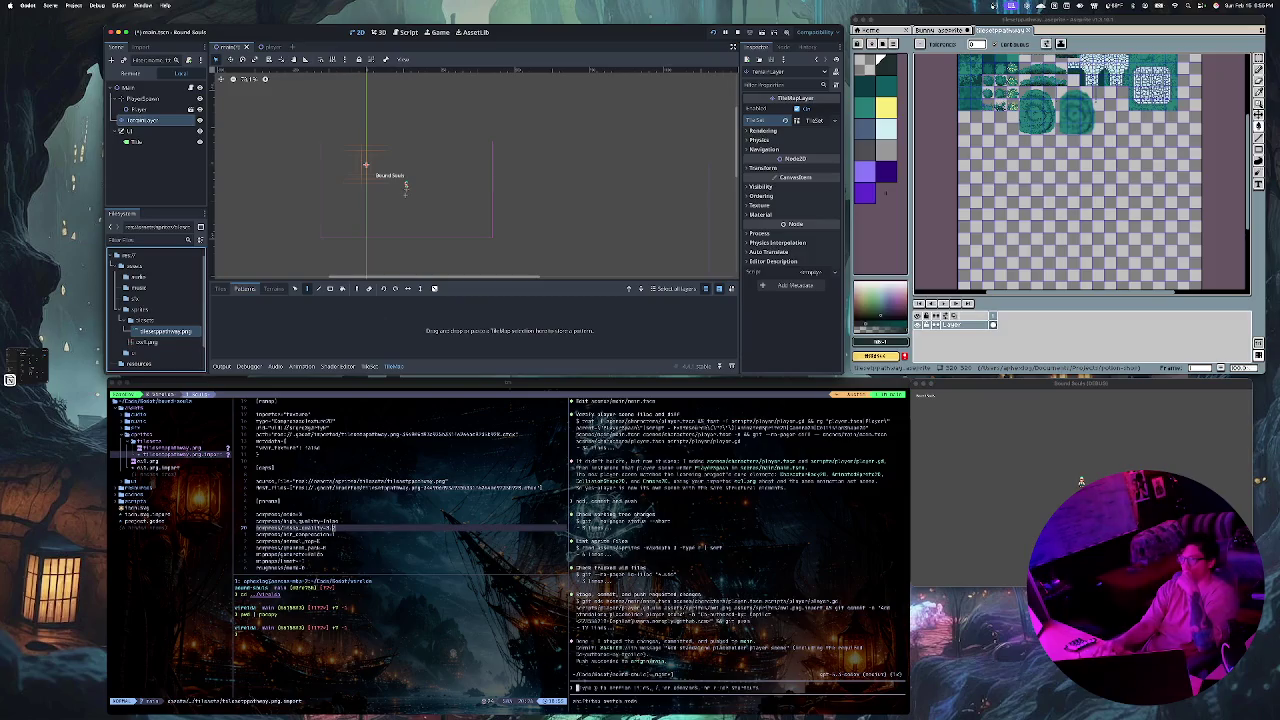
Step: Add the pathway tilesheet PNG as an atlas source, auto-creating its tiles
left_click(273, 288)
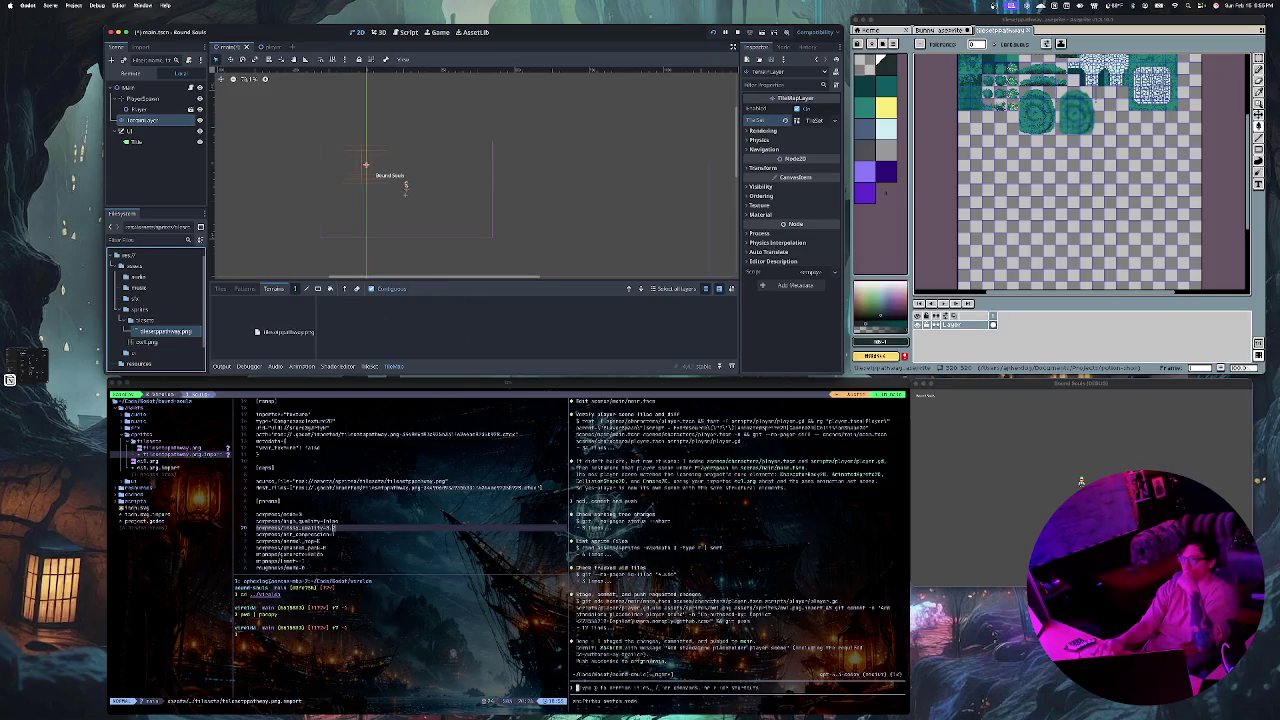
left_click(221, 289)
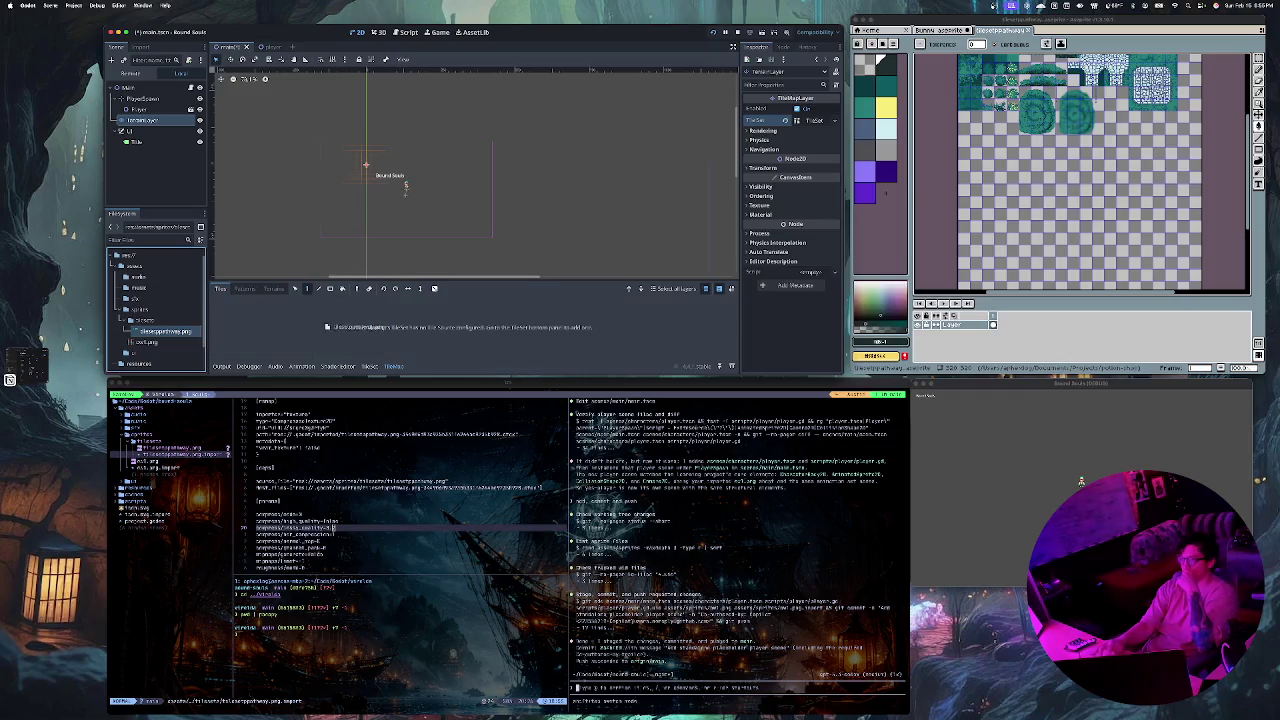
left_click(364, 366)
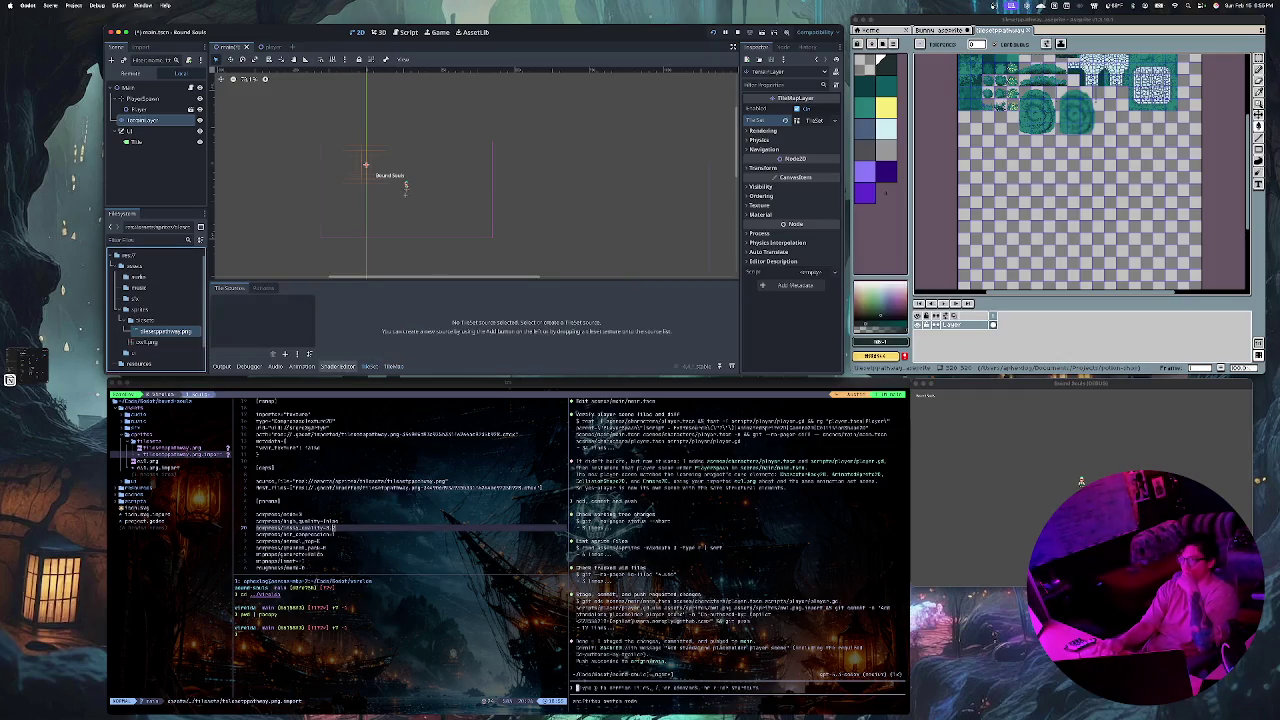
mouse_move(160, 331)
left_mouse_down()
mouse_move(285, 312)
mouse_move(265, 310)
left_mouse_up()
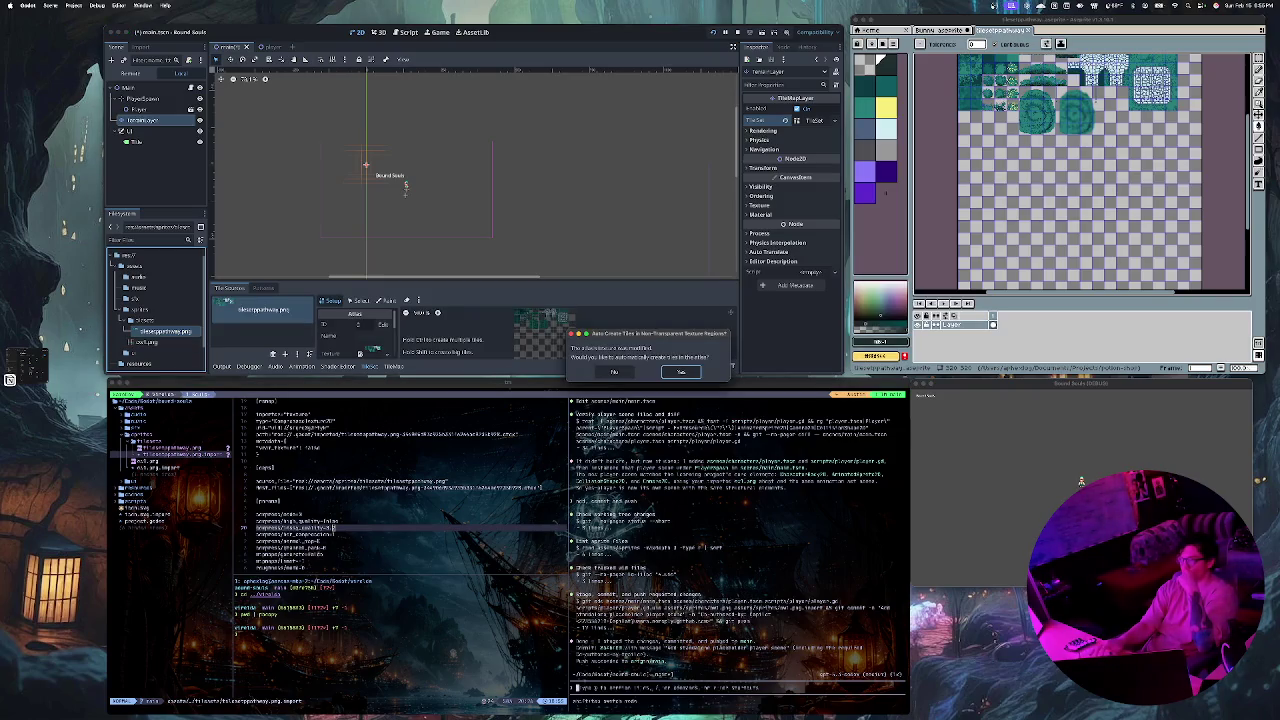
left_click(681, 372)
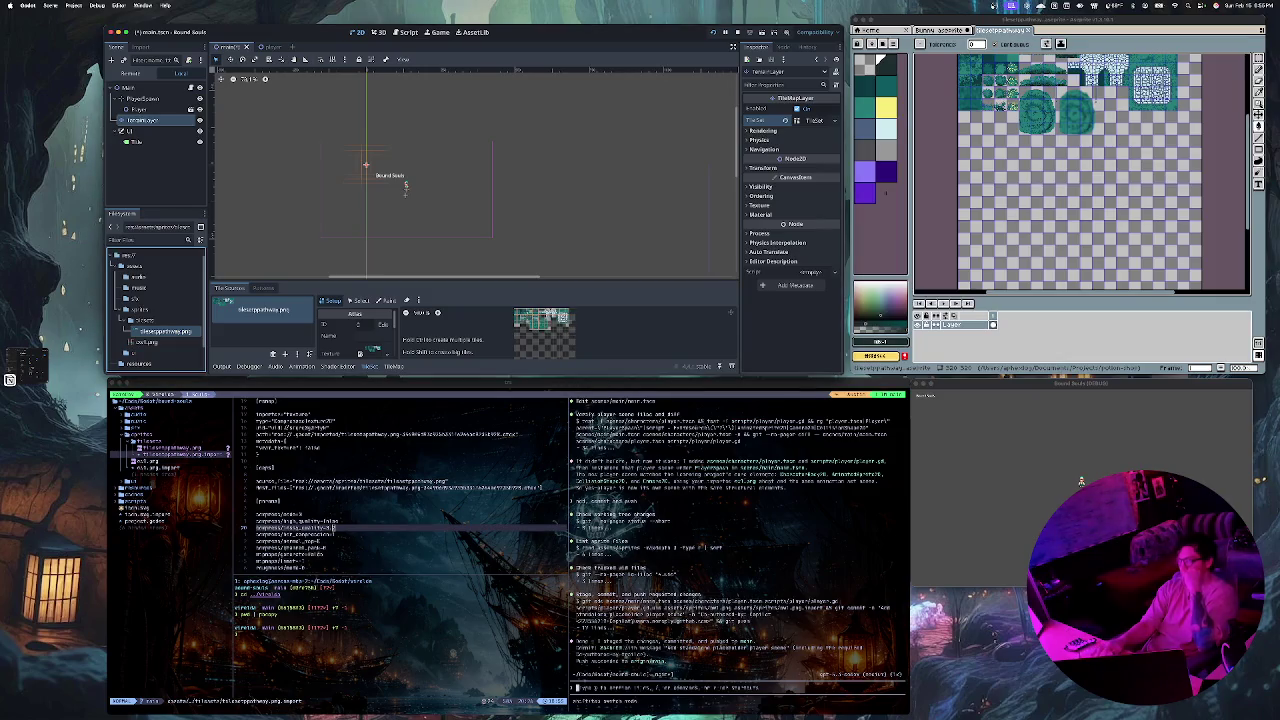
Step: Pan and zoom around the scene view, then save the main scene
scroll(600, 332, "up", 5)
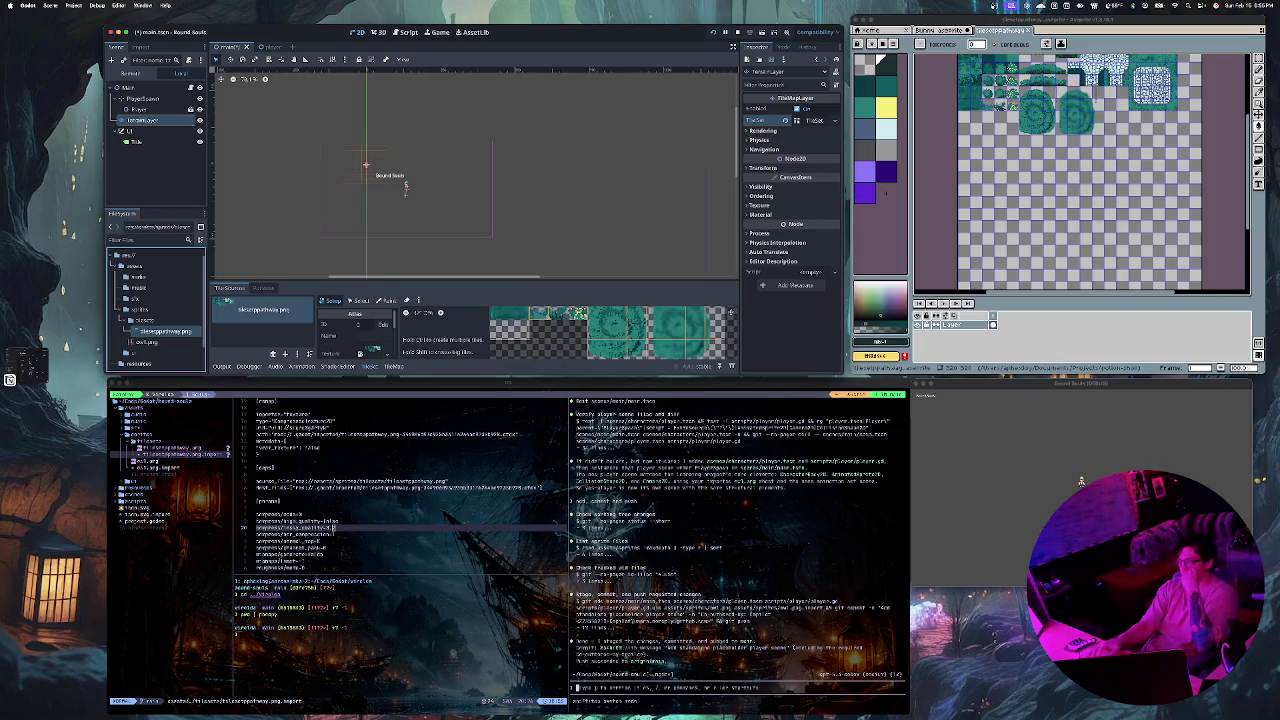
scroll(567, 347, "up", 2)
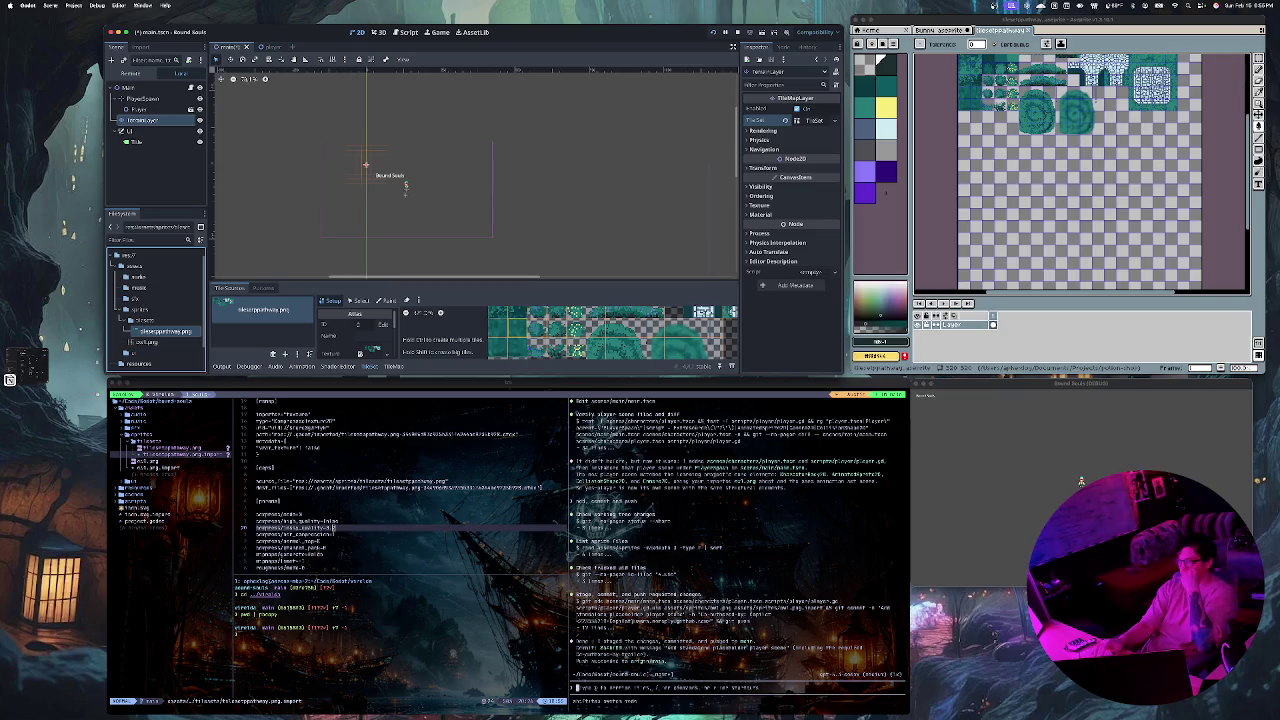
left_click_drag(405, 187, 492, 202)
scroll(460, 180, "up", 8)
left_click_drag(405, 194, 434, 149)
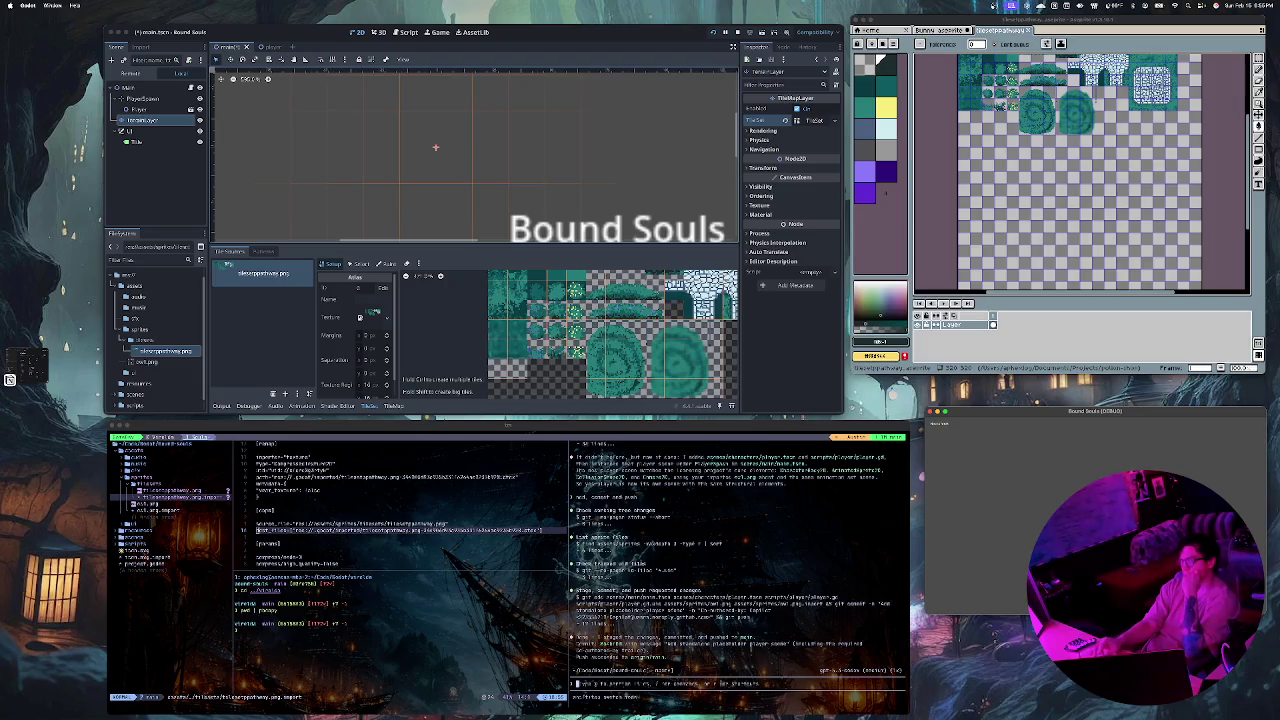
scroll(451, 188, "down", 5)
scroll(475, 160, "down", 3)
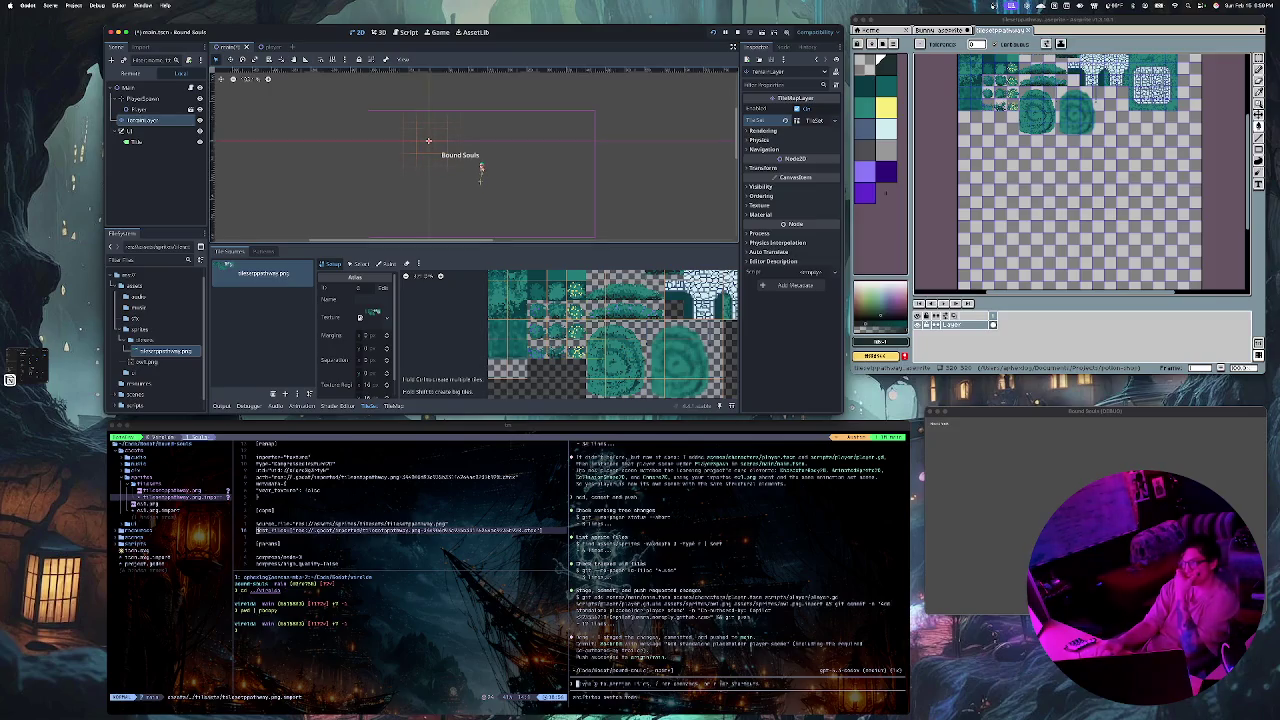
scroll(672, 320, "down", 3)
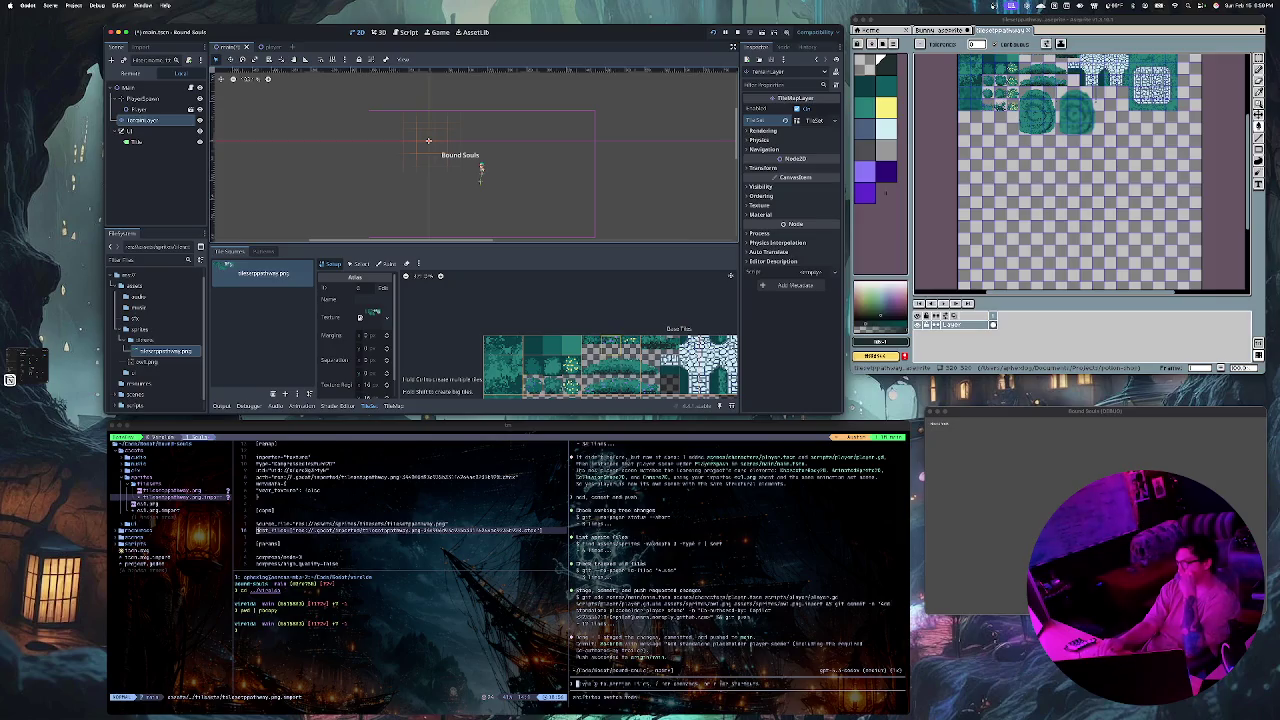
scroll(592, 362, "up", 3)
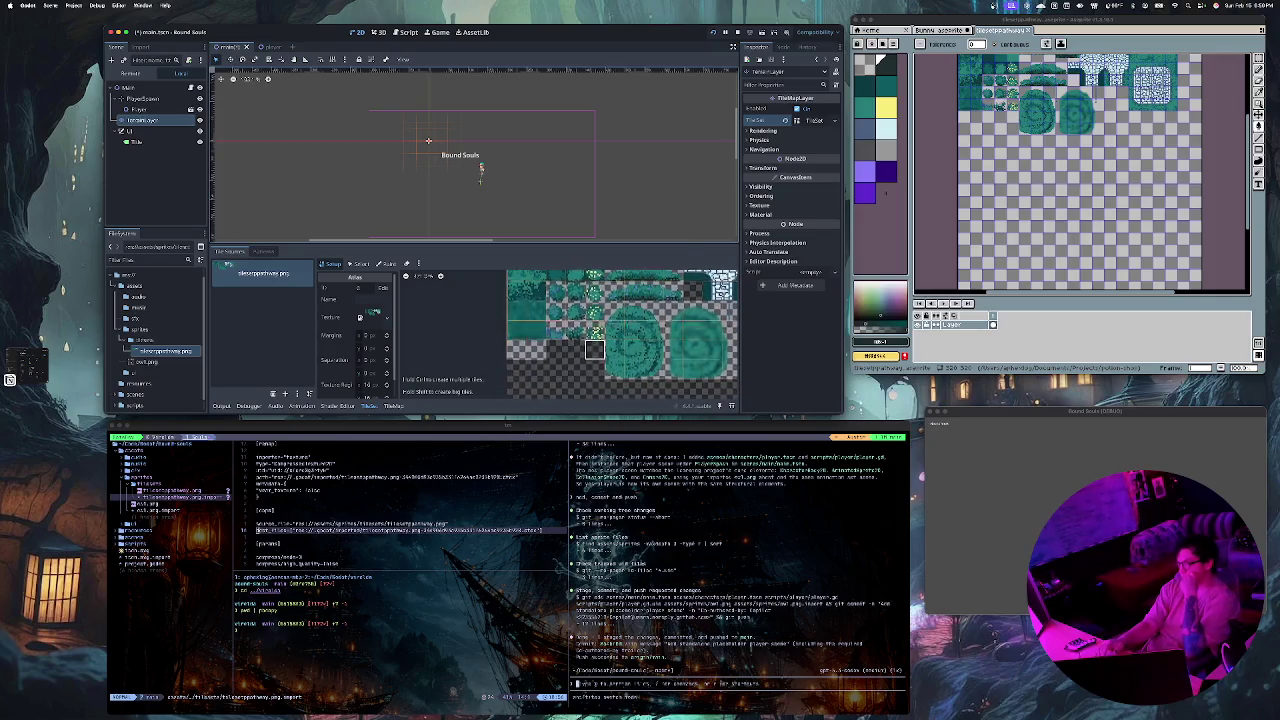
scroll(590, 346, "right", 2)
scroll(590, 346, "left", 3)
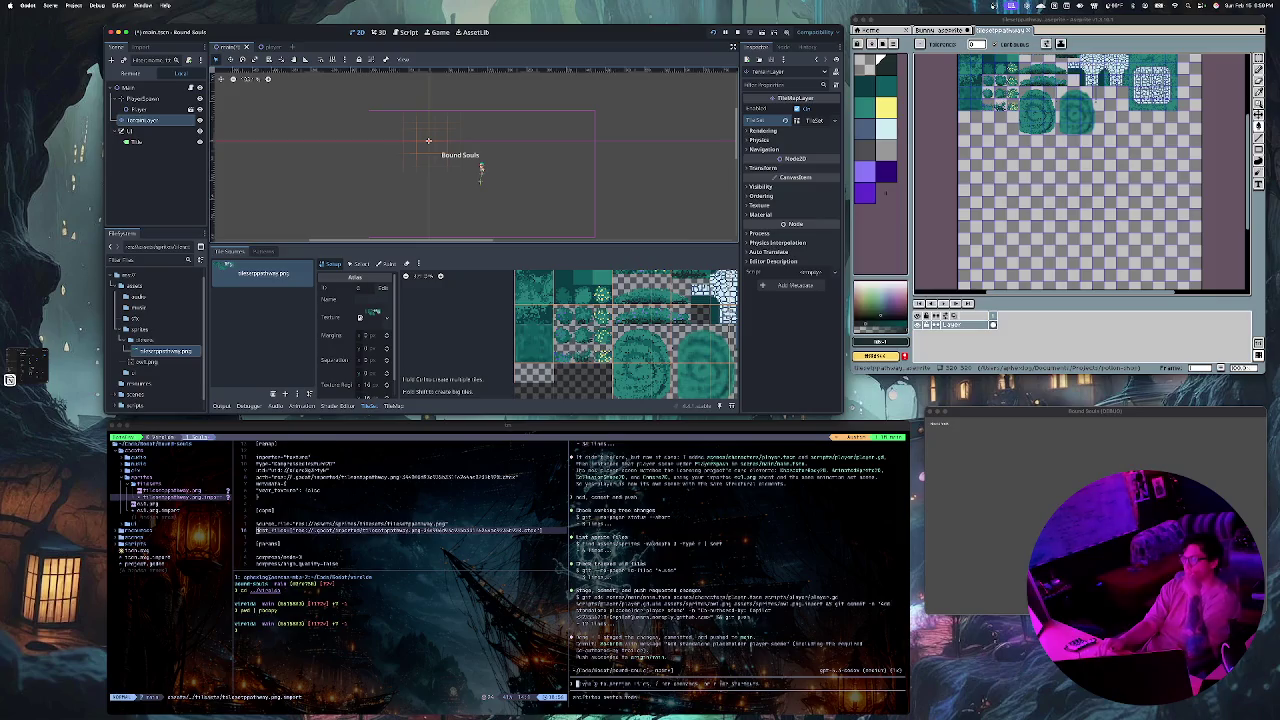
key("ctrl+s")
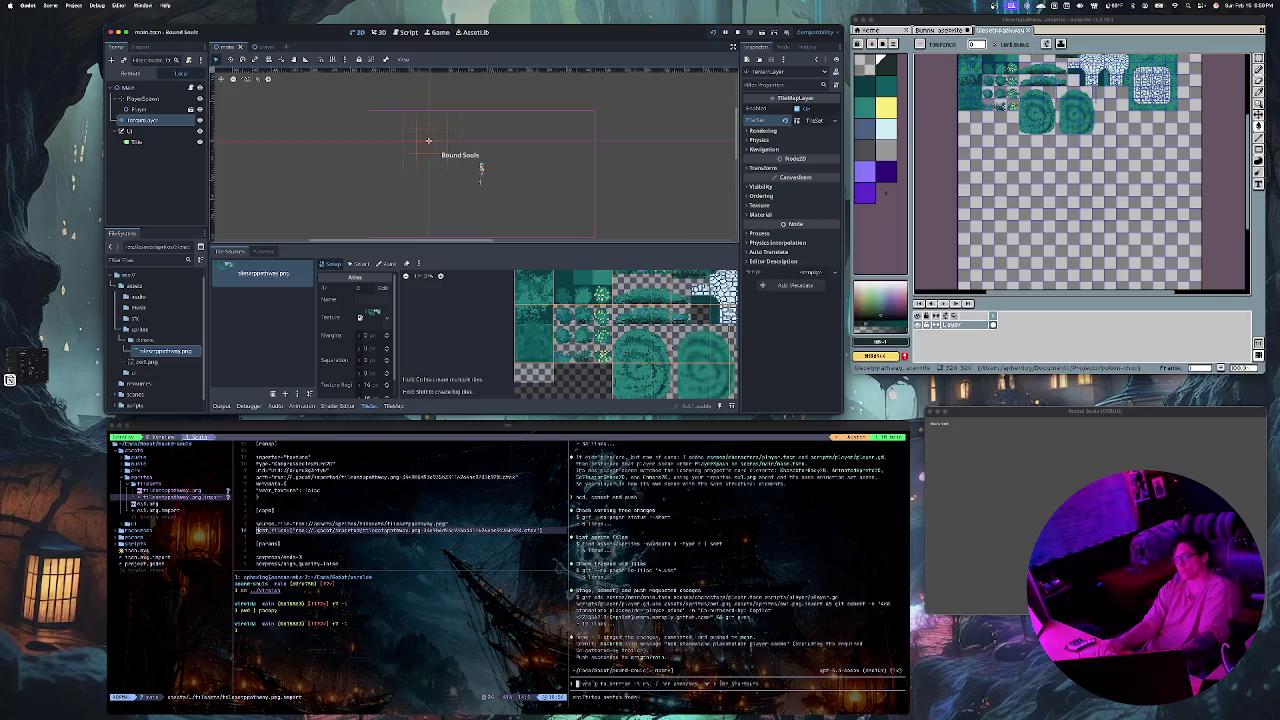
Step: Inspect atlas tiles in Select and Paint modes, then bring up the TileMap painting panel
left_click(563, 309)
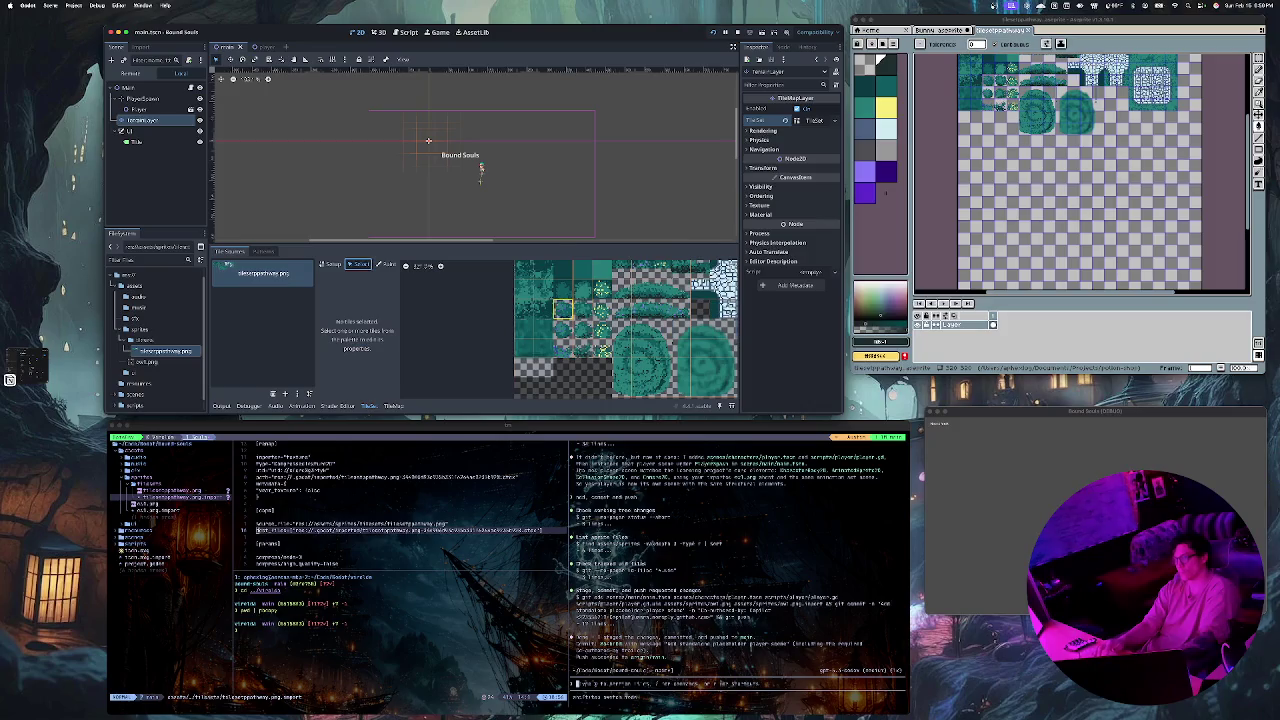
left_click(357, 263)
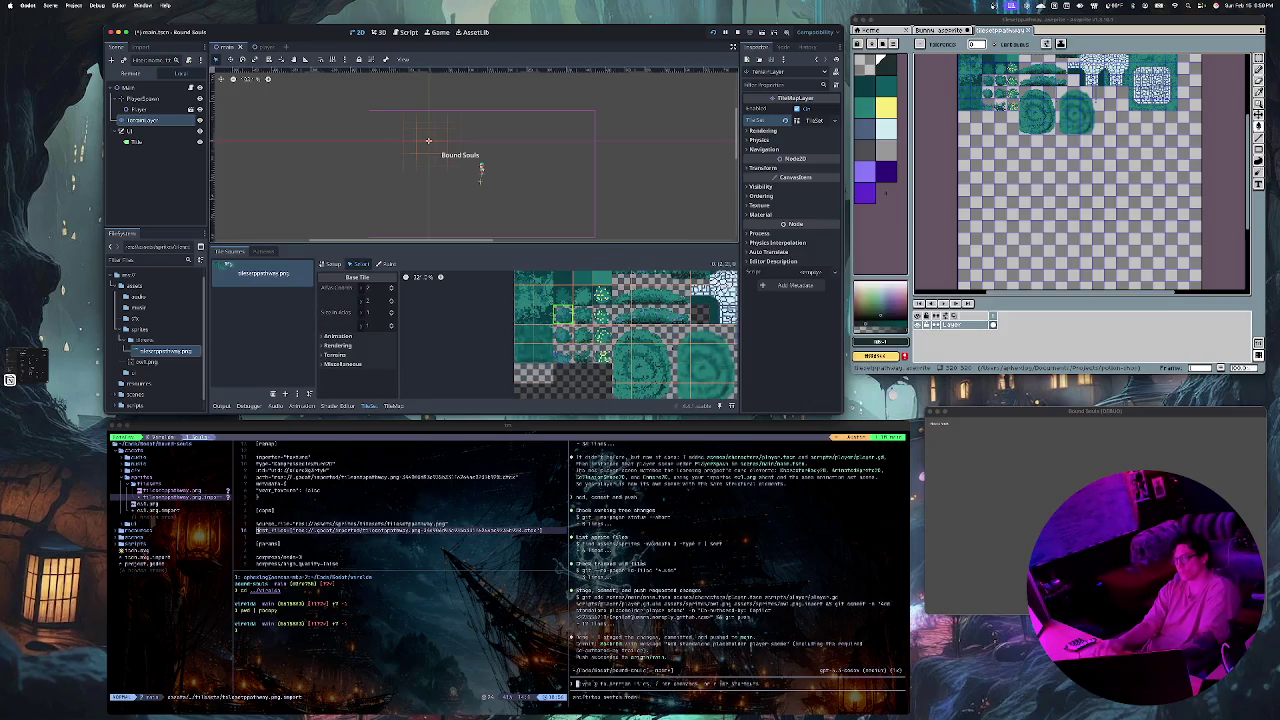
left_click(385, 263)
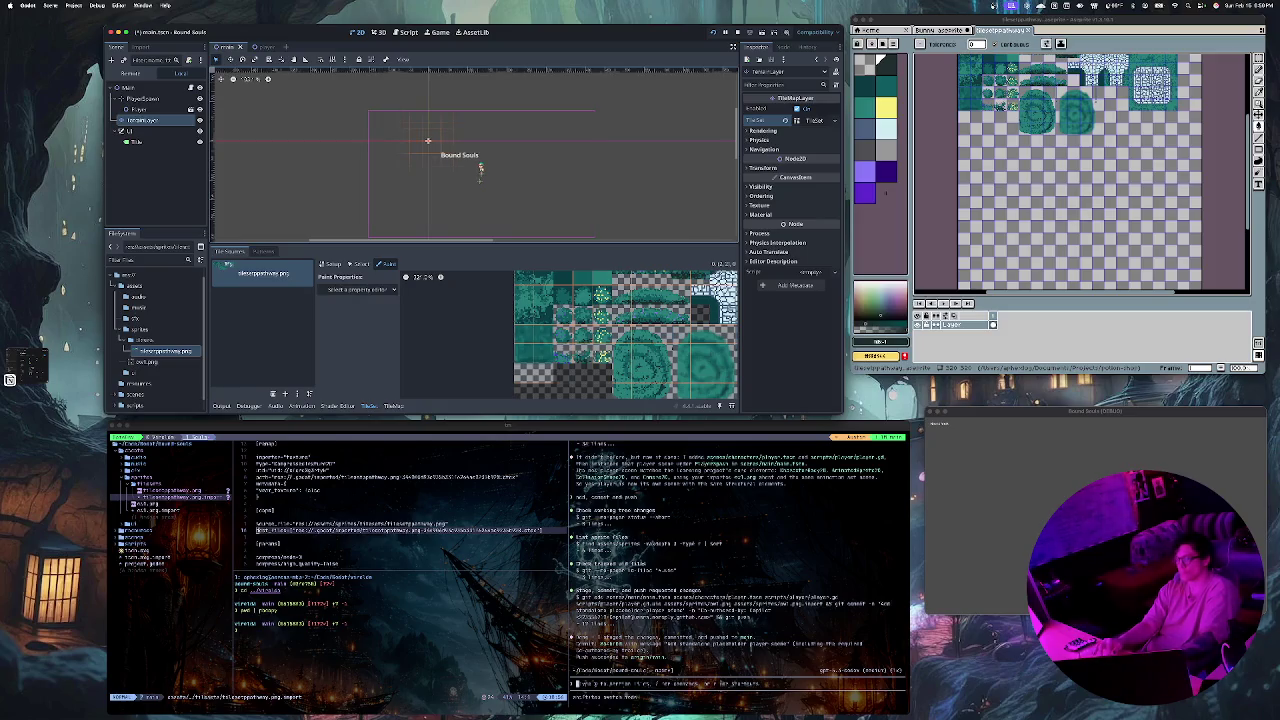
left_click(337, 405)
left_click(393, 405)
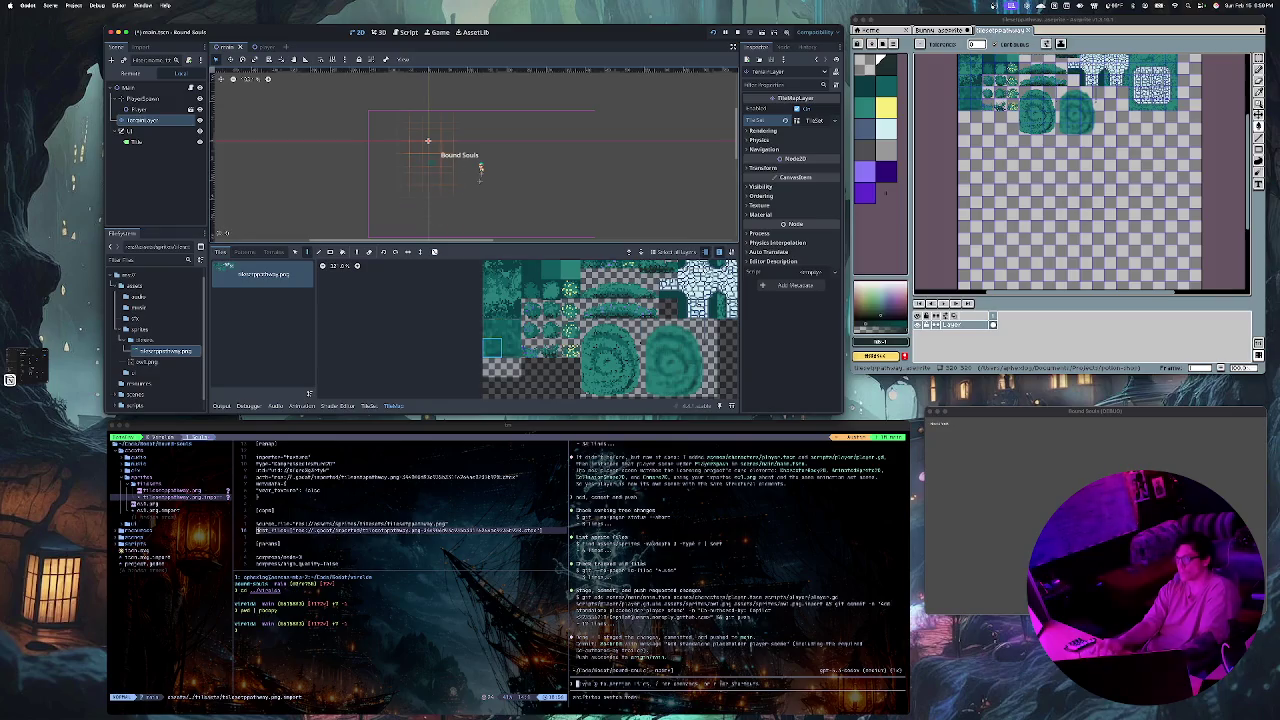
Step: Paint two green grass tiles beside the player in the 2D viewport
scroll(480, 168, "up", 5)
scroll(556, 126, "down", 8)
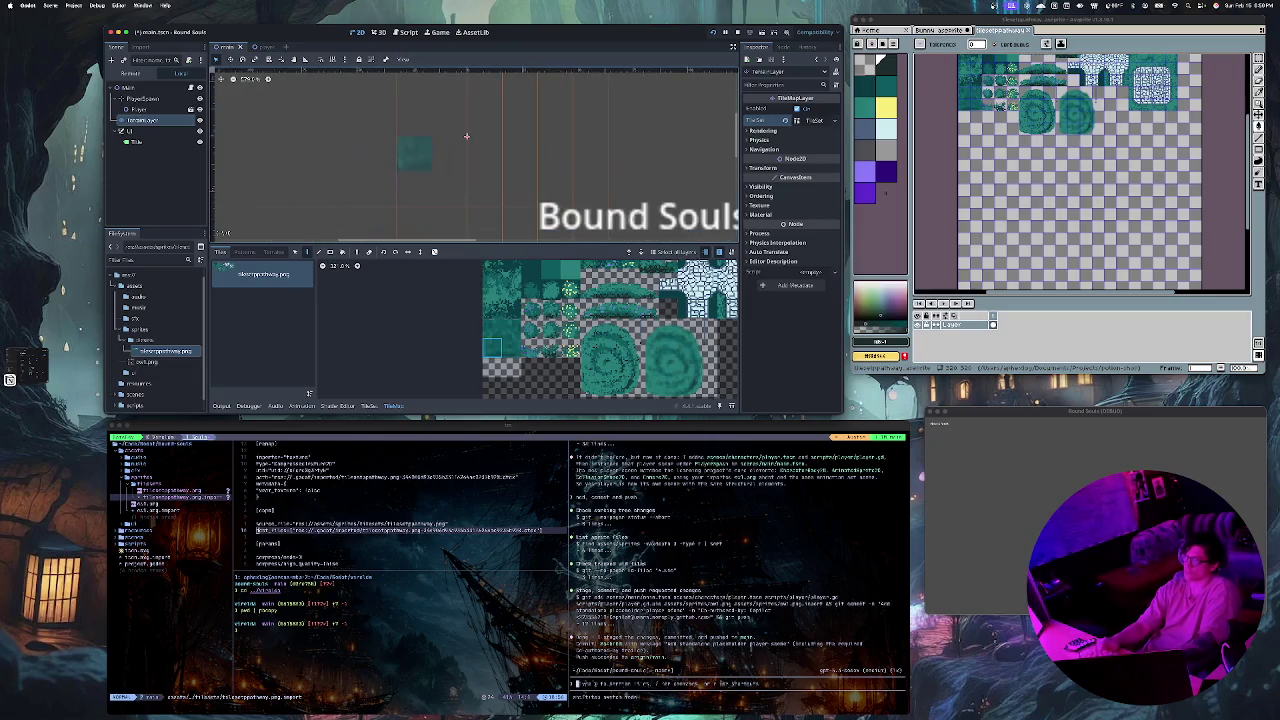
scroll(440, 134, "down", 1)
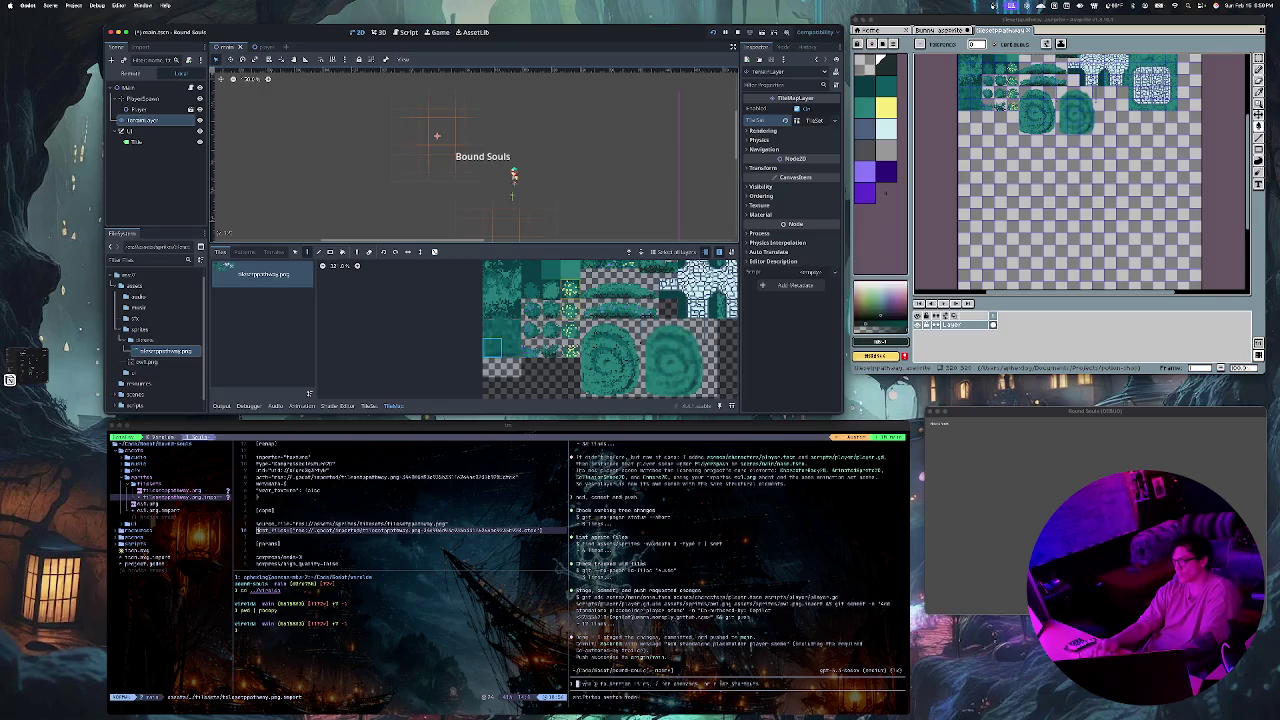
left_click(487, 195)
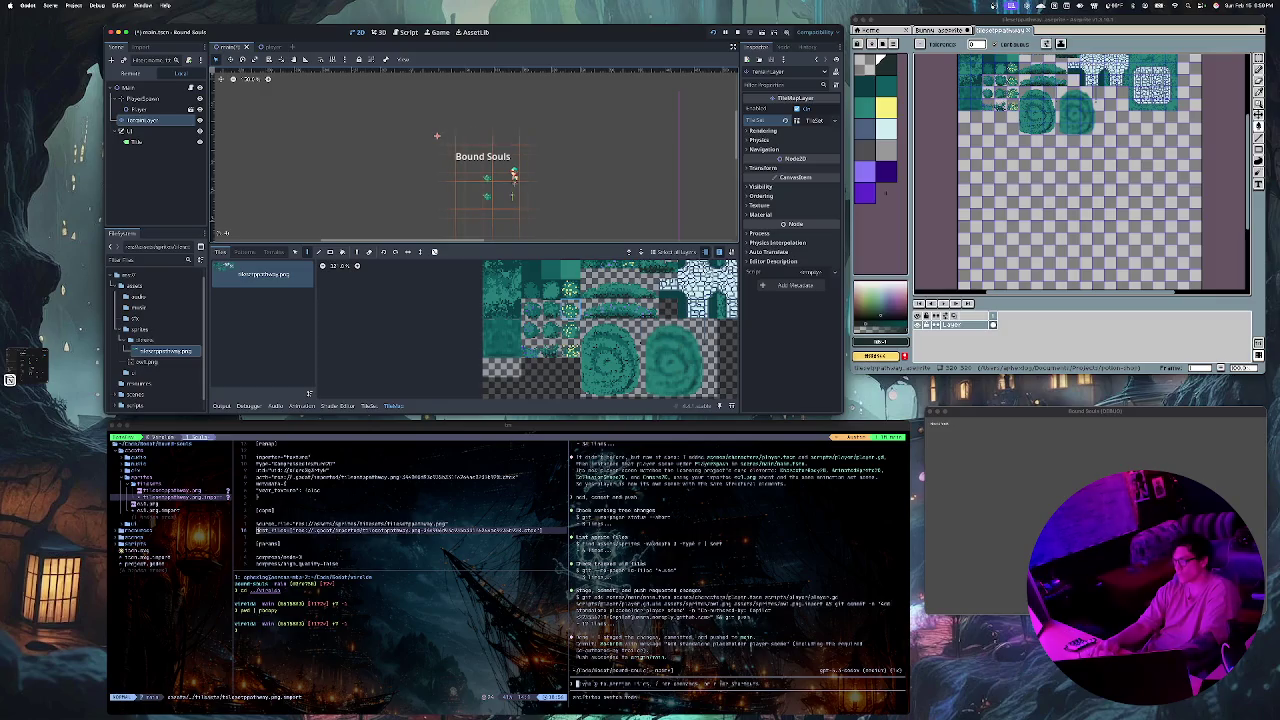
left_click(459, 168)
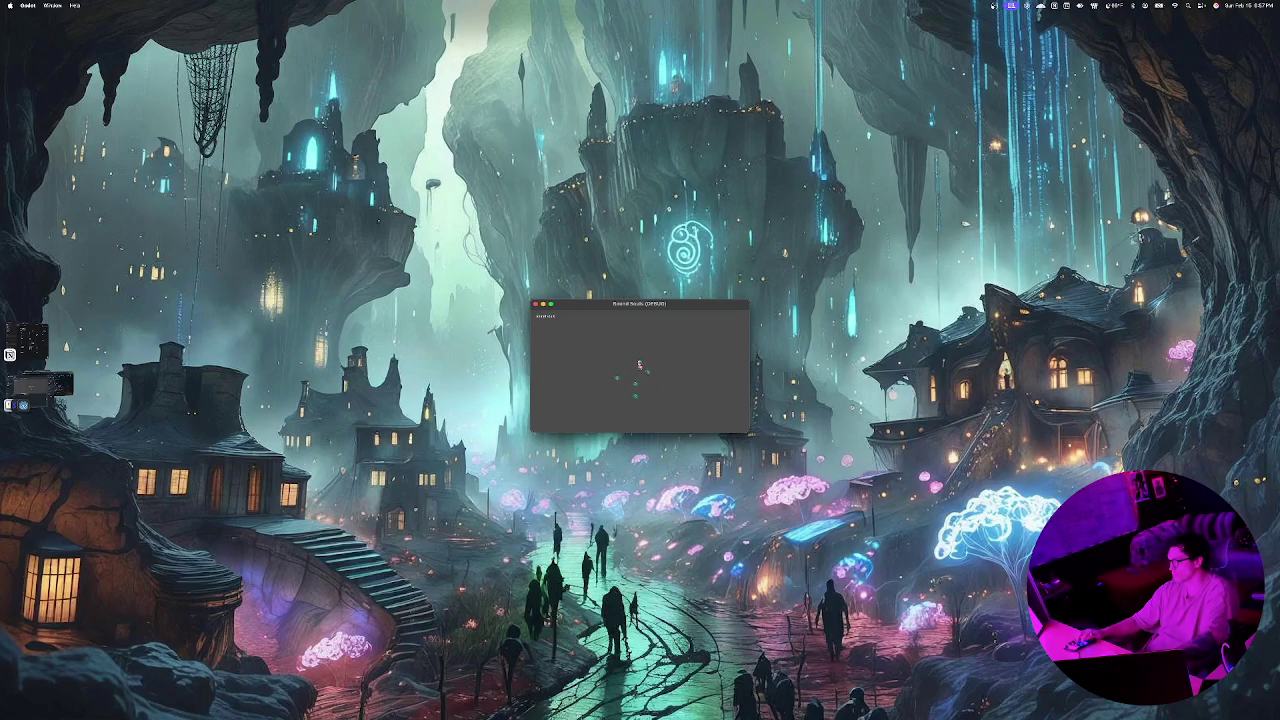
Step: Close and rerun the game, then bring the editor windows back into view
key("super+q")
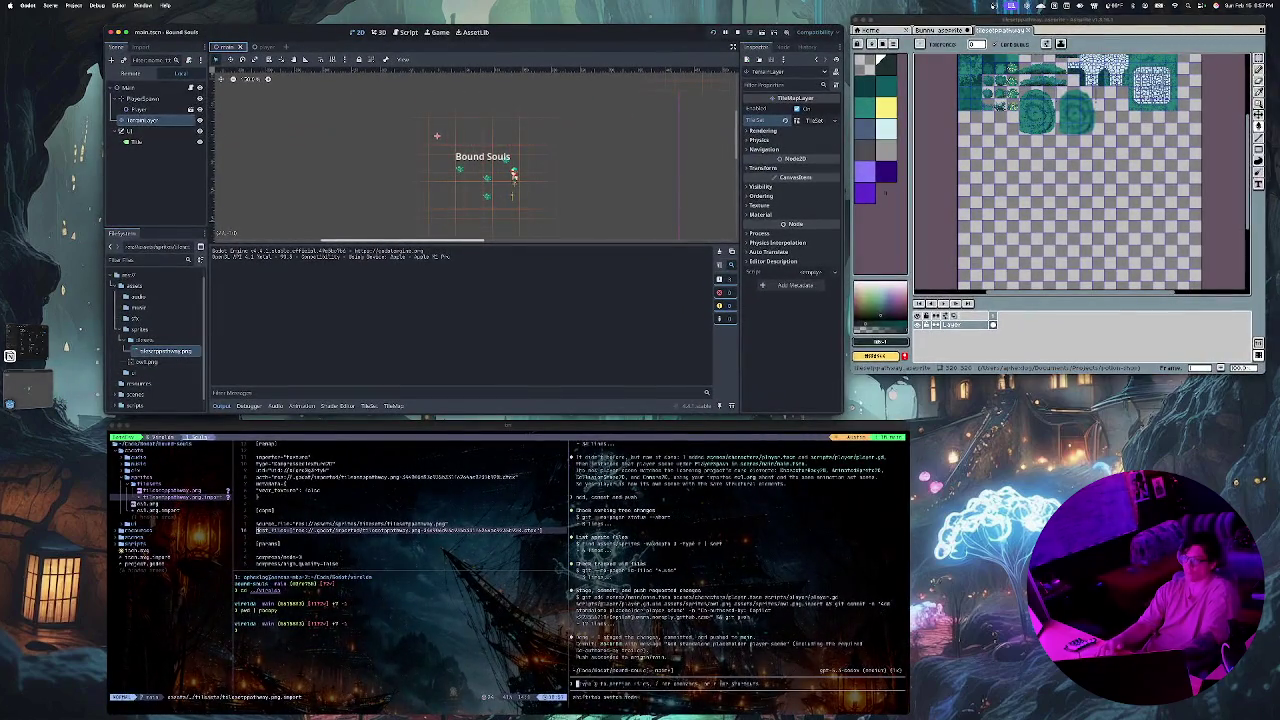
key("super+b")
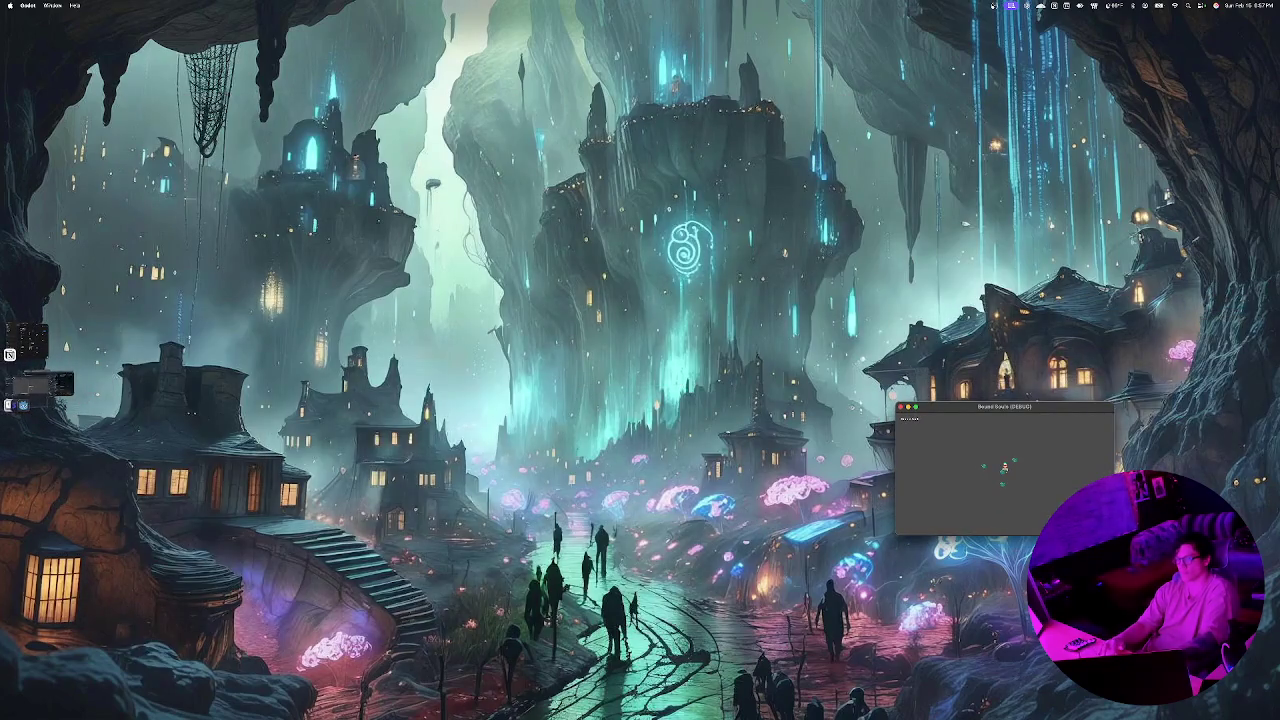
left_click(9, 354)
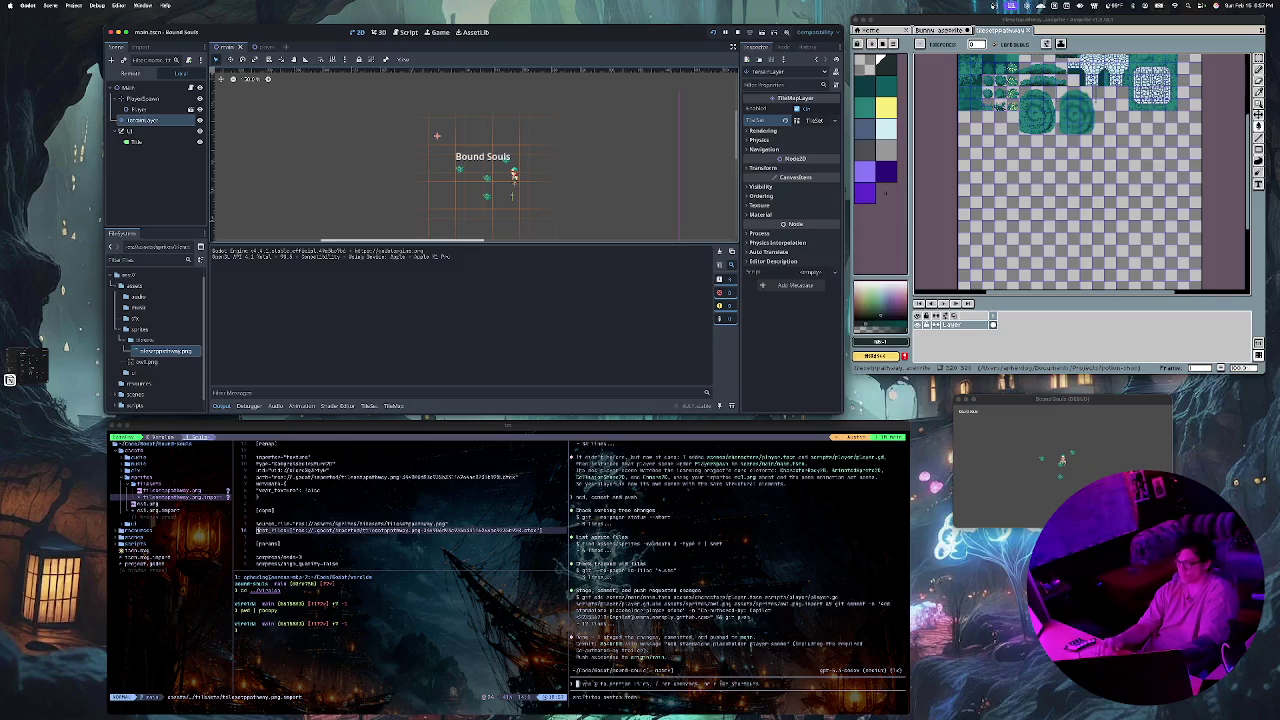
left_click(257, 537)
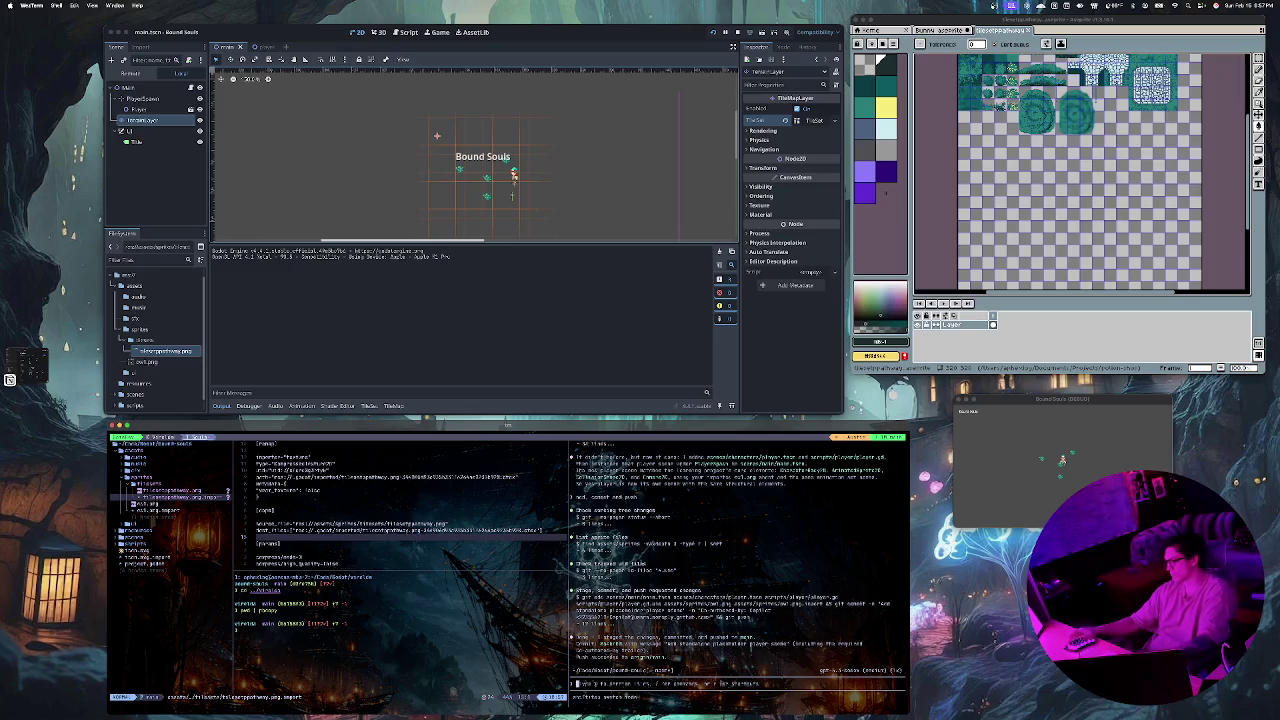
Step: Have Claude Code commit and push the tileset changes, then clear Godot's output log
type("g")
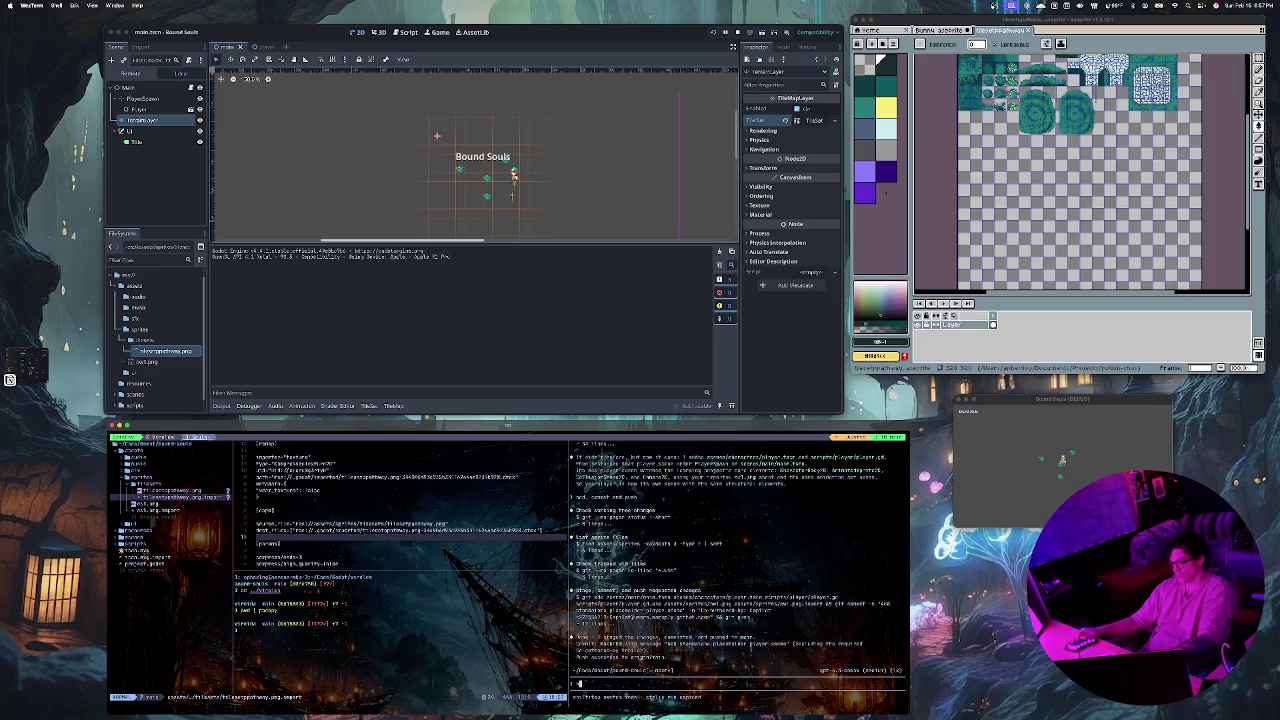
type("whats")
type("new")
type(" in")
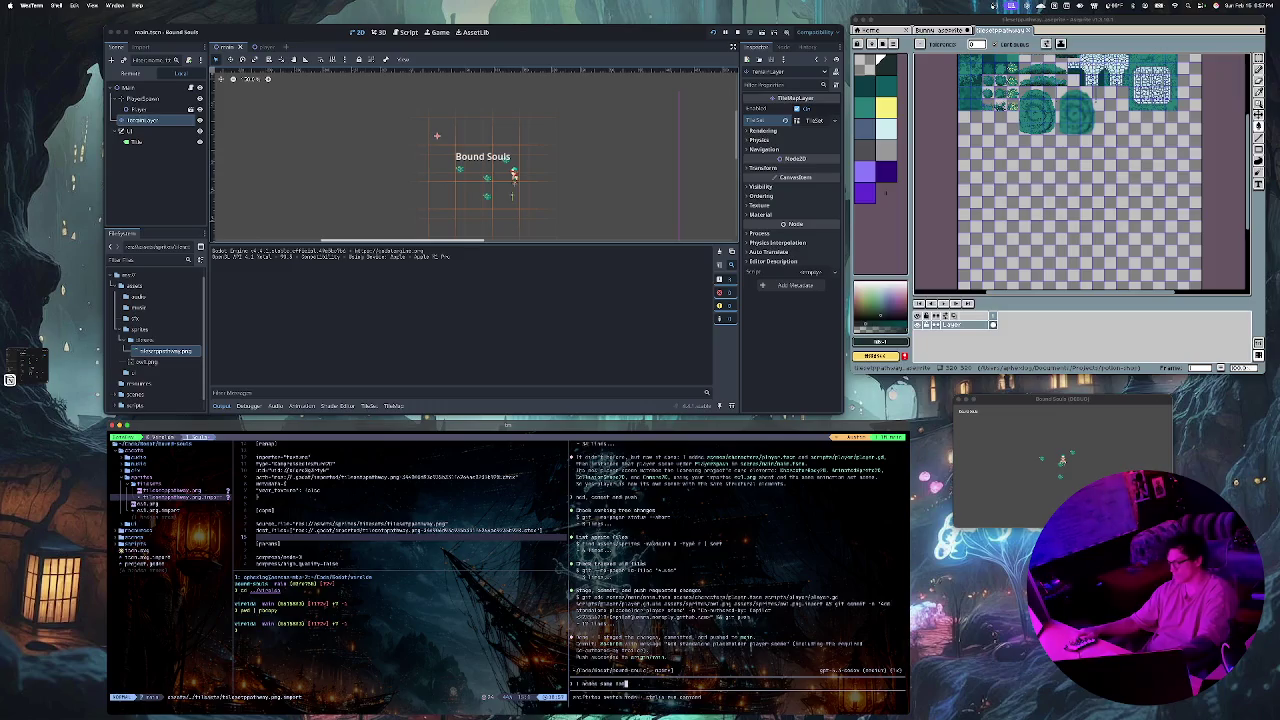
type("is")
type("tic")
type("e")
type("pt")
type("nt")
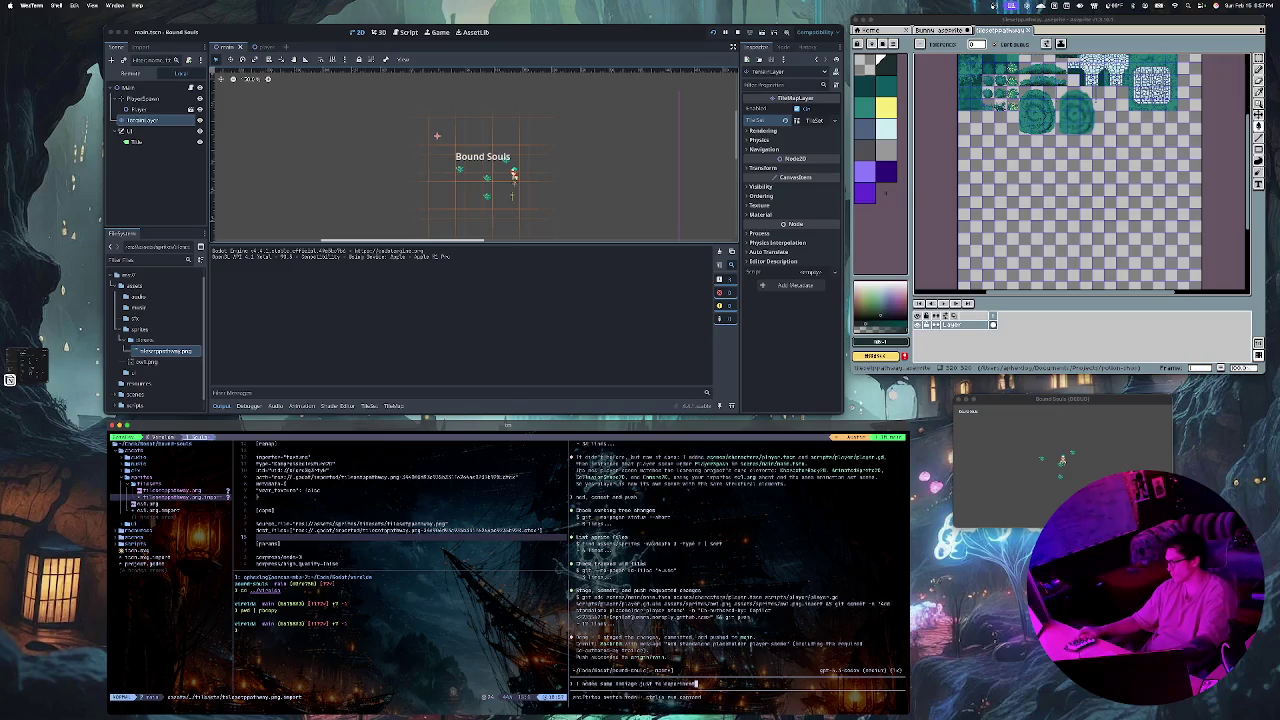
type(" w")
type("ith")
type(" and commit a")
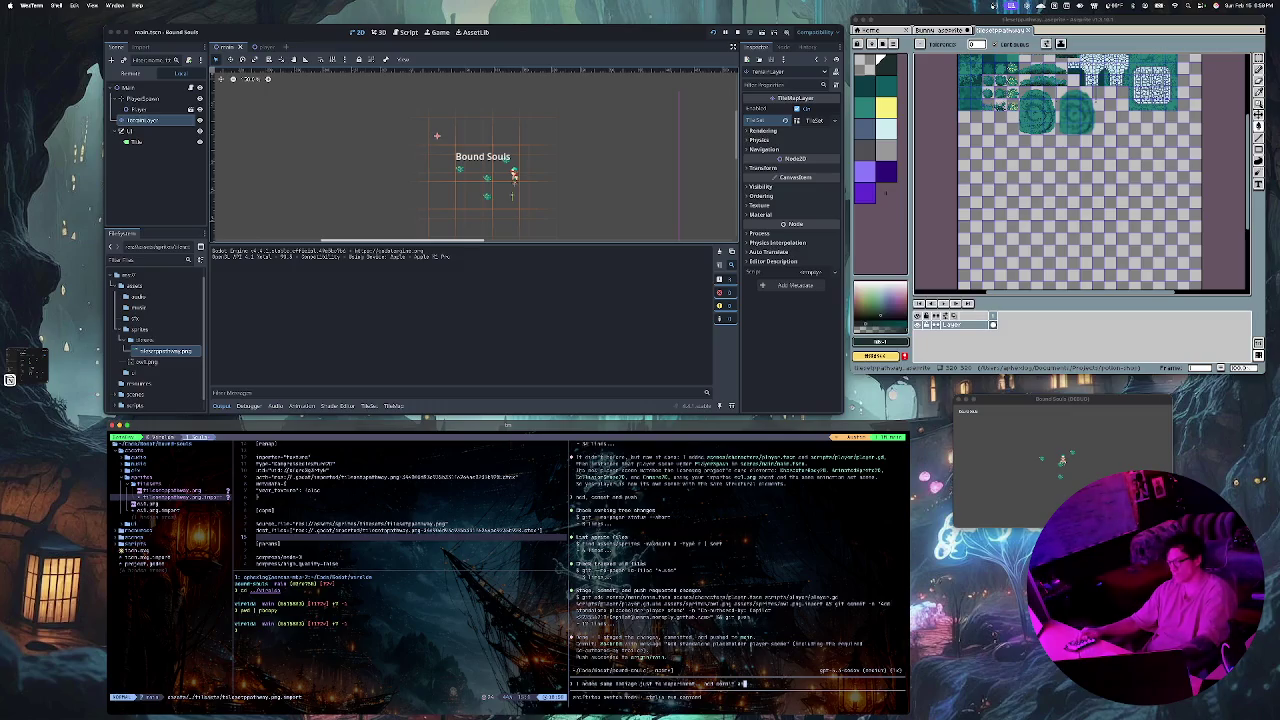
type("sh")
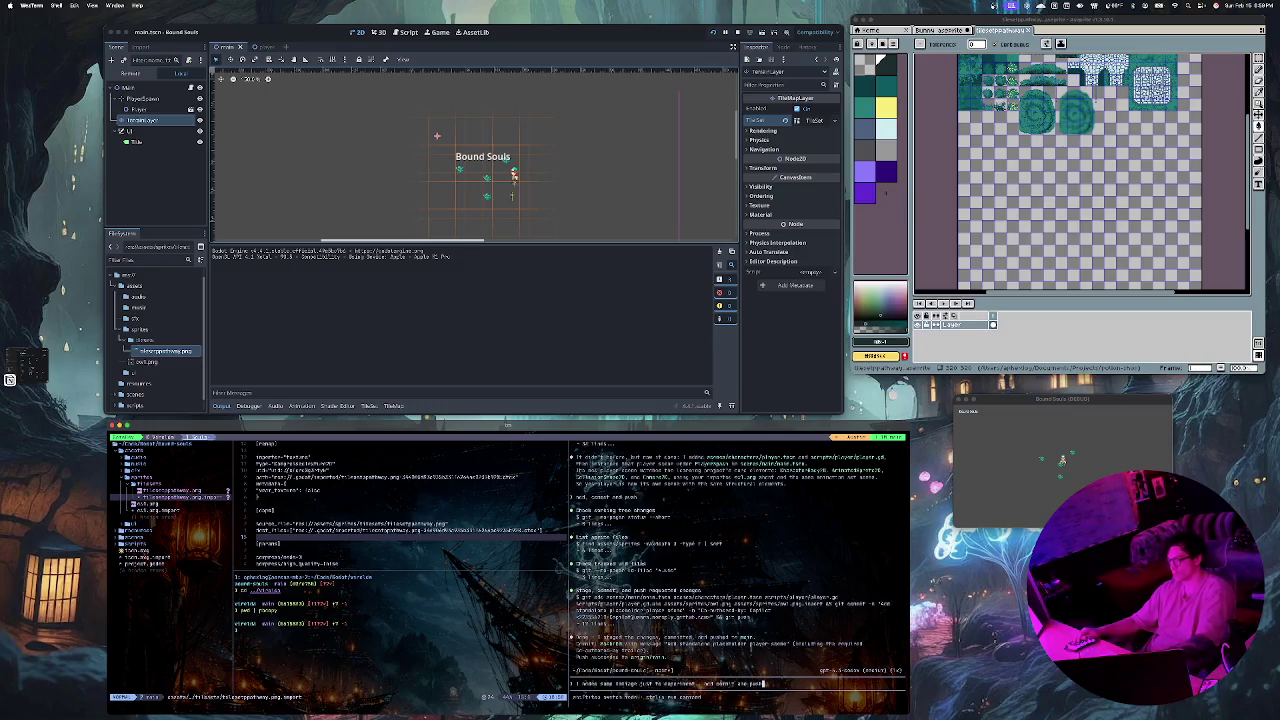
key("Return")
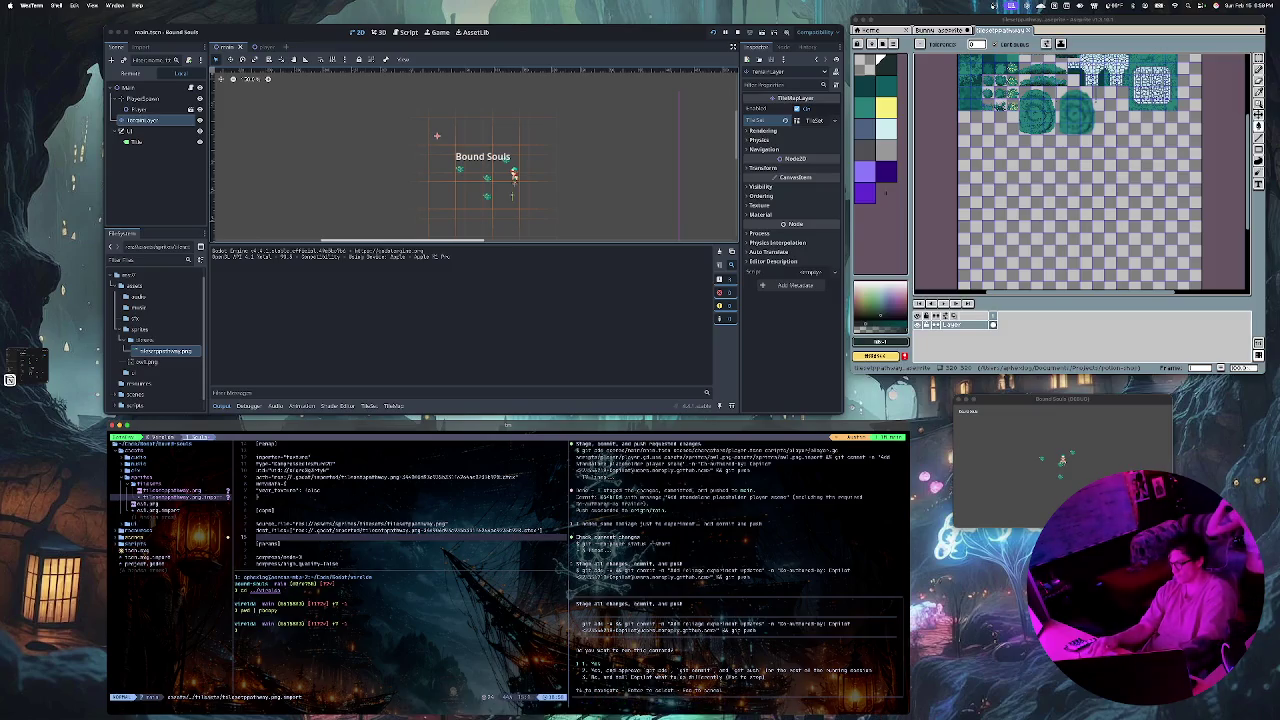
key("Return")
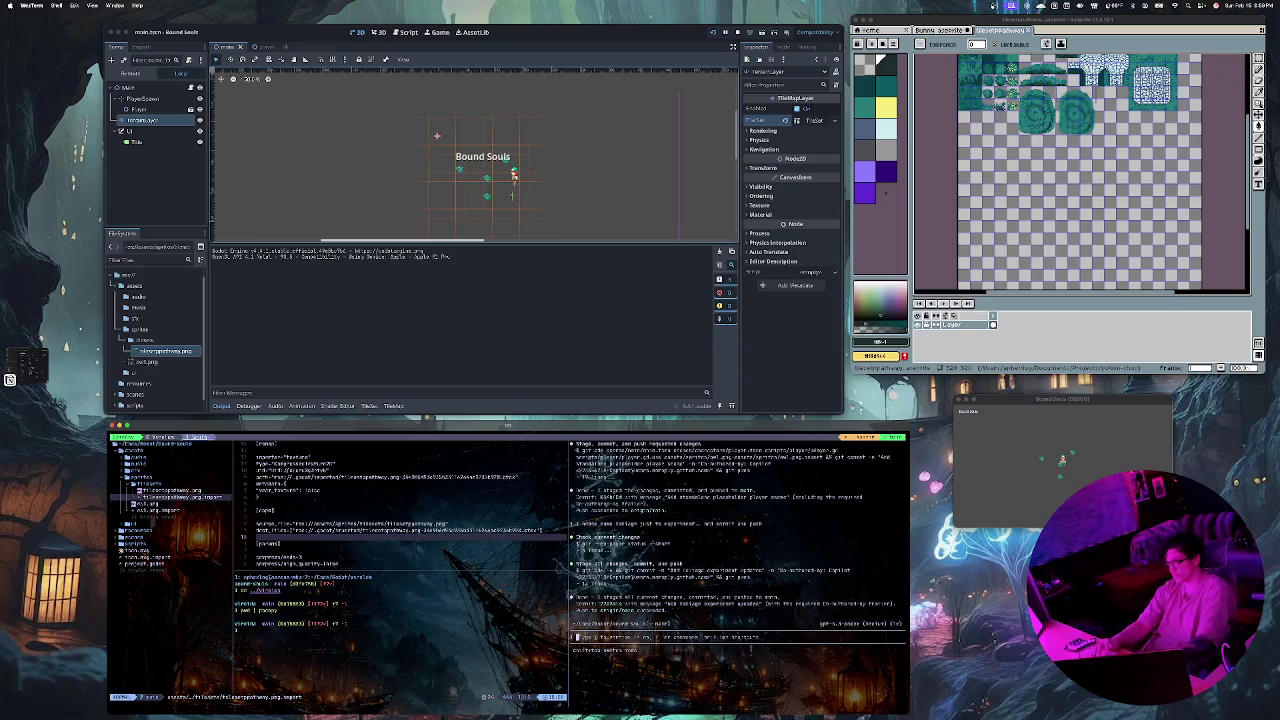
key("super+Tab")
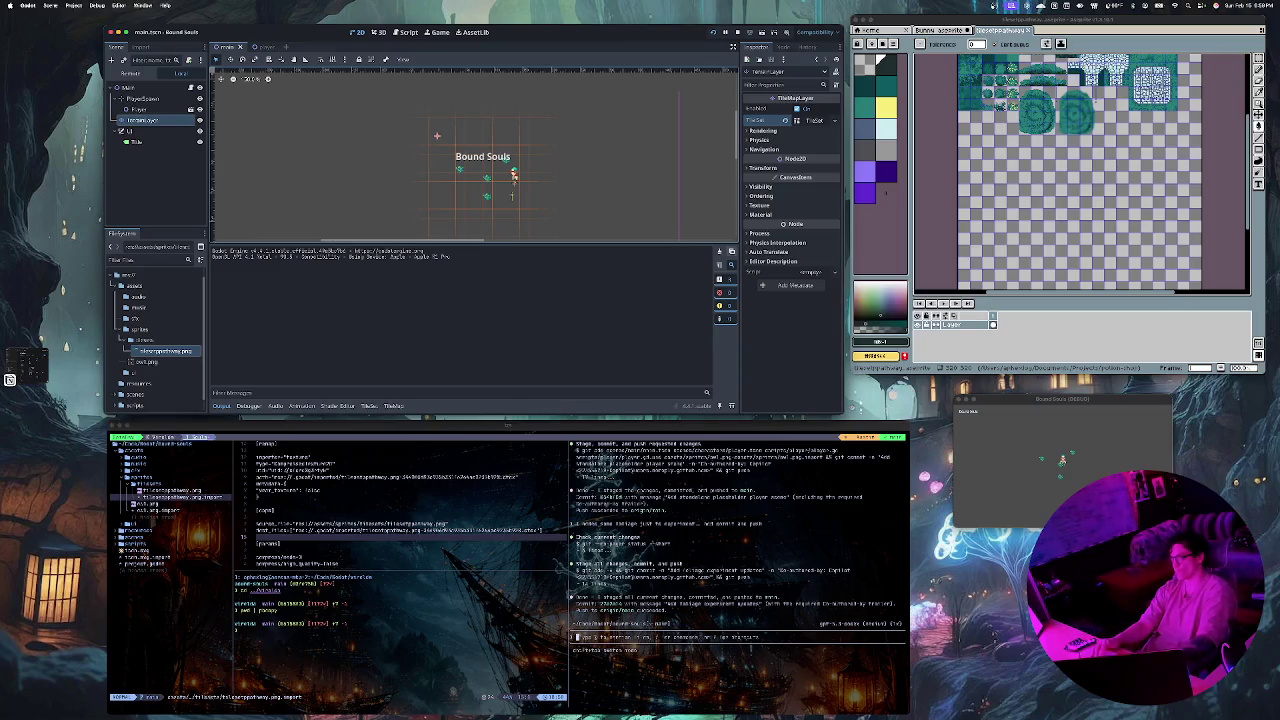
left_click(719, 251)
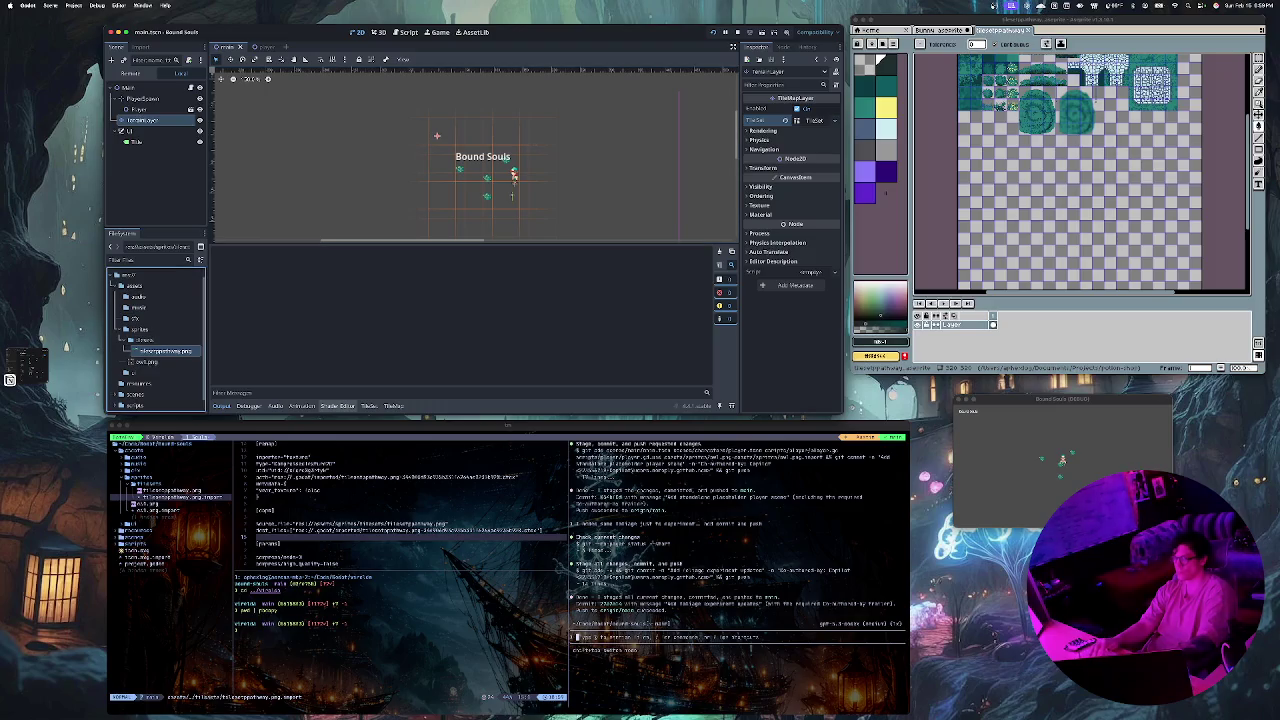
Step: Open the TileMap painting panel with the tile atlas
left_click(393, 405)
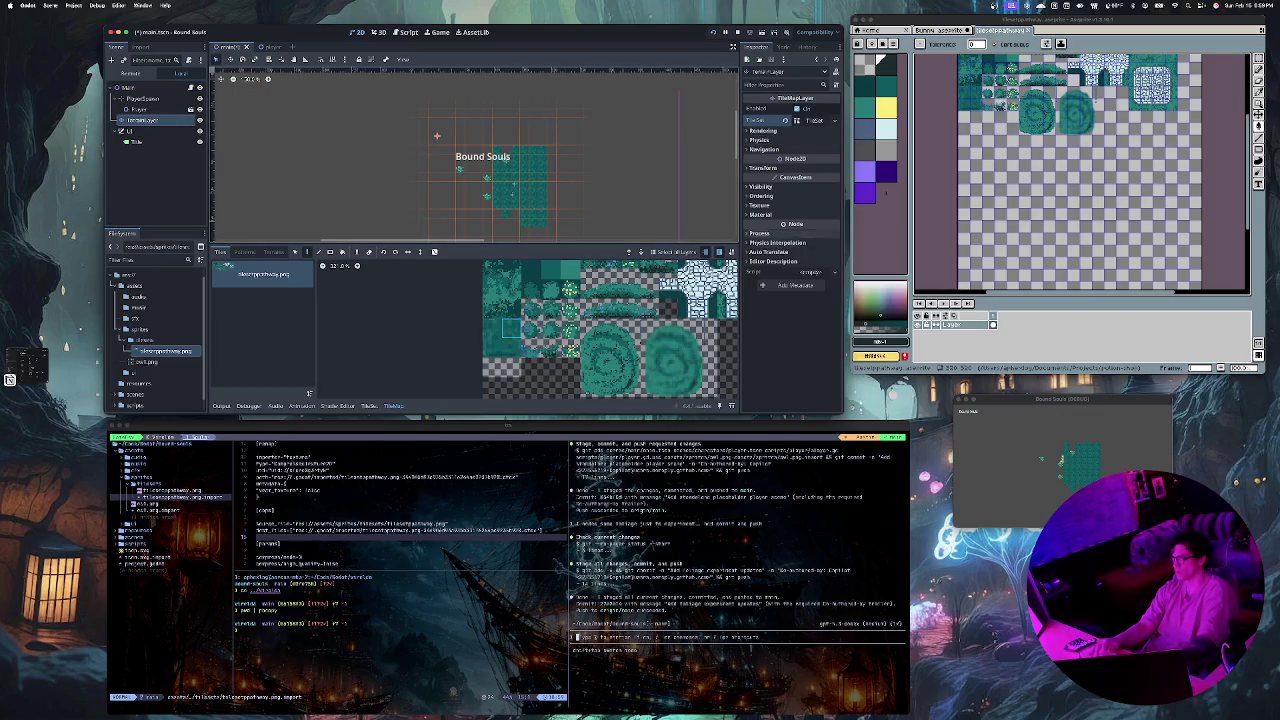
Step: Enable Y Sort and change the Z Index on the tile layer so the player draws in front, then save
left_click(762, 196)
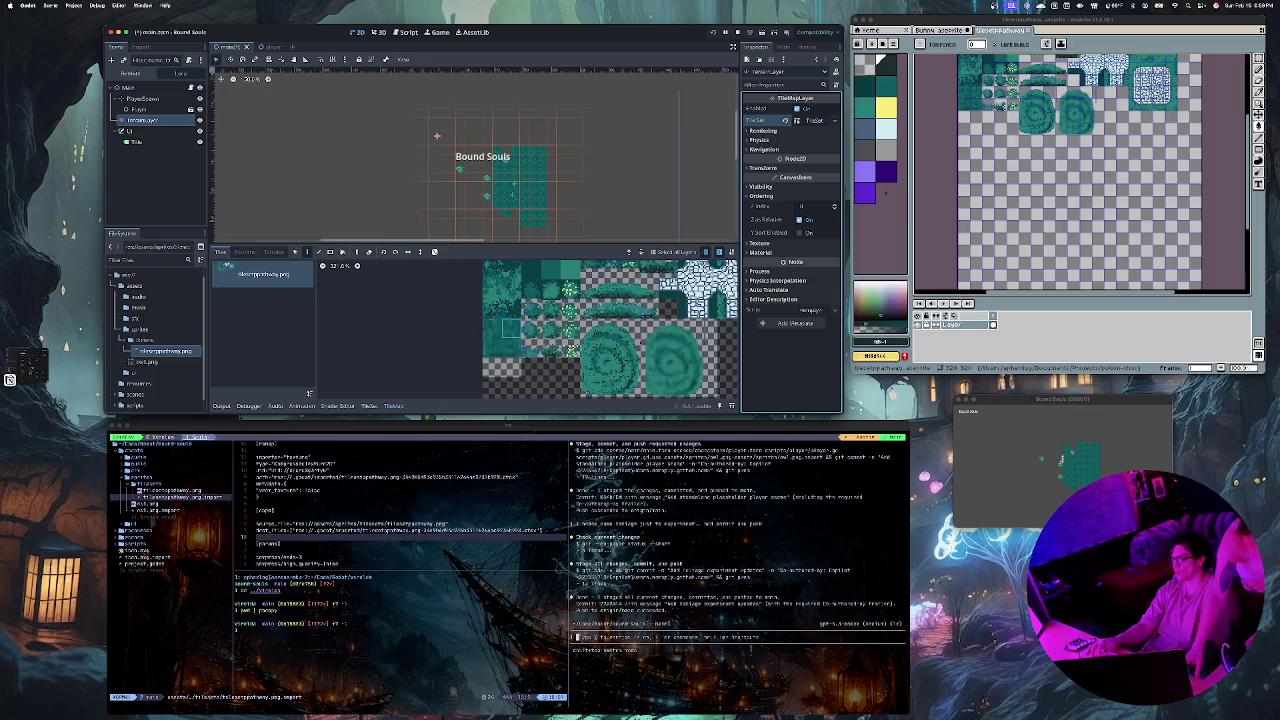
left_click(799, 232)
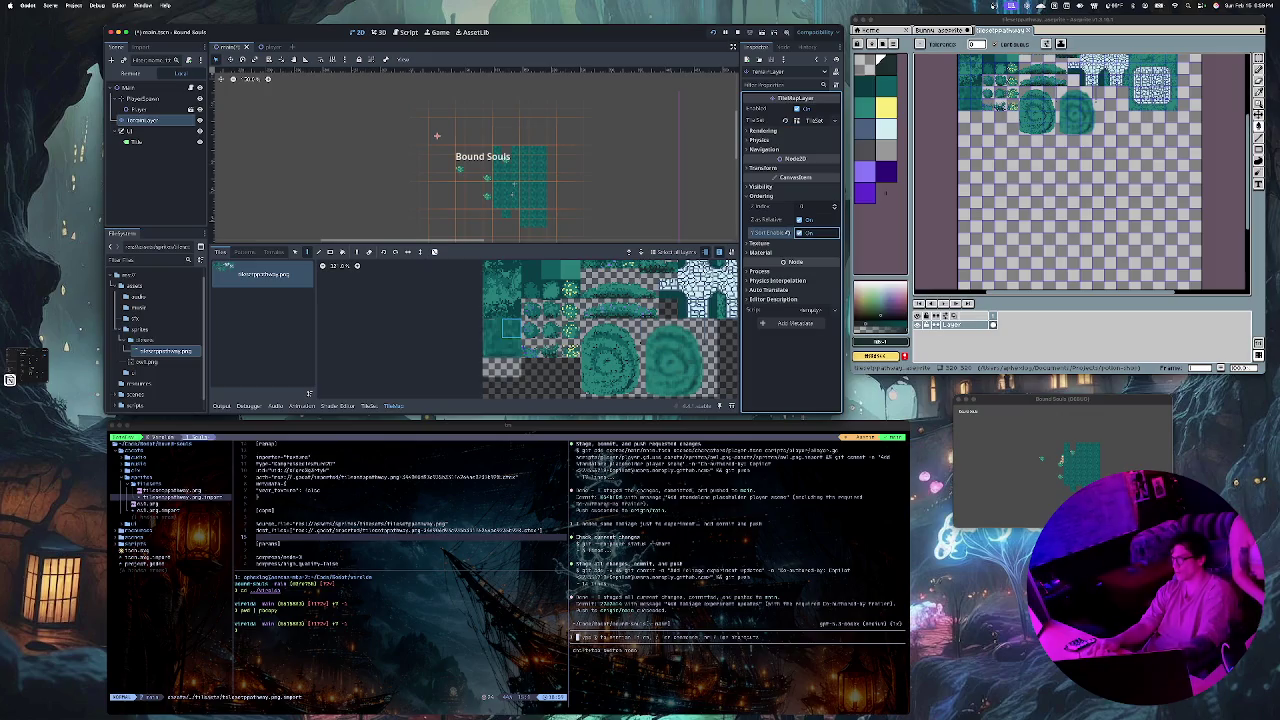
left_click(815, 206)
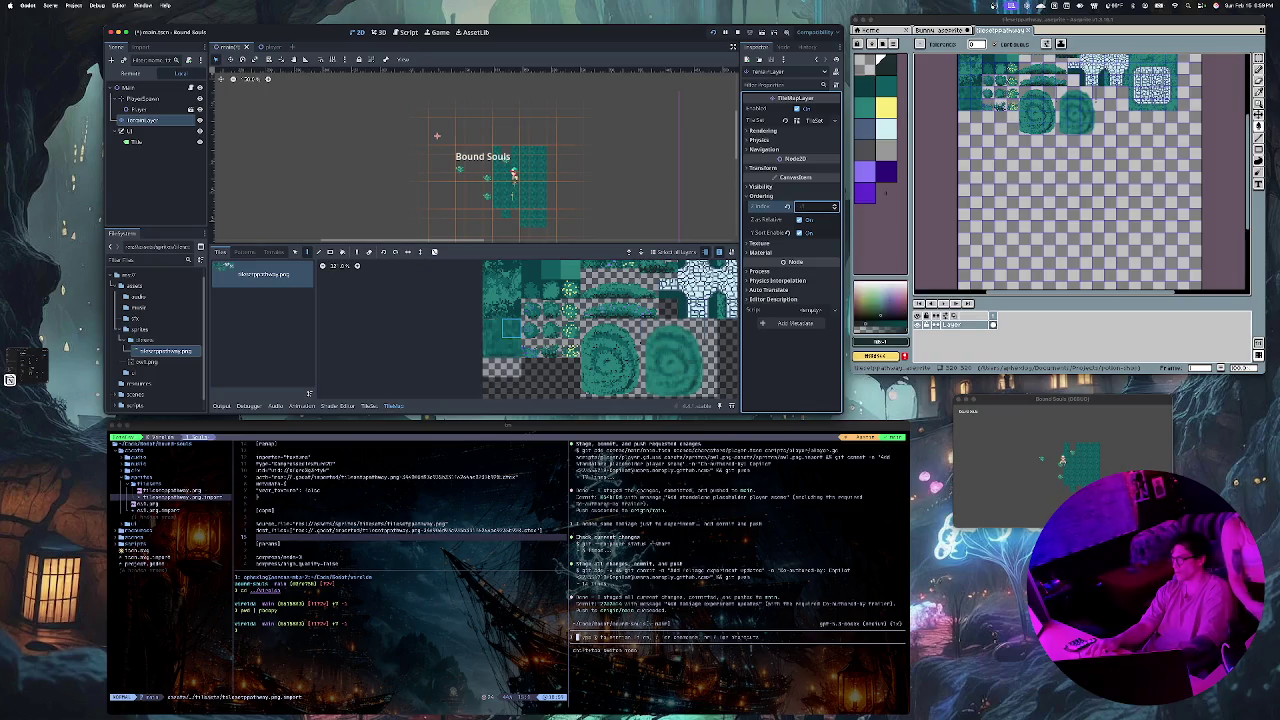
key("Return")
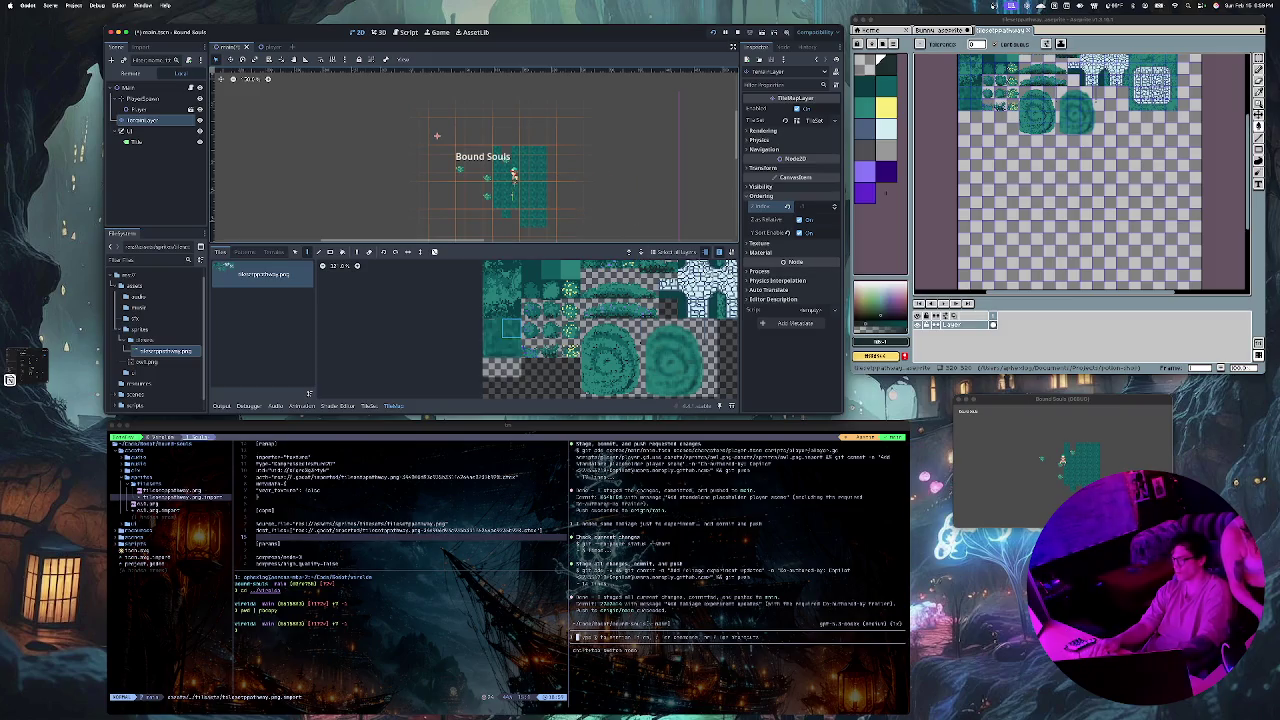
key("super+s")
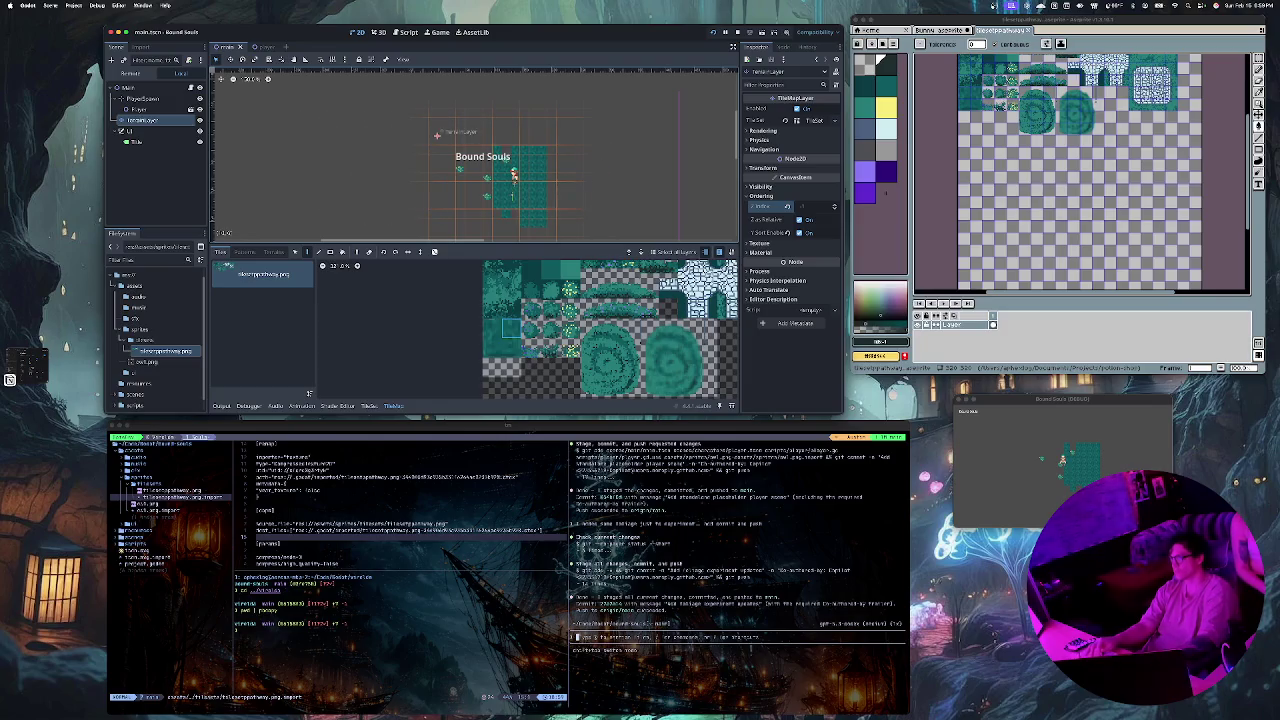
scroll(513, 176, "up", 5)
Step: Paint more teal ground tiles around the player and launch the game to preview the terrain
scroll(496, 172, "up", 5)
scroll(496, 172, "down", 10)
scroll(496, 172, "down", 2)
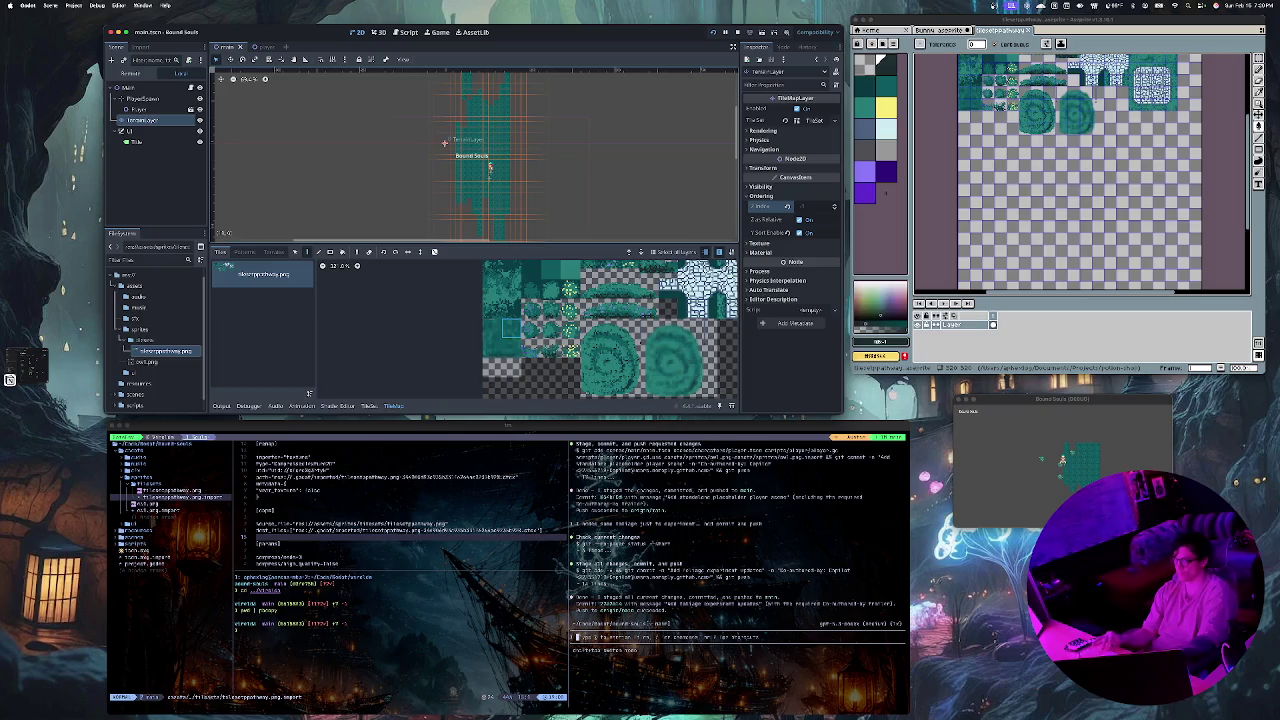
left_click(489, 167)
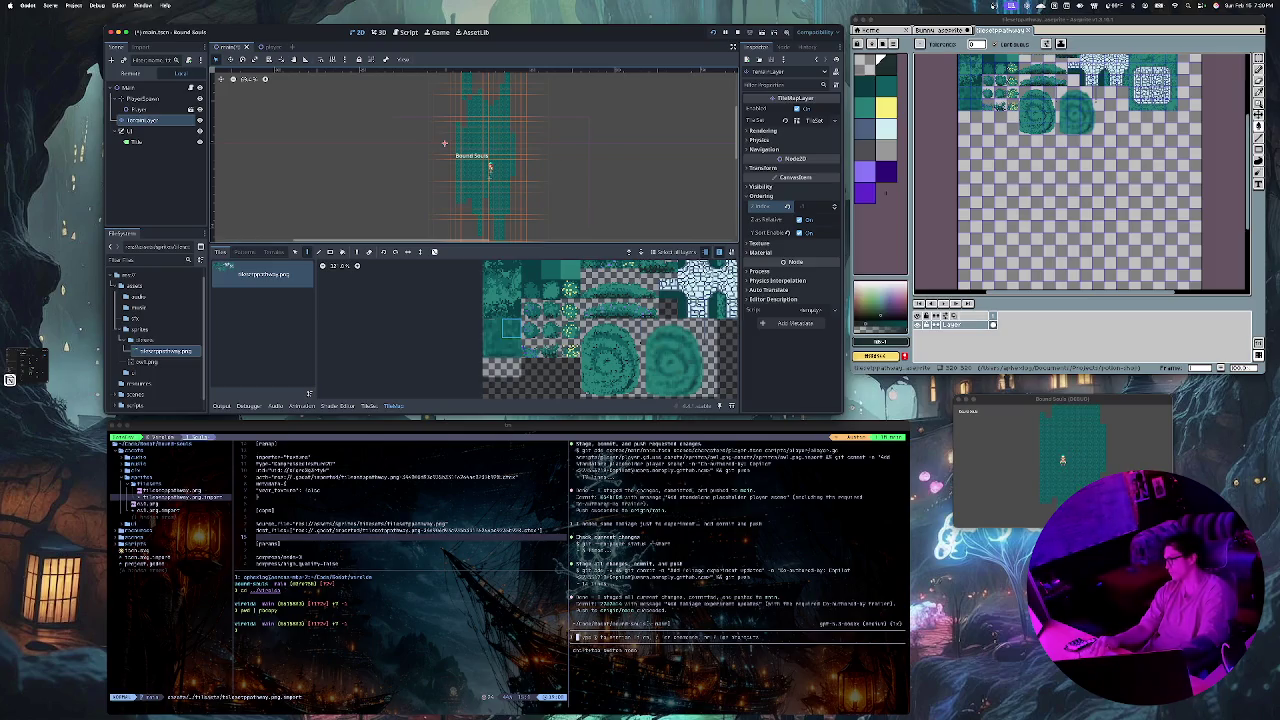
key("super+b")
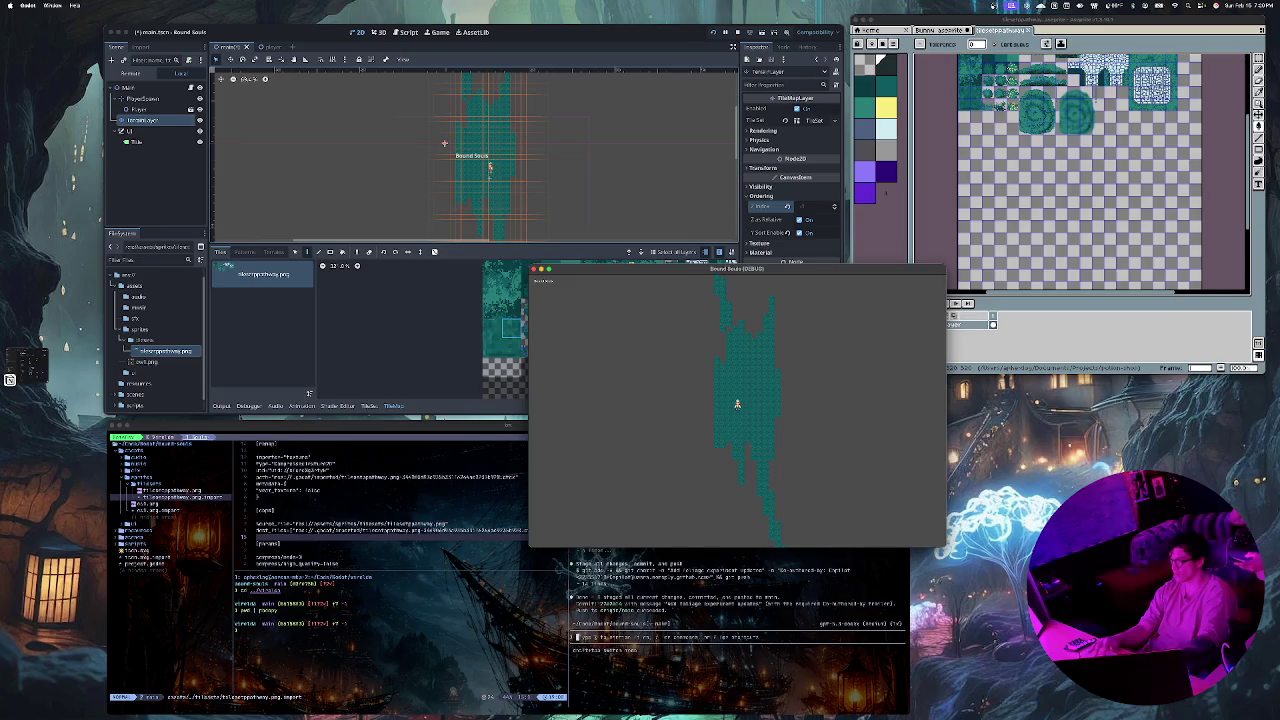
Step: Bring the Godot editor back in front of the running game
left_click(444, 143)
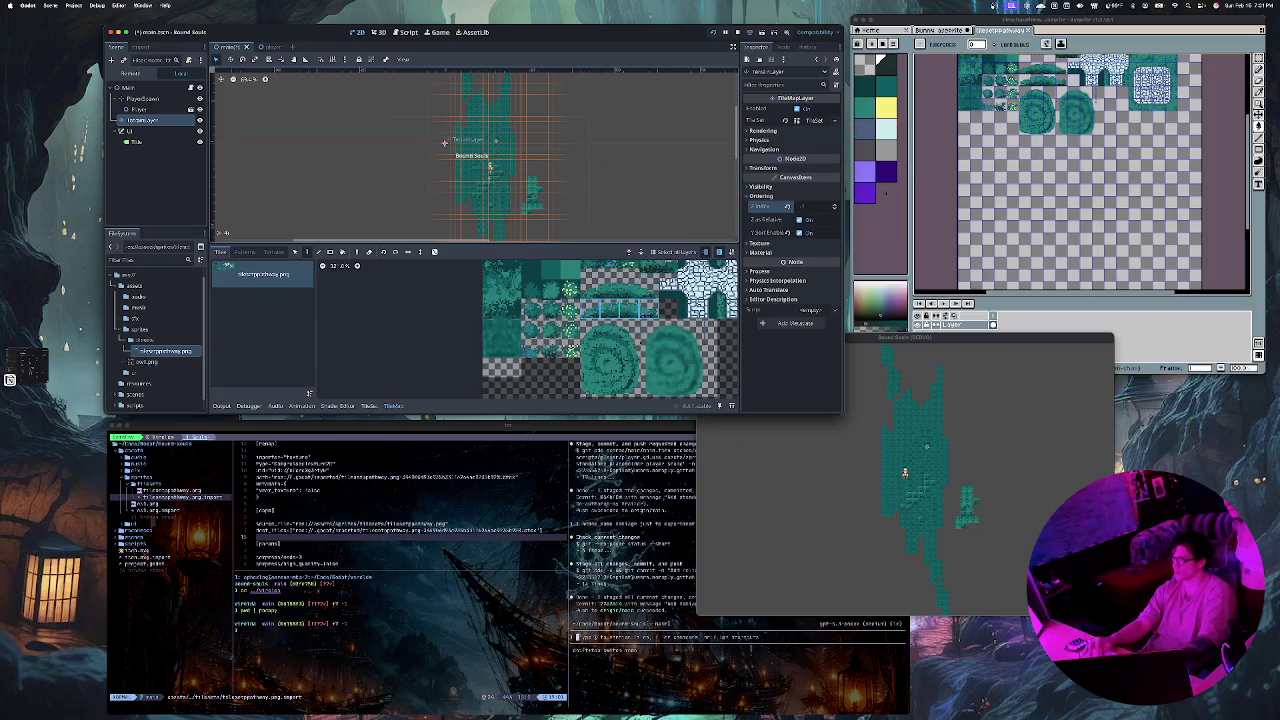
Step: Paint a strip of bush tiles along the top edge of the teal ground and relaunch the game
scroll(490, 167, "up", 3)
scroll(490, 167, "up", 2)
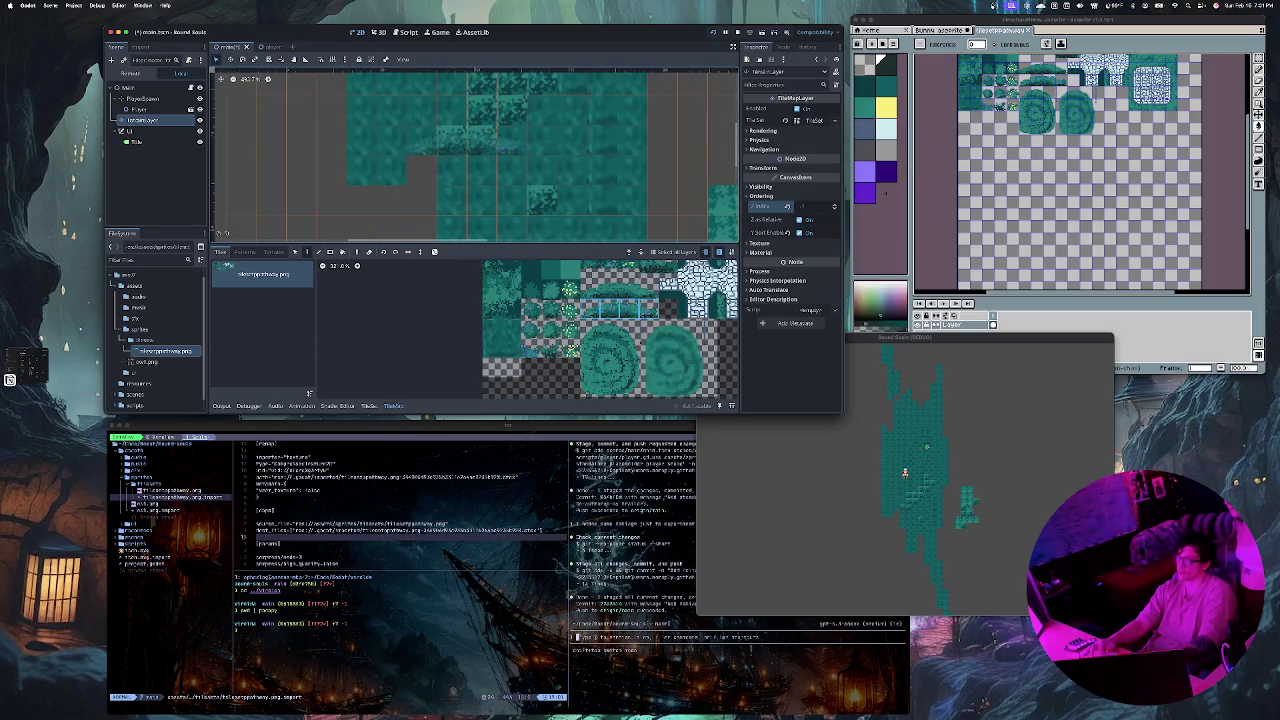
scroll(284, 221, "up", 5)
scroll(284, 221, "up", 5)
scroll(284, 221, "up", 5)
scroll(475, 155, "right", 5)
scroll(475, 155, "down", 3)
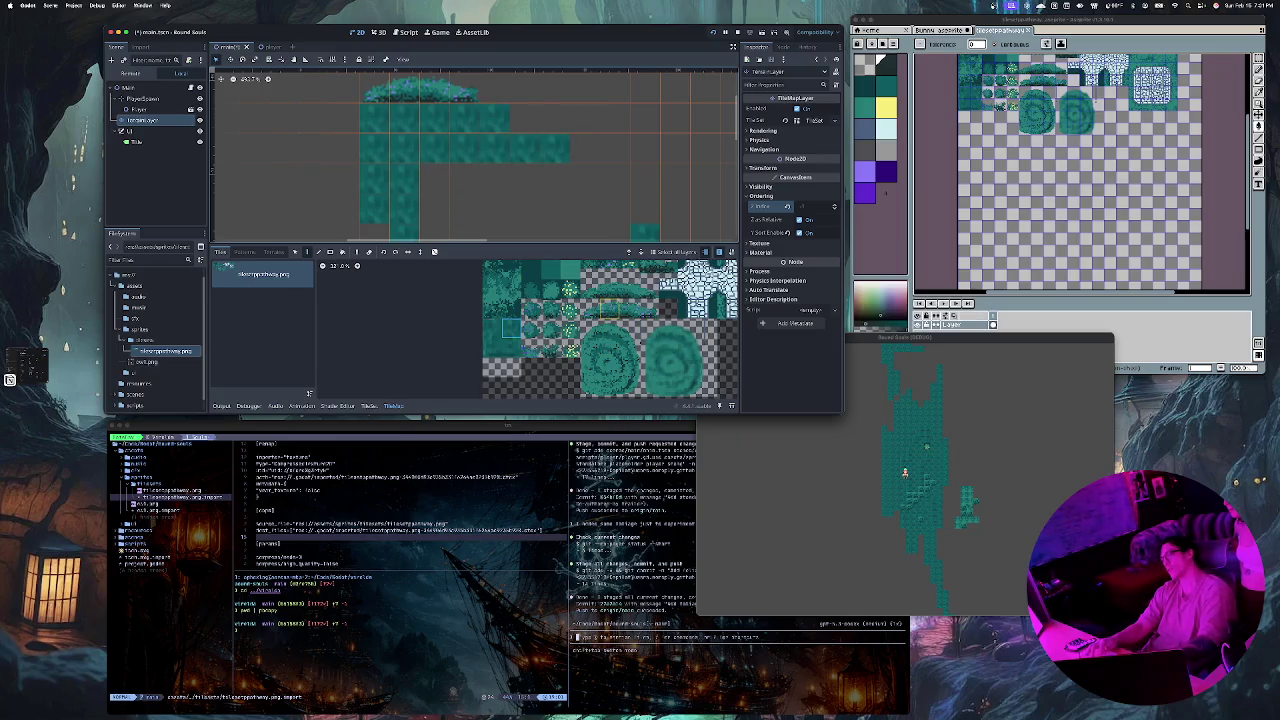
left_click(620, 308)
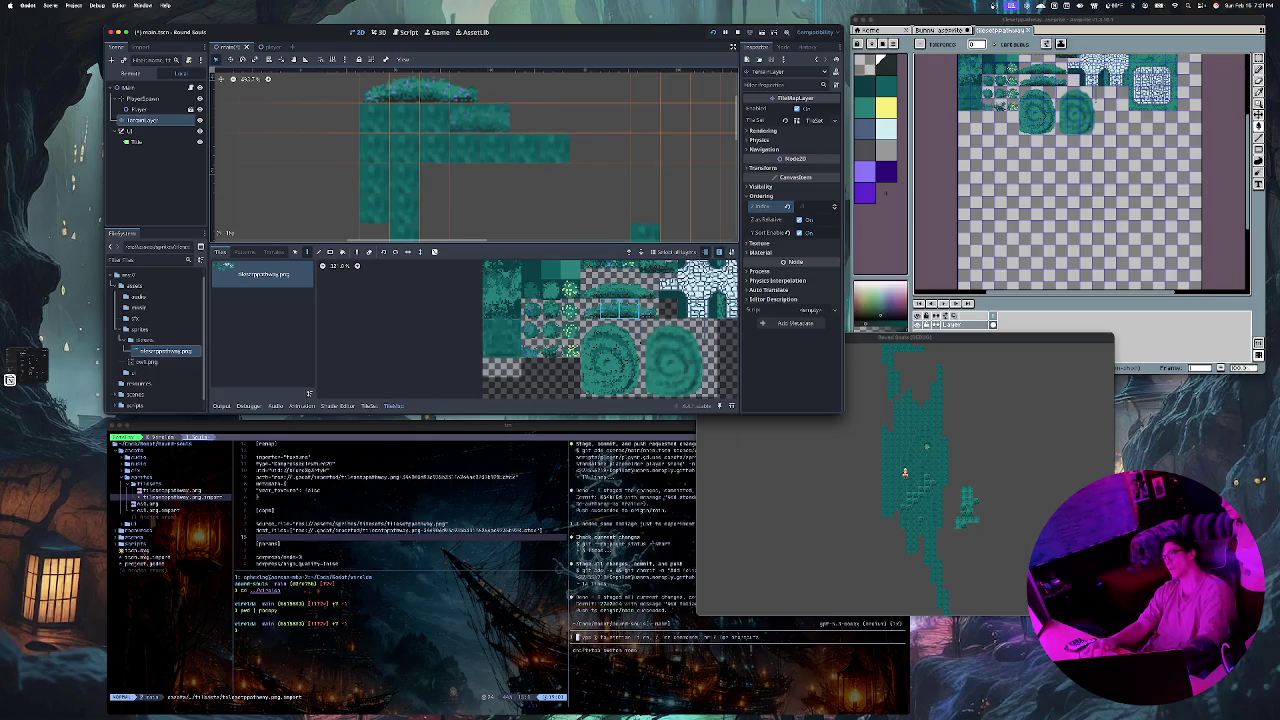
left_click(460, 92)
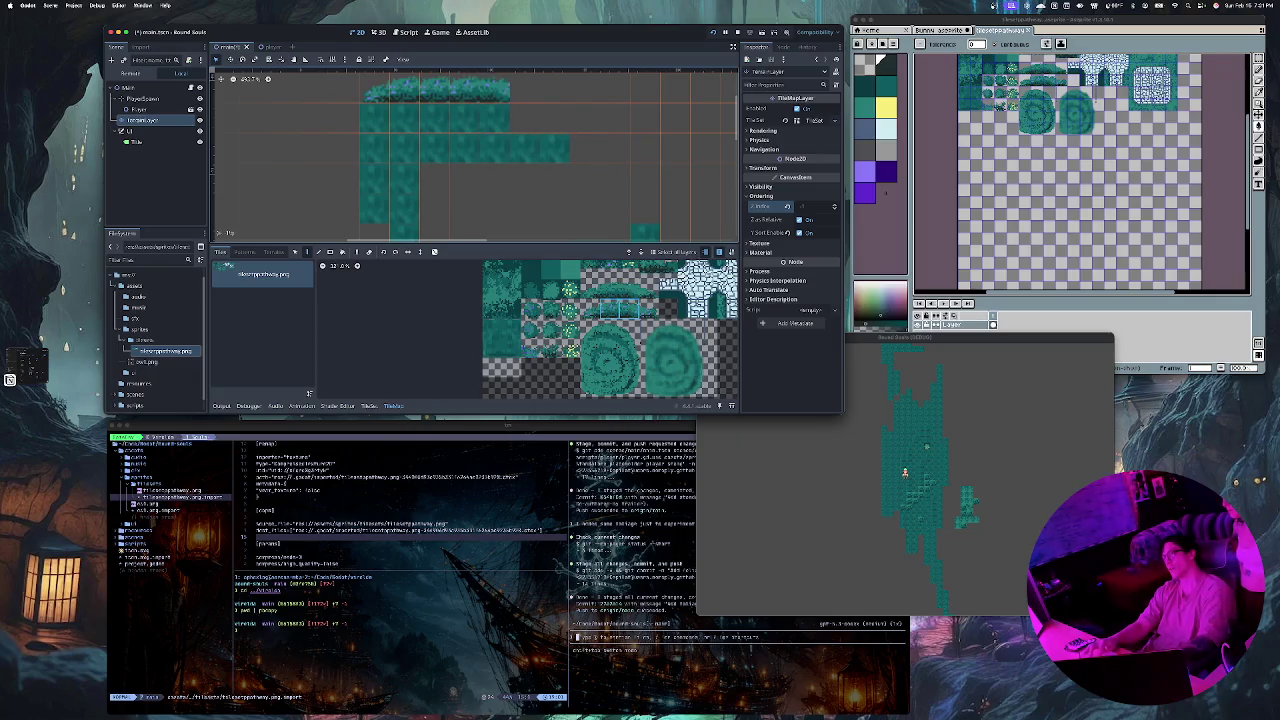
left_click(510, 90)
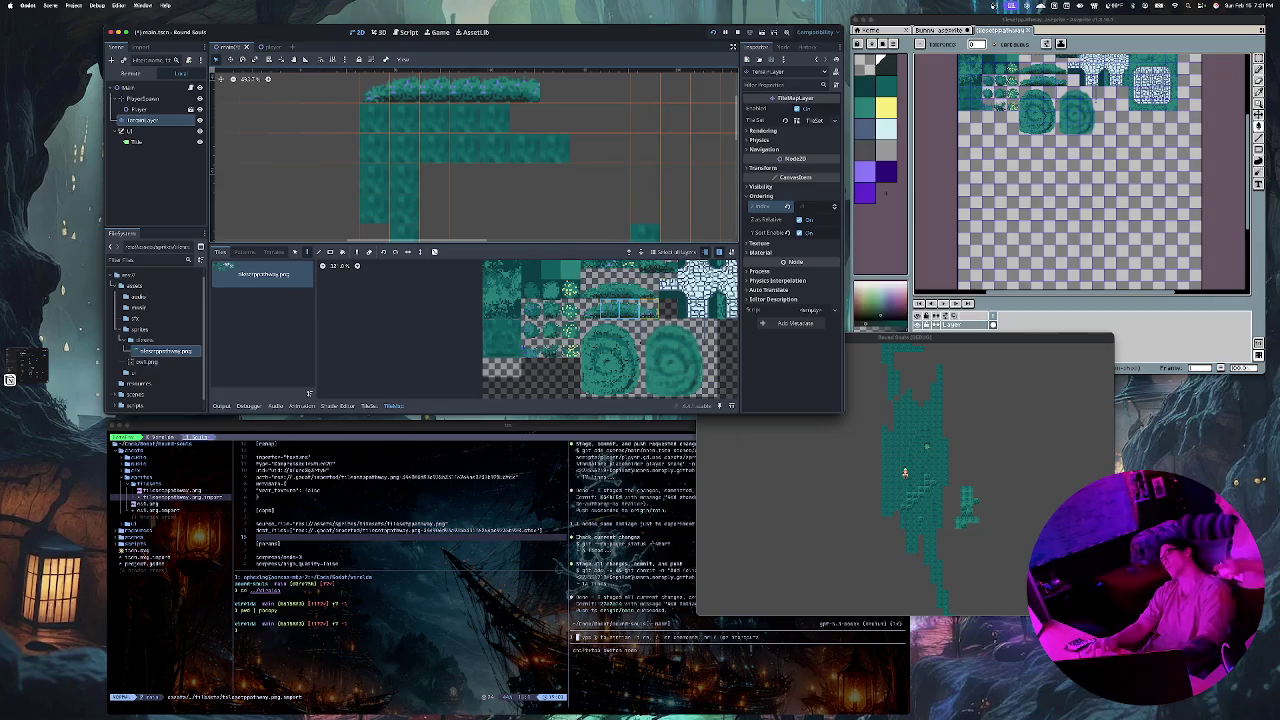
left_click(552, 92)
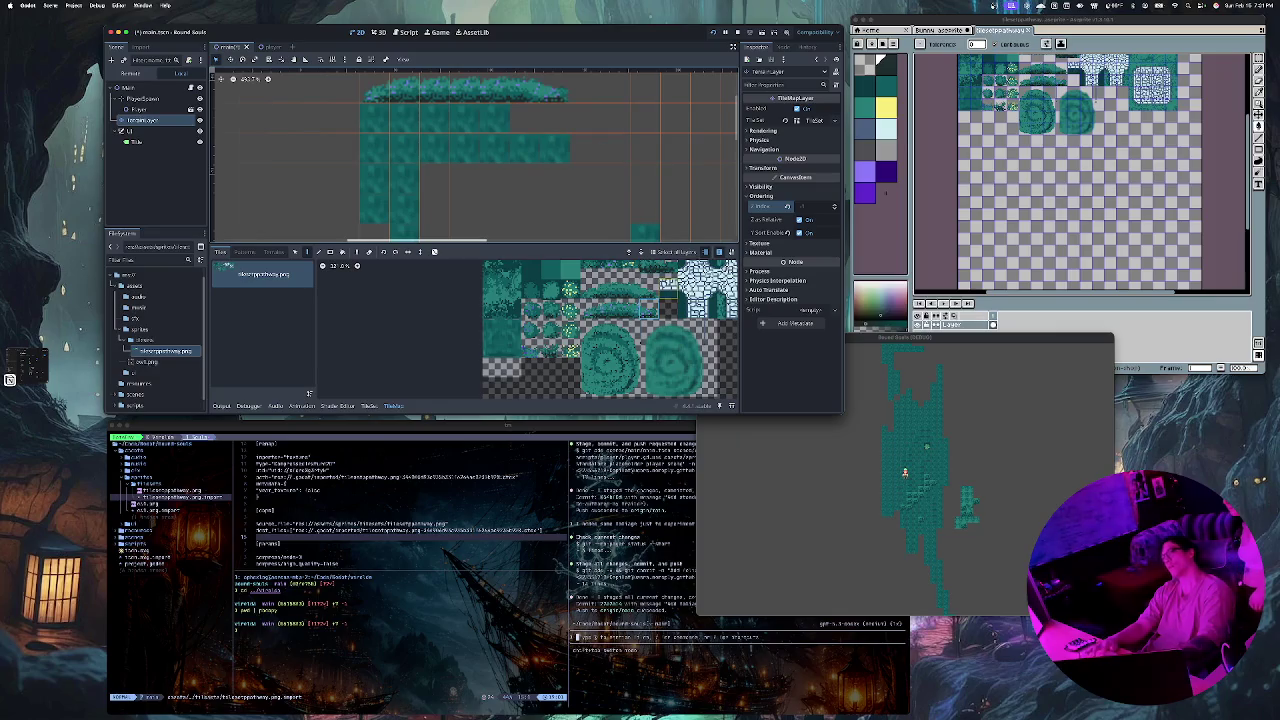
scroll(675, 186, "up", 3)
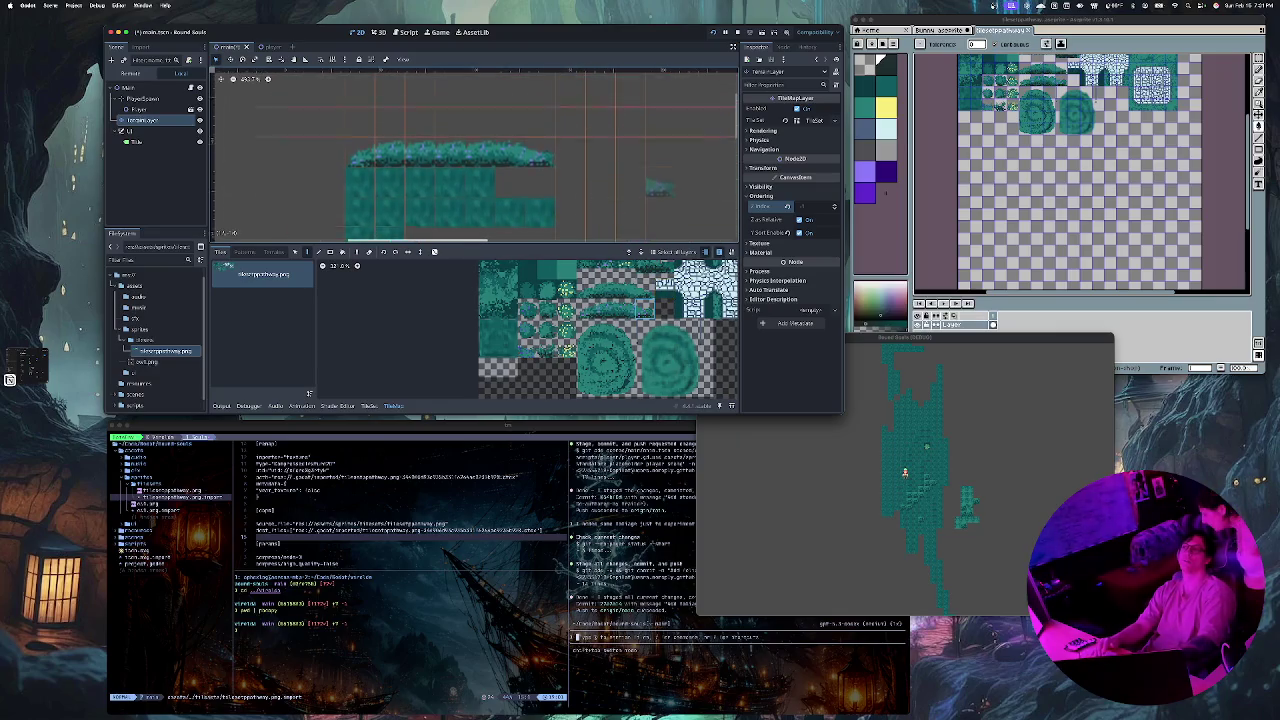
key("super+b")
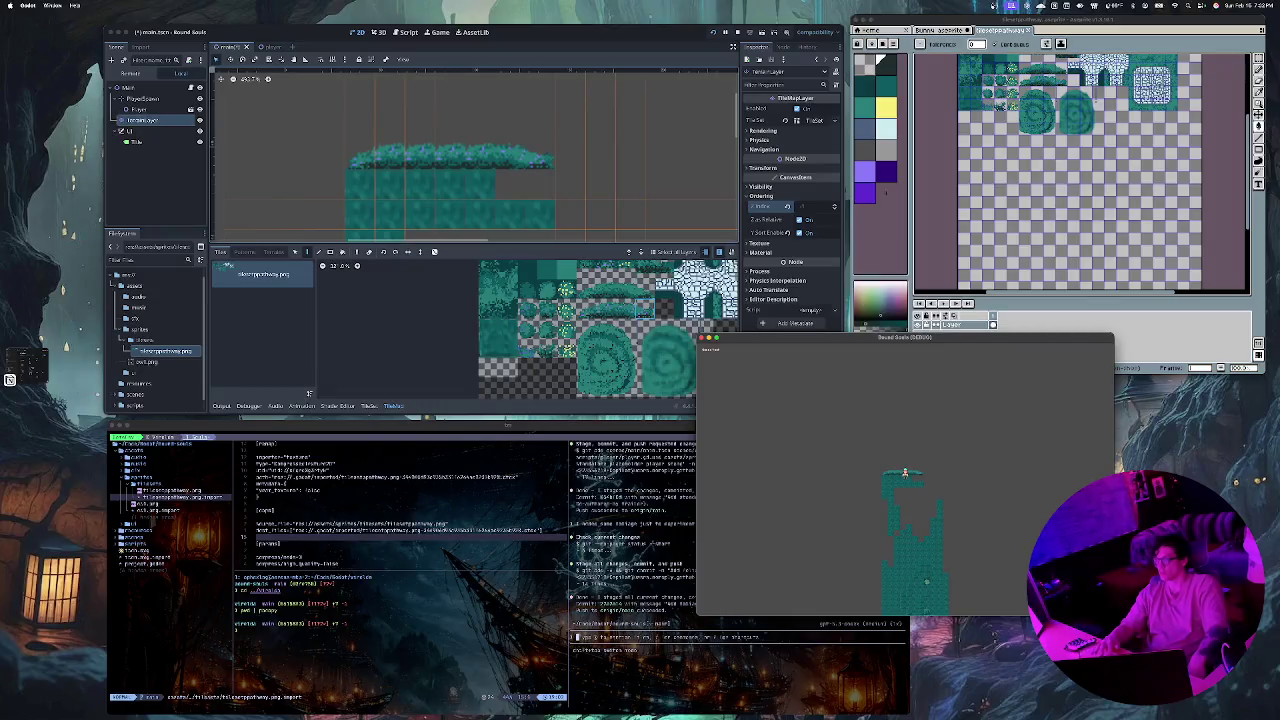
Step: Bring the editor forward and zoom through the stone brick tiles in the TileSet atlas
left_click(308, 393)
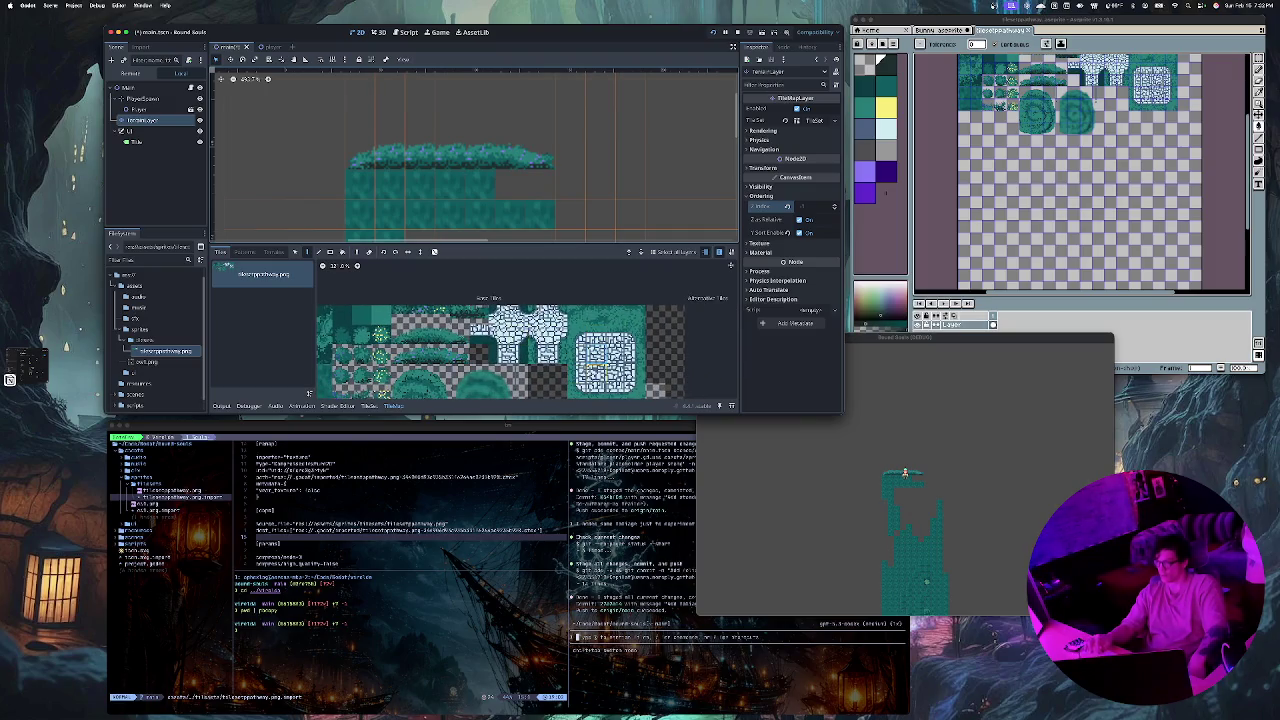
scroll(309, 393, "up", 5)
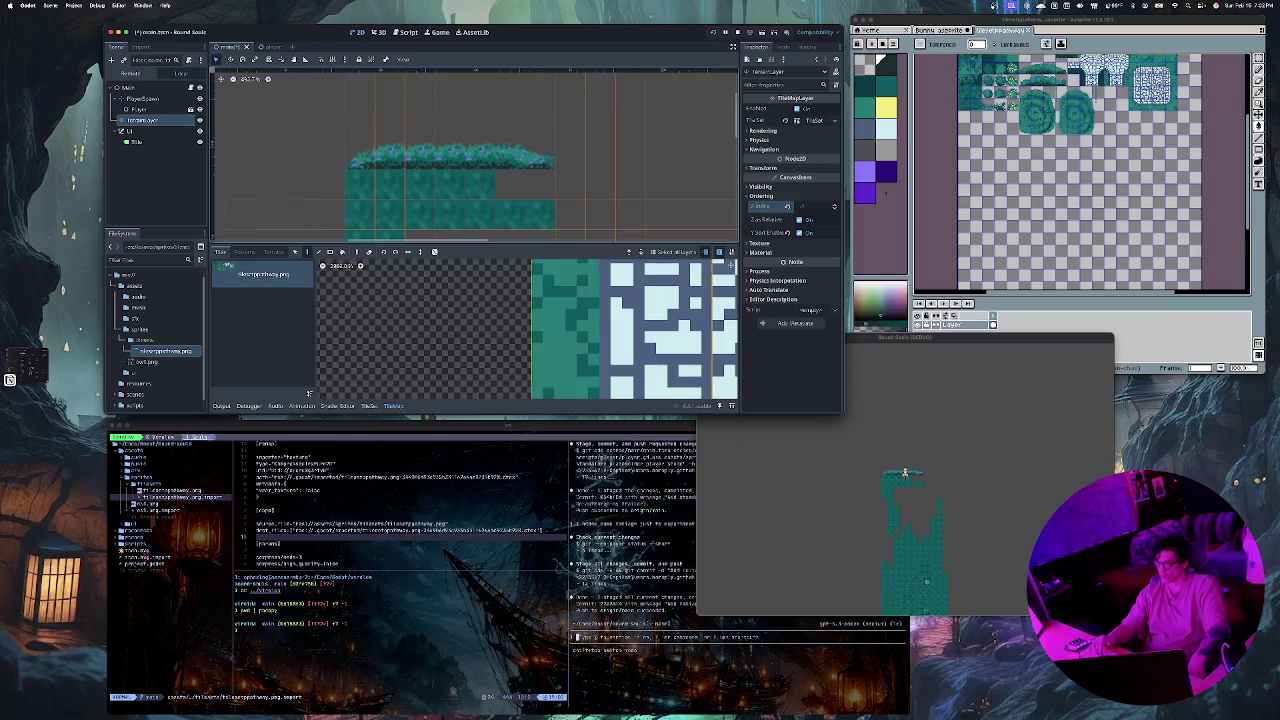
scroll(309, 393, "right", 5)
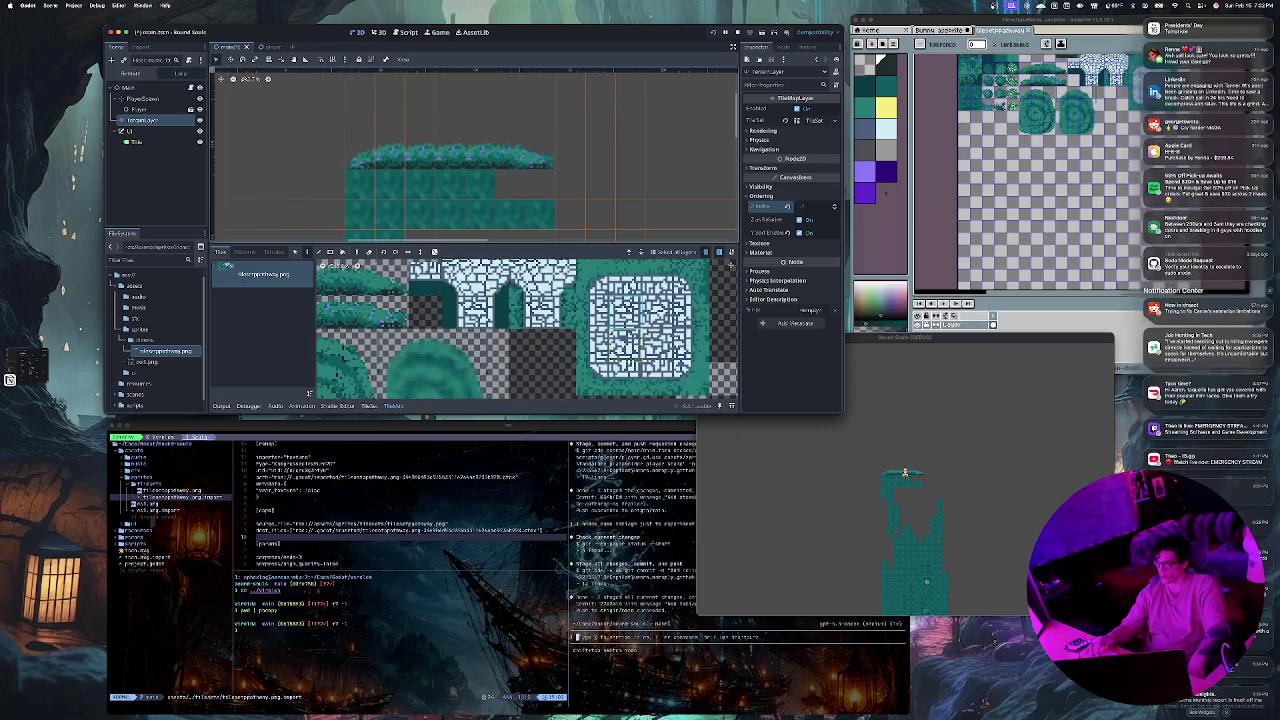
scroll(309, 393, "up", 2)
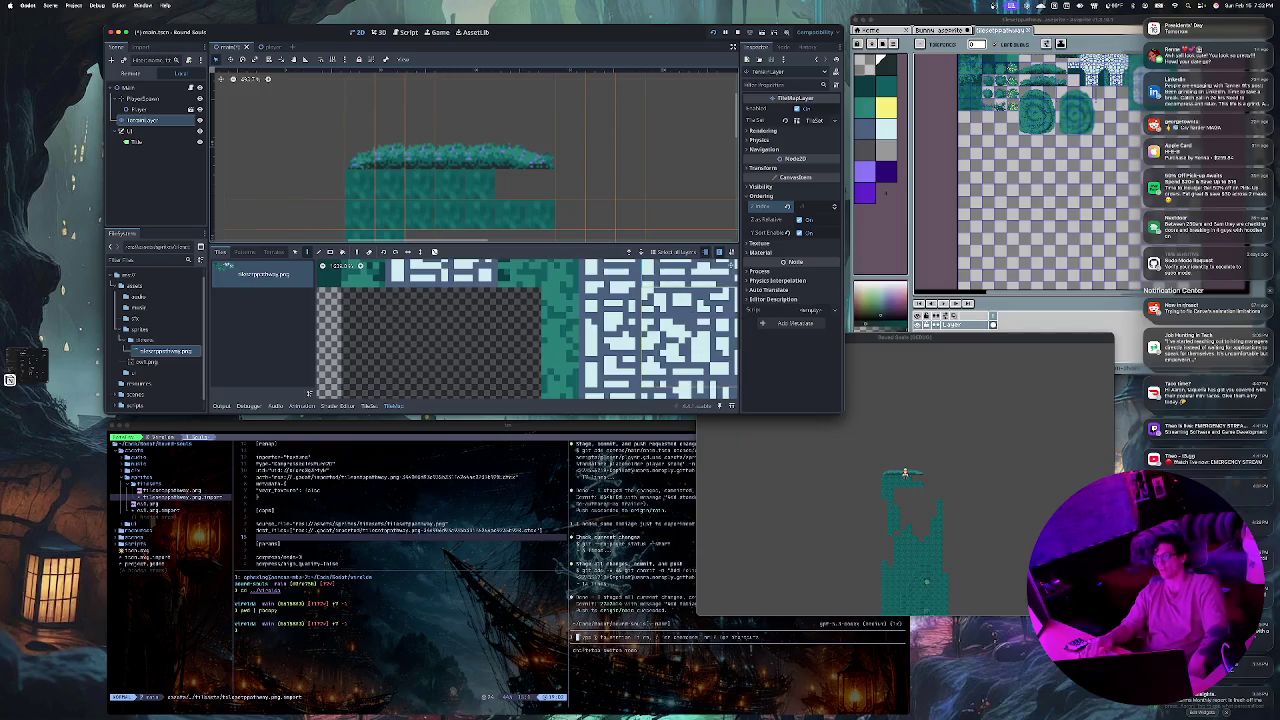
scroll(309, 393, "down", 10)
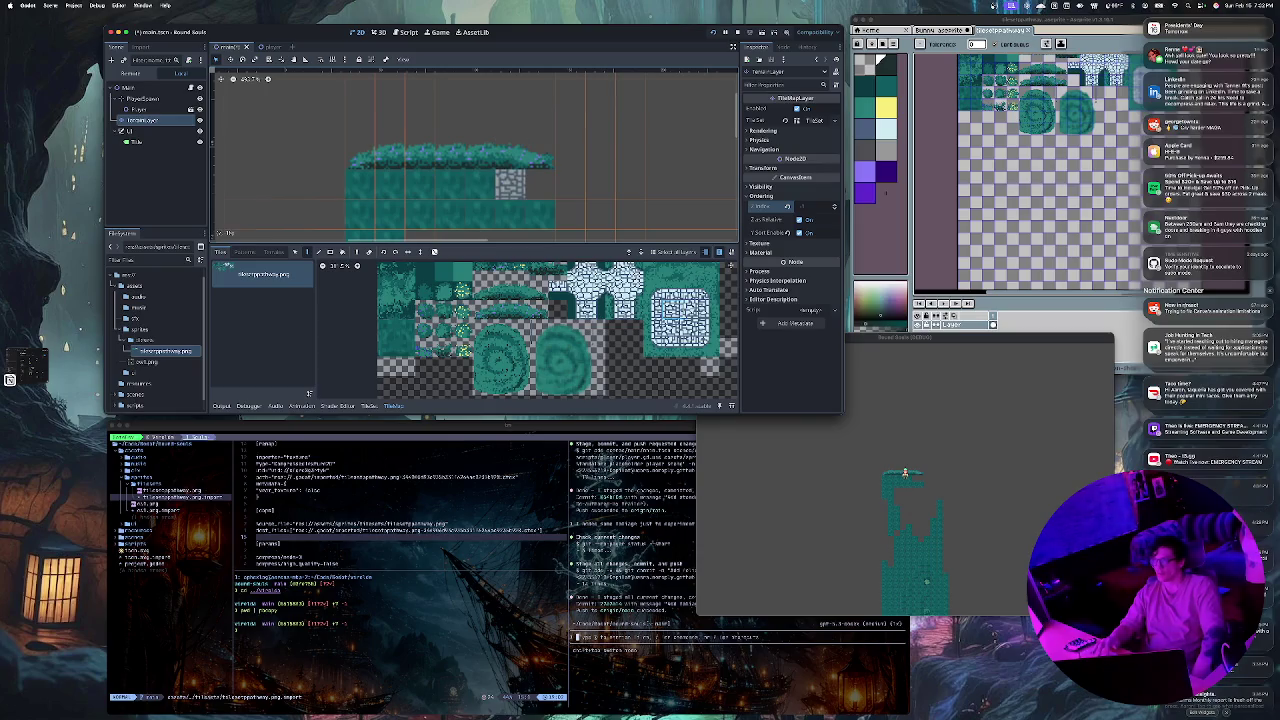
Step: Paint three rows of stone brick tiles across the block beneath the grass edge
left_click_drag(360, 184, 540, 184)
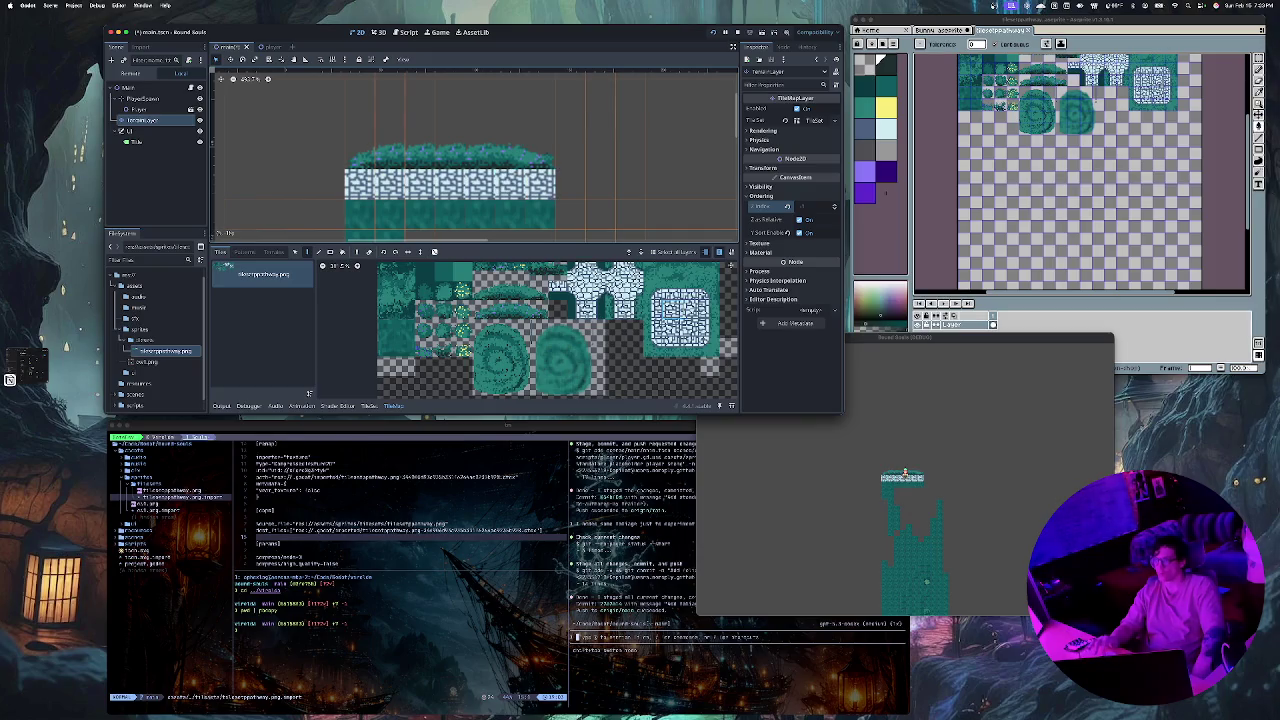
left_click(390, 214)
scroll(390, 214, "down", 4)
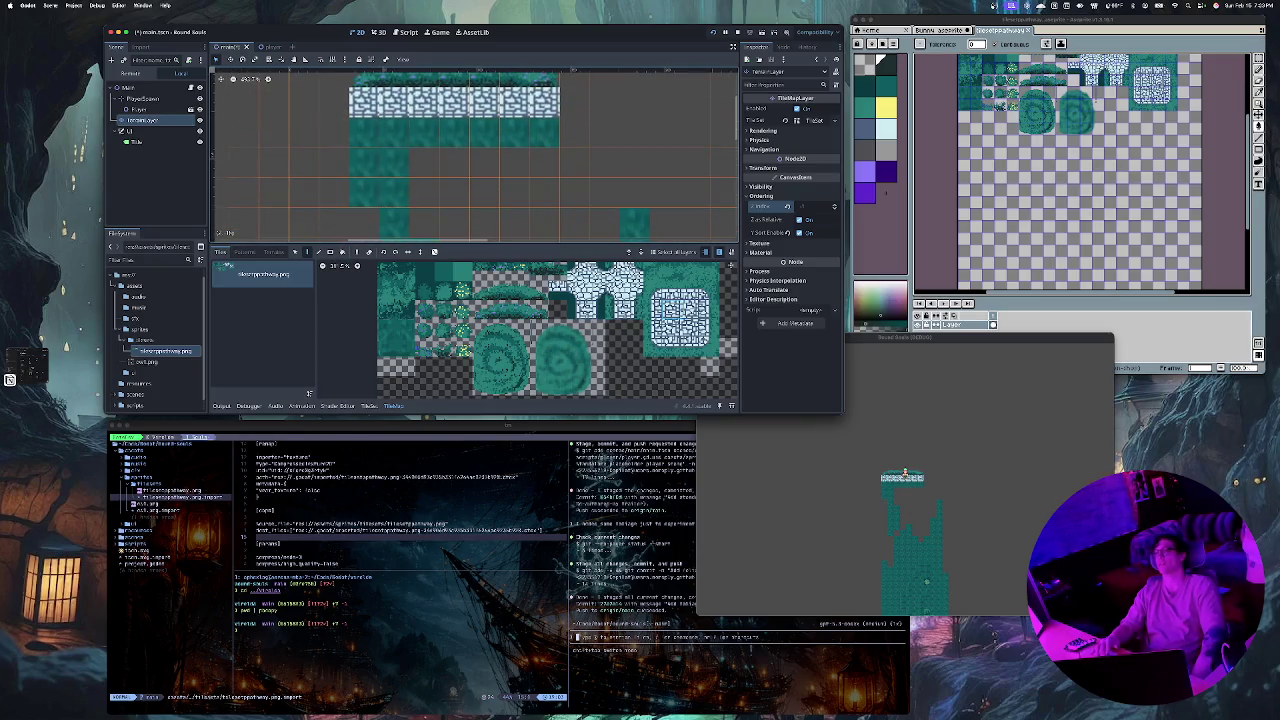
left_click_drag(364, 132, 546, 132)
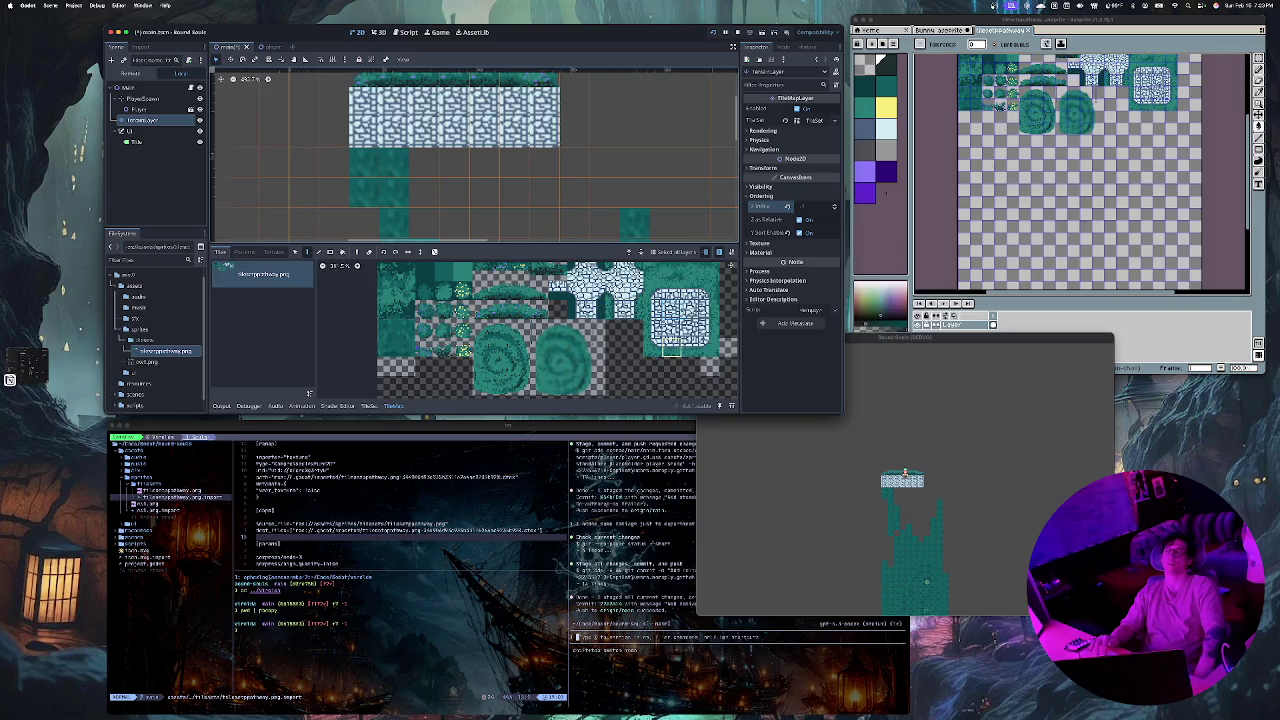
left_click_drag(364, 162, 545, 162)
Step: Add two rows of stone wall tiles to the right of the block
scroll(482, 170, "up", 1)
scroll(482, 170, "up", 2)
scroll(560, 200, "left", 3)
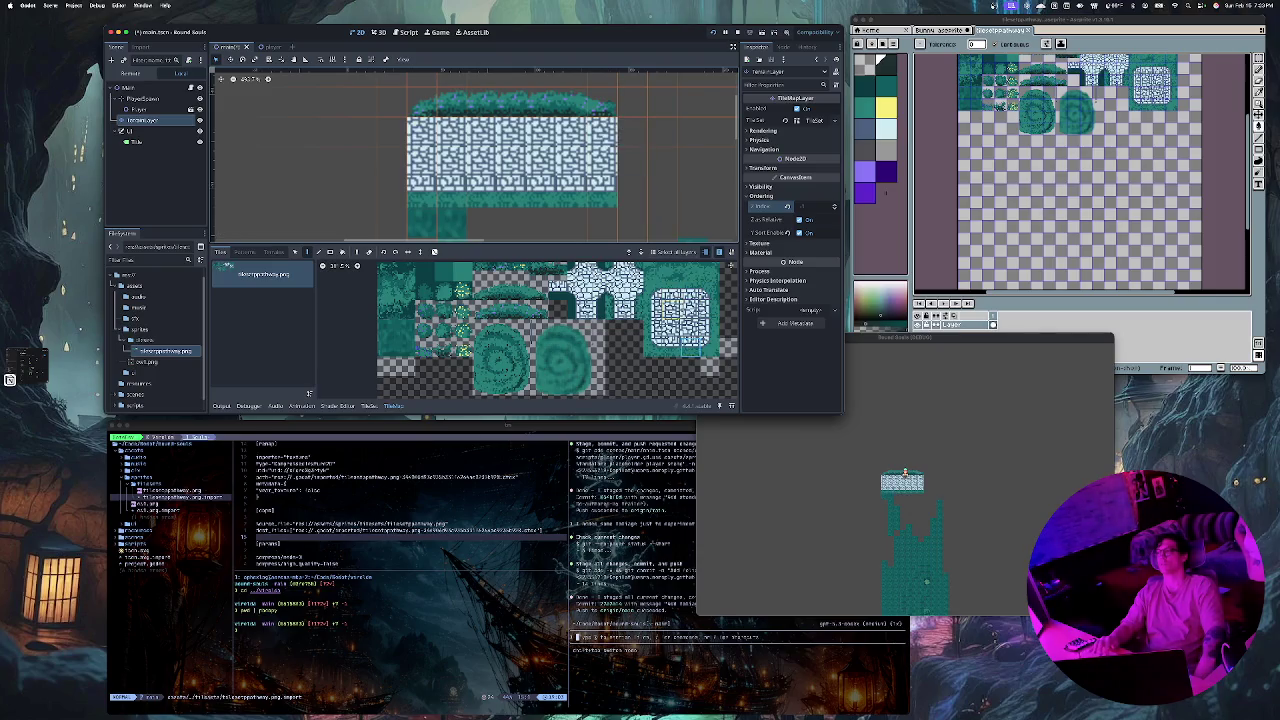
left_click_drag(633, 132, 693, 132)
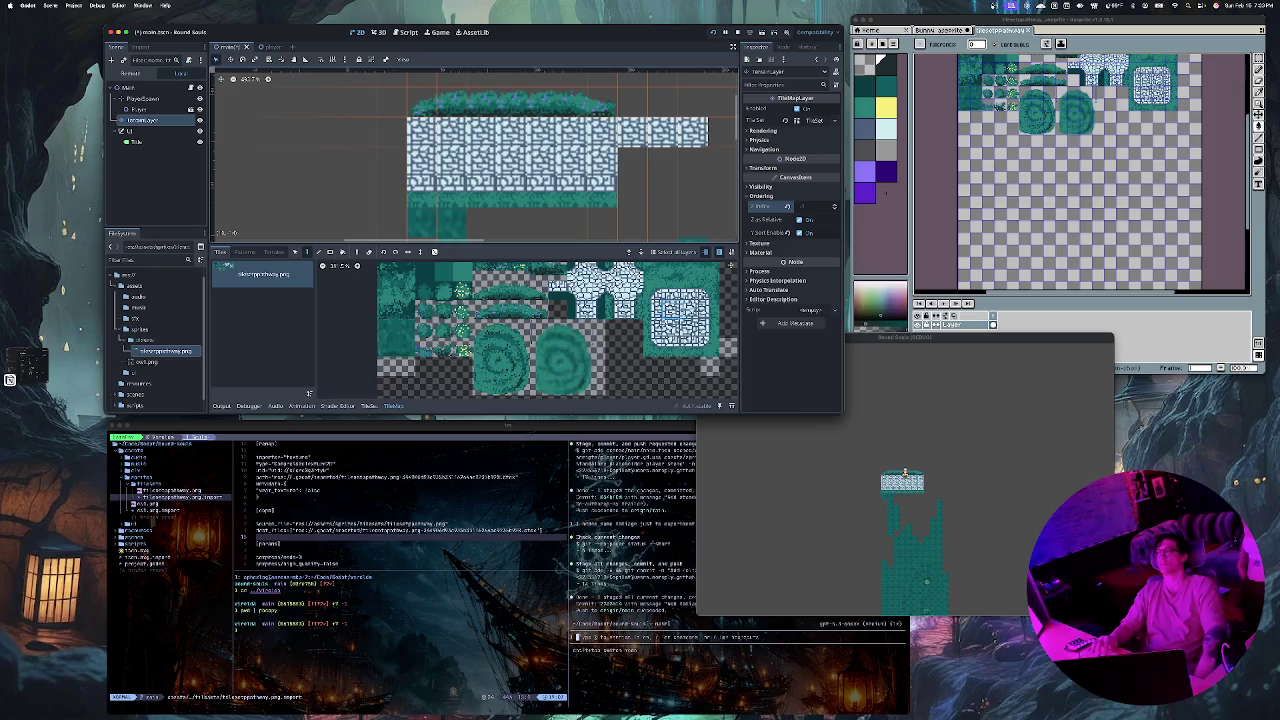
left_click_drag(632, 162, 693, 162)
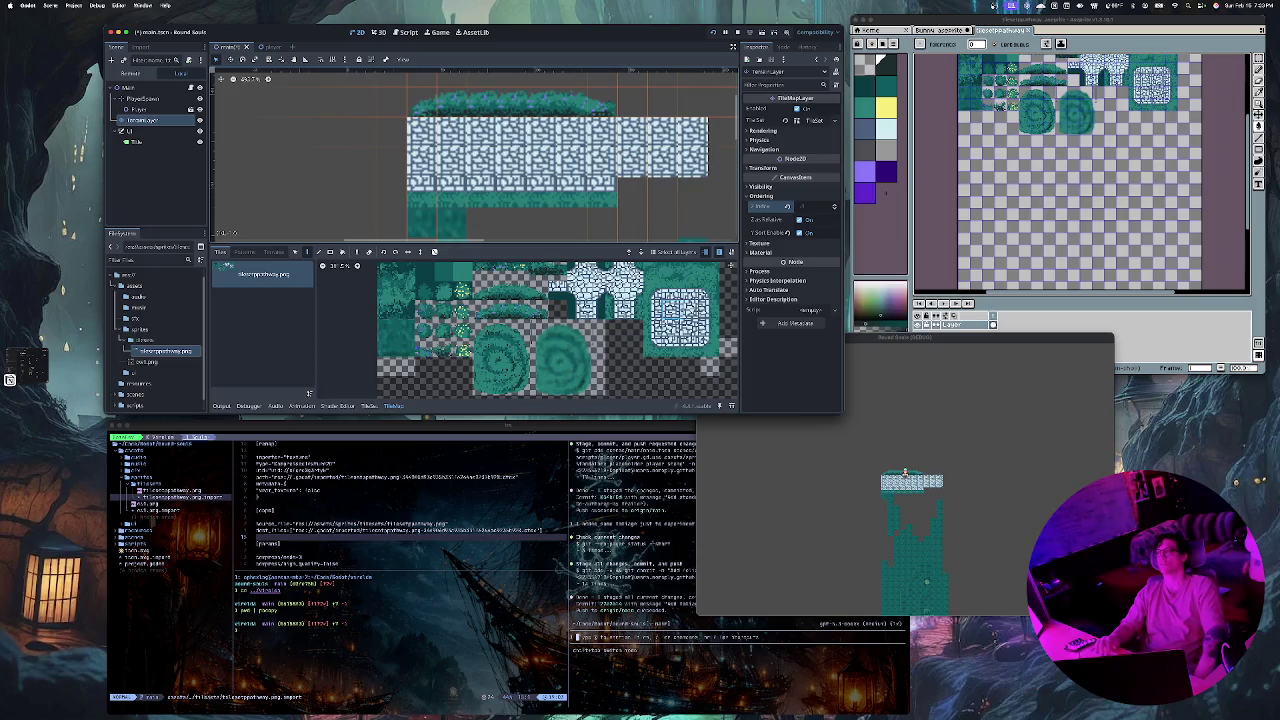
Step: Extend the bottom teal row rightward and place a single stone tile on the map
scroll(536, 155, "right", 3)
left_click(672, 347)
left_click(633, 208)
left_click(603, 208)
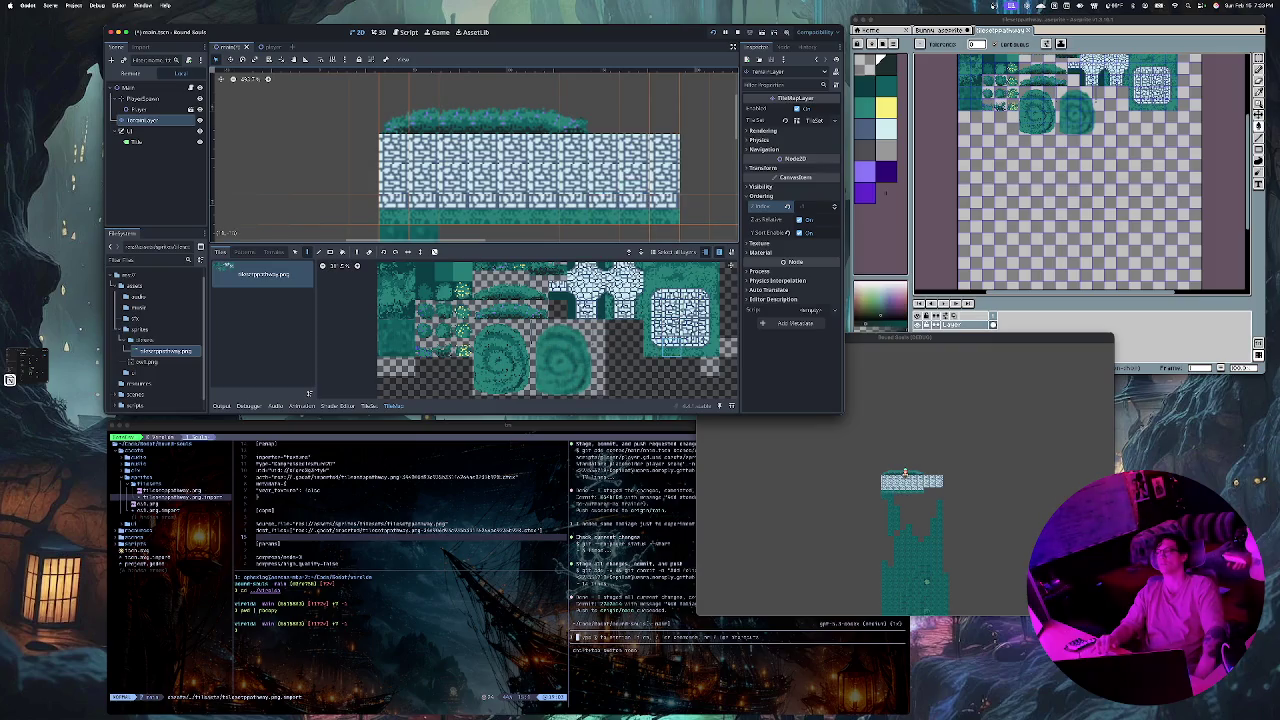
scroll(530, 160, "left", 3)
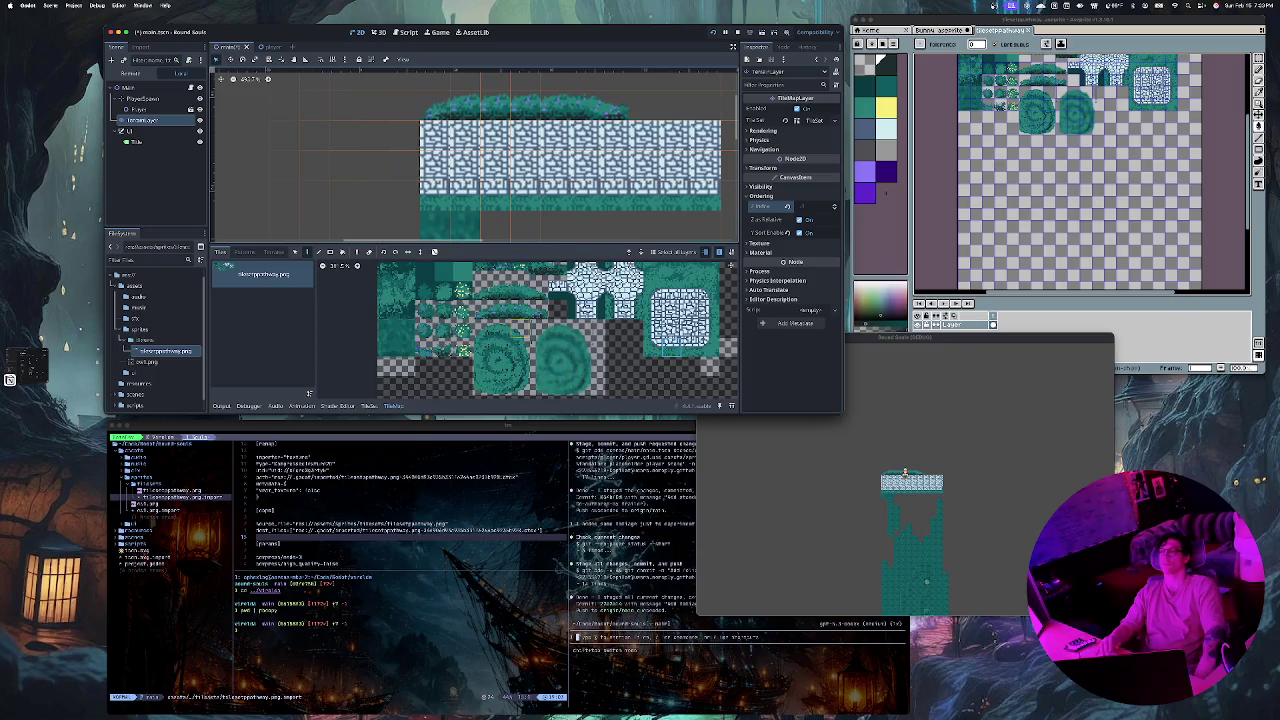
scroll(560, 340, "up", 3)
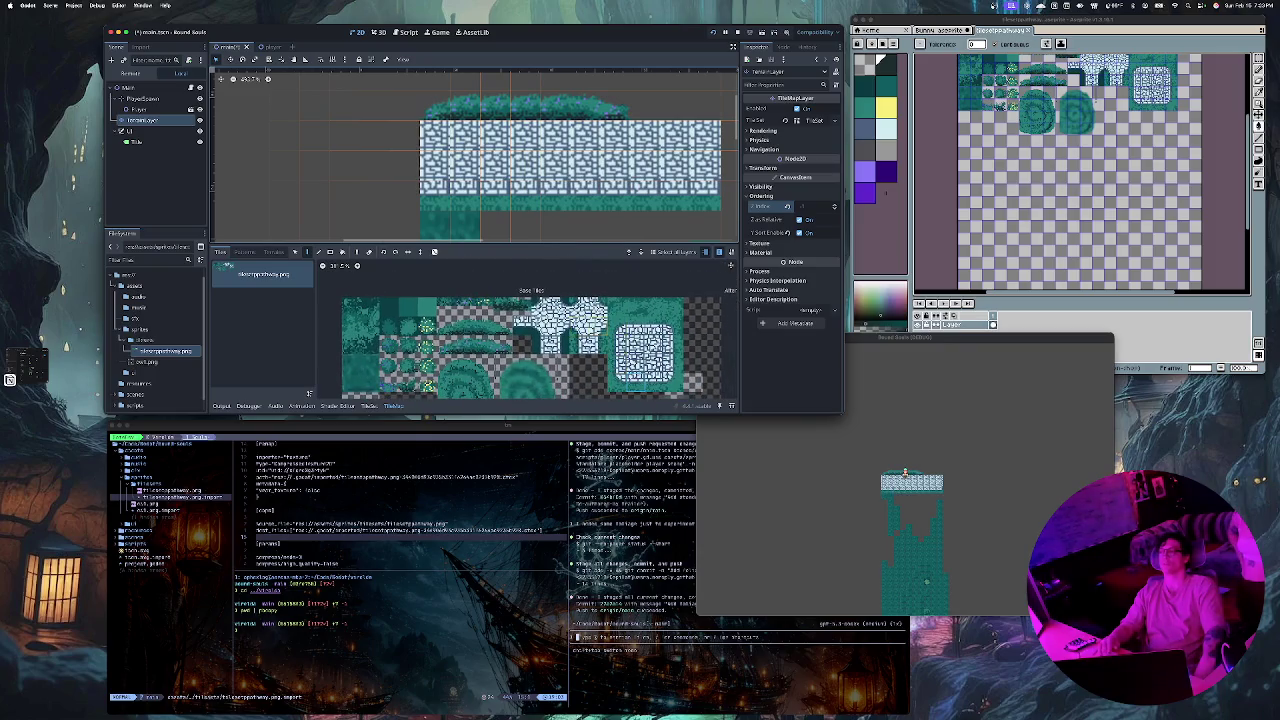
left_click(598, 308)
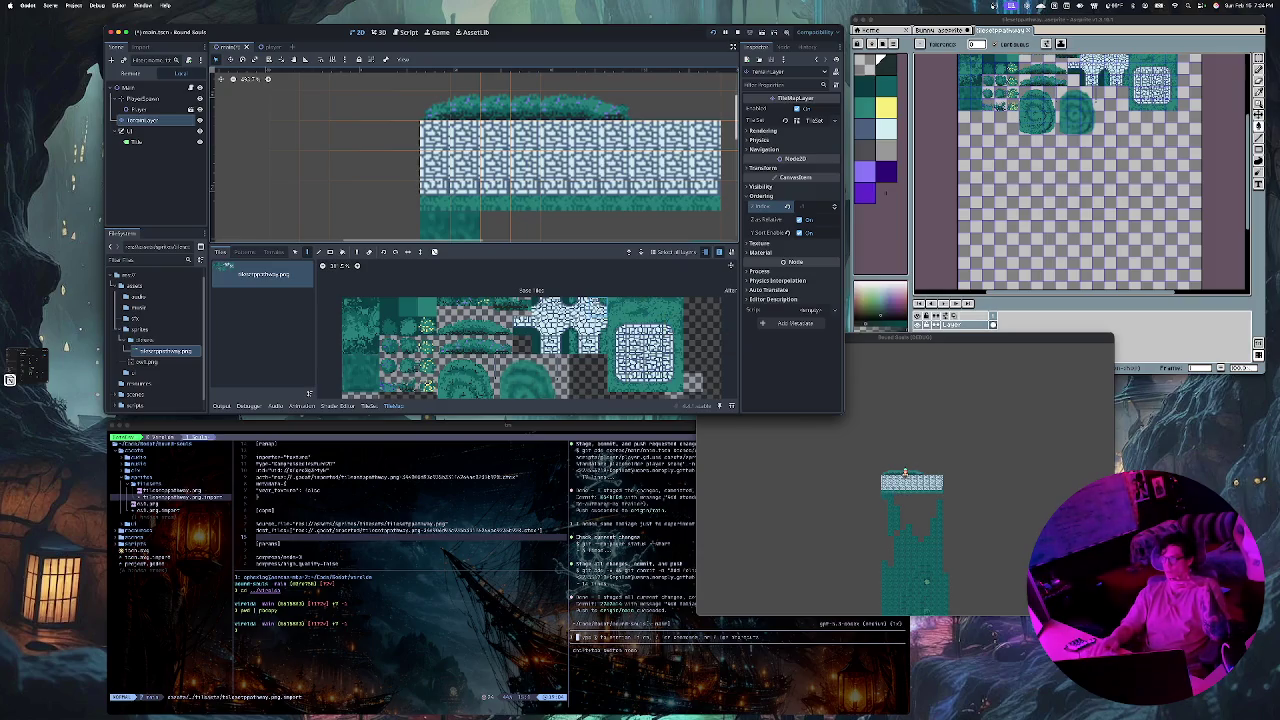
Step: Place stray stone tiles at the upper right and near the bottom, then reselect the stone brick tile
scroll(703, 110, "right", 3)
left_click(674, 112)
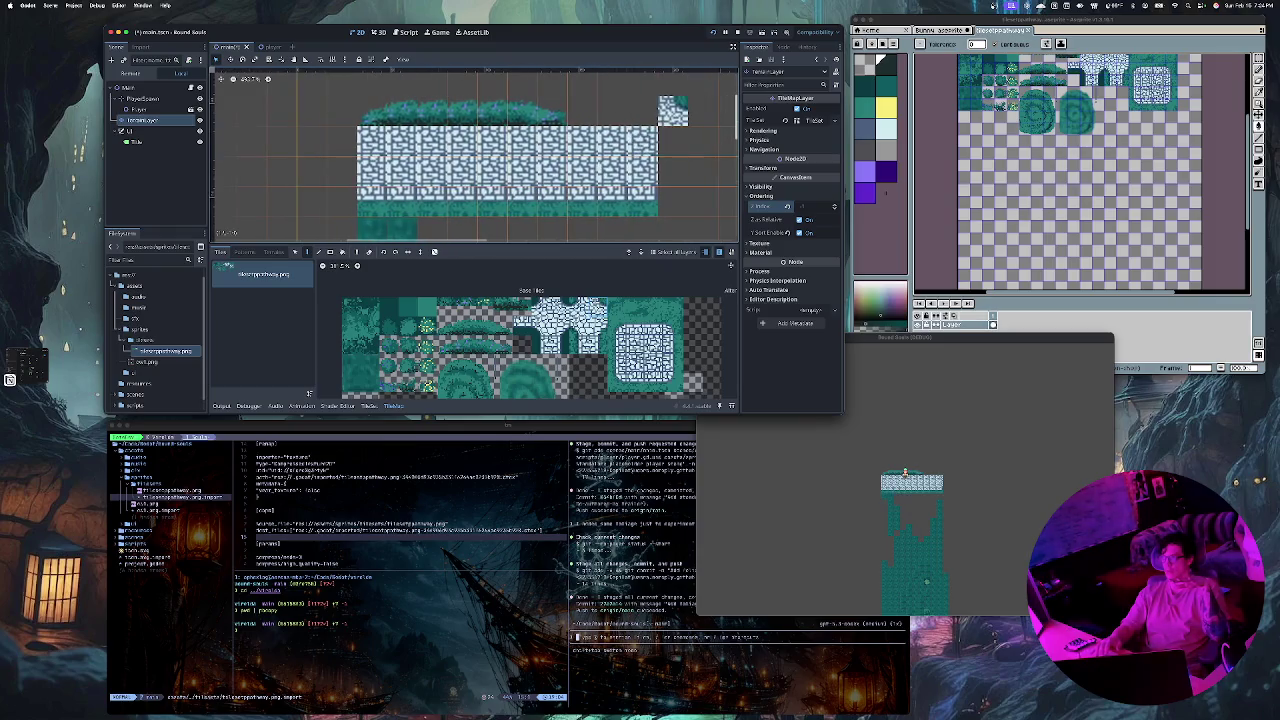
left_click(643, 230)
left_click(655, 330)
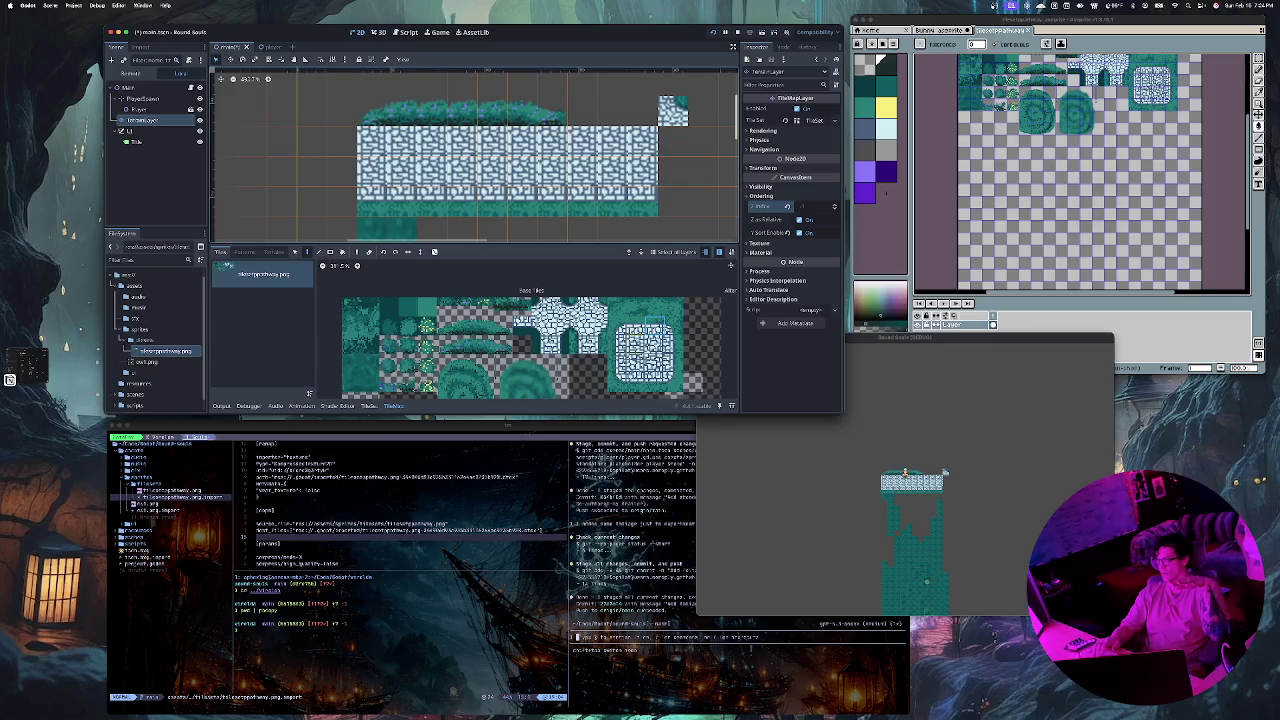
left_click(645, 350)
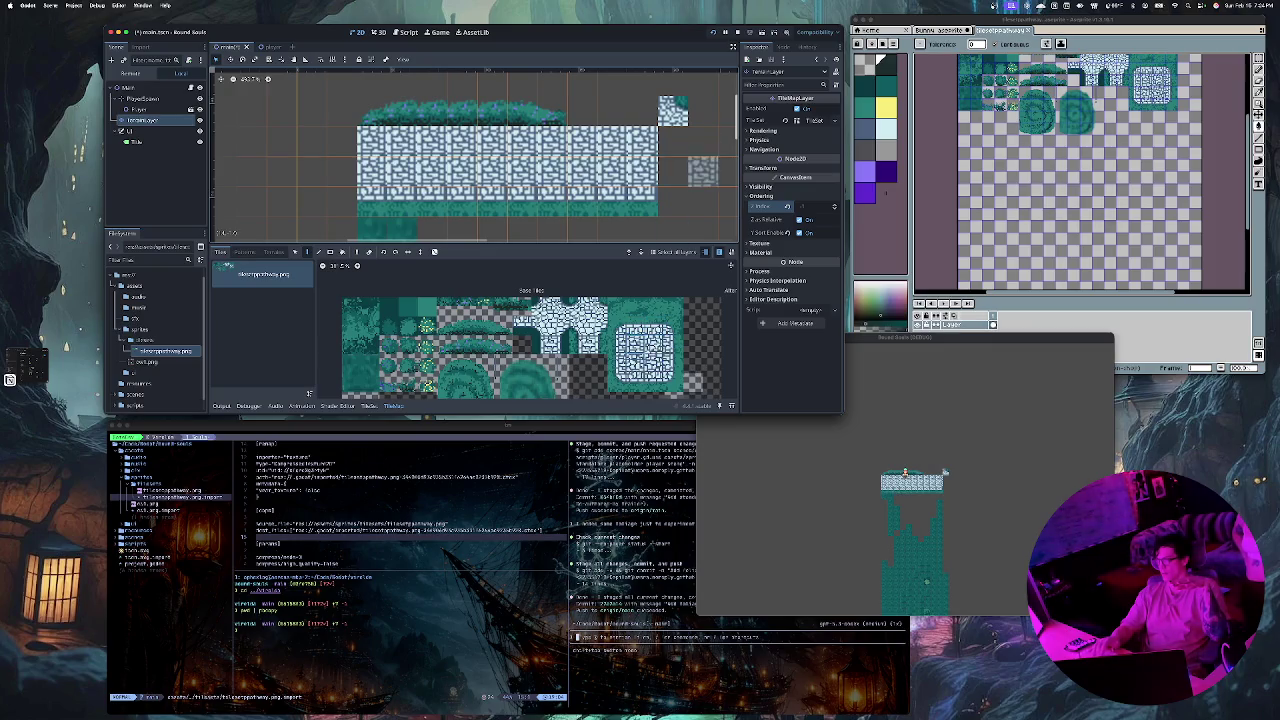